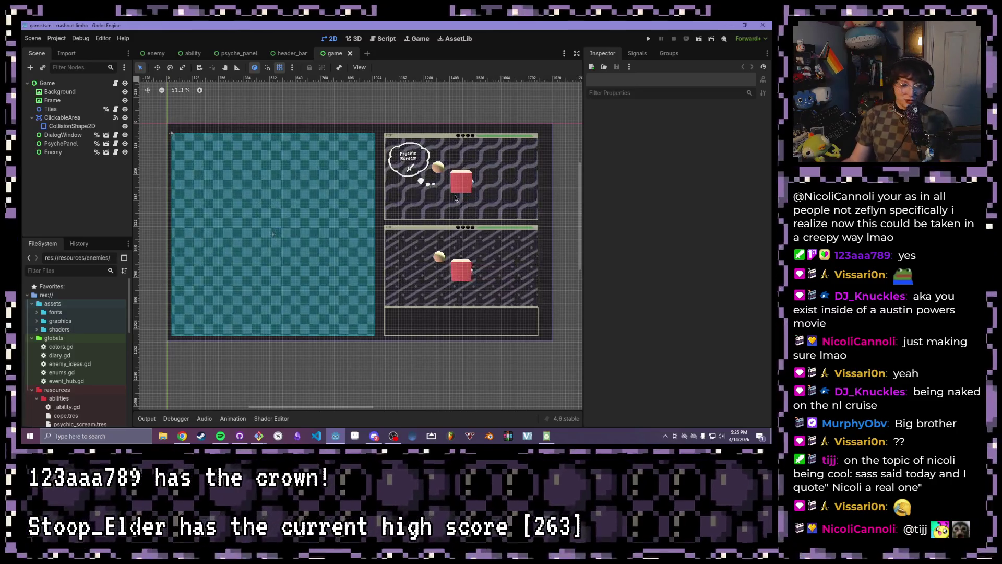
# - Collapse ClickableArea's collision-shape child in the Scene dock and run the project
pyautogui.scroll(2, 272, 188)
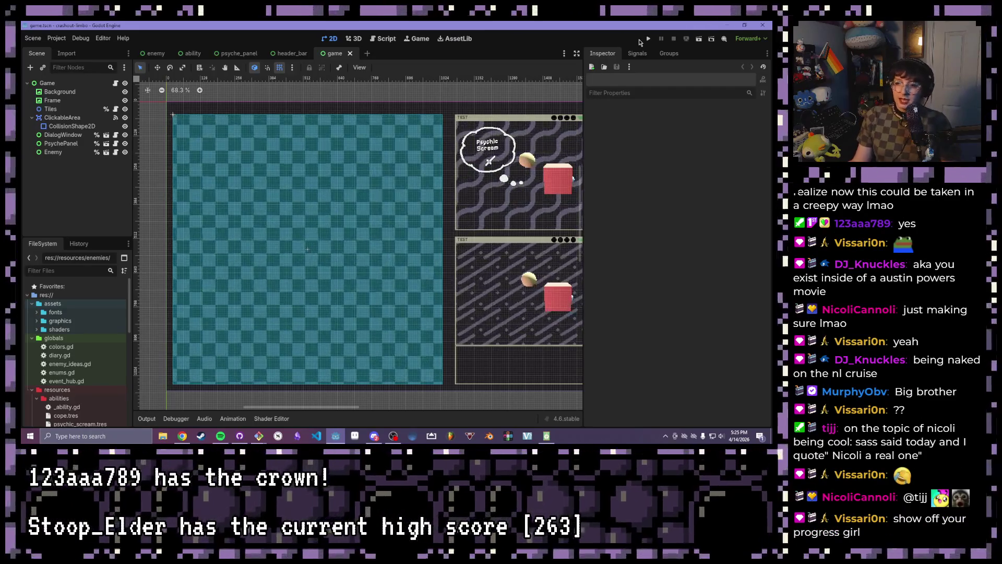
pyautogui.click(31, 117)
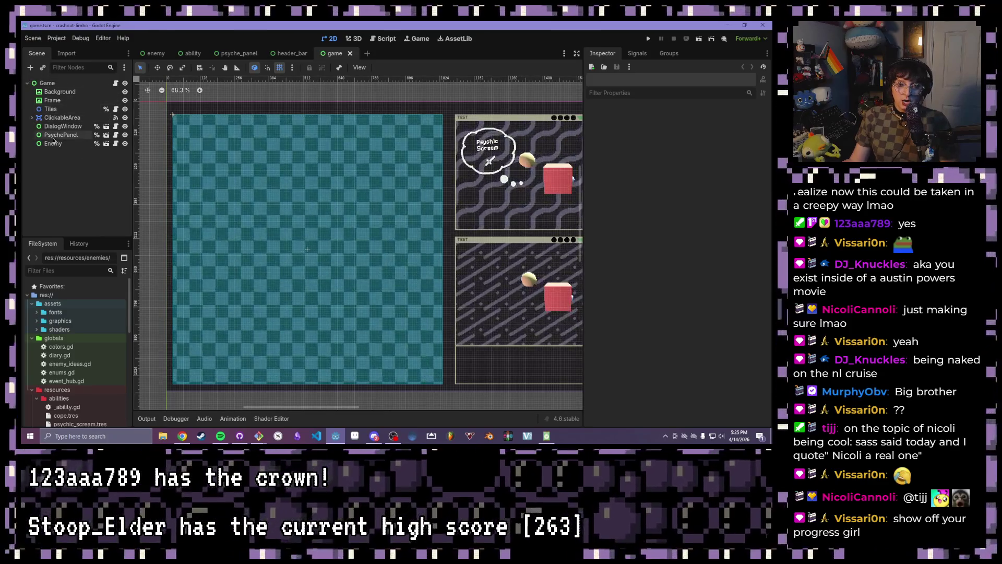
pyautogui.click(648, 38)
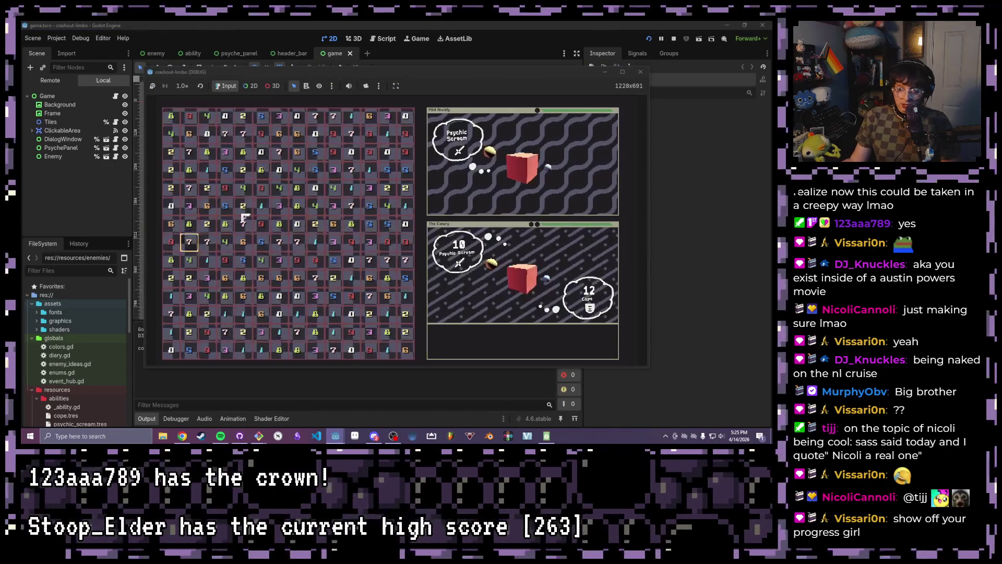
# - Maximize the game window, clear number pairs, a top-row run and a column, then close it
pyautogui.click(623, 72)
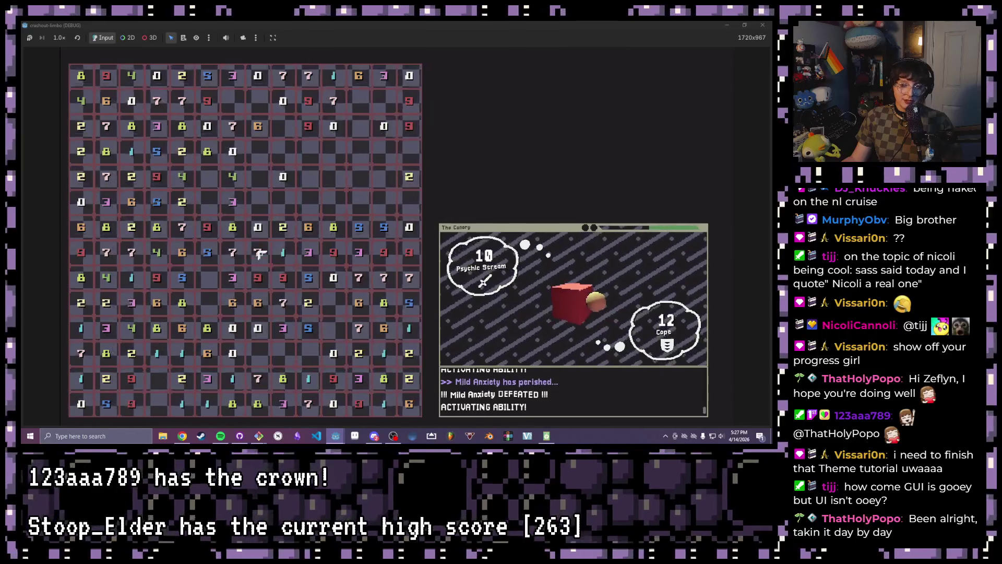
pyautogui.click(282, 252)
pyautogui.click(282, 278)
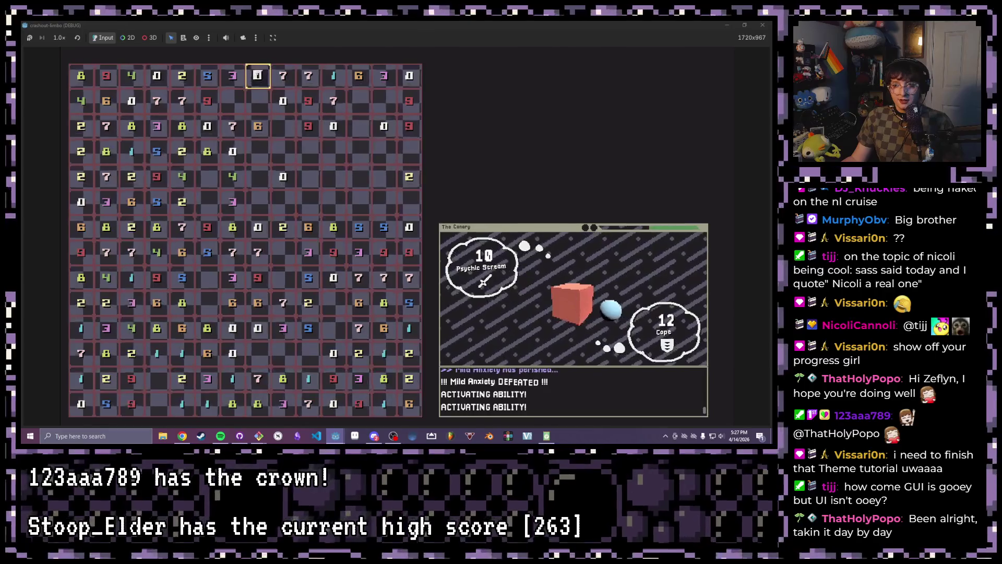
pyautogui.moveTo(283, 76); pyautogui.dragTo(232, 75)
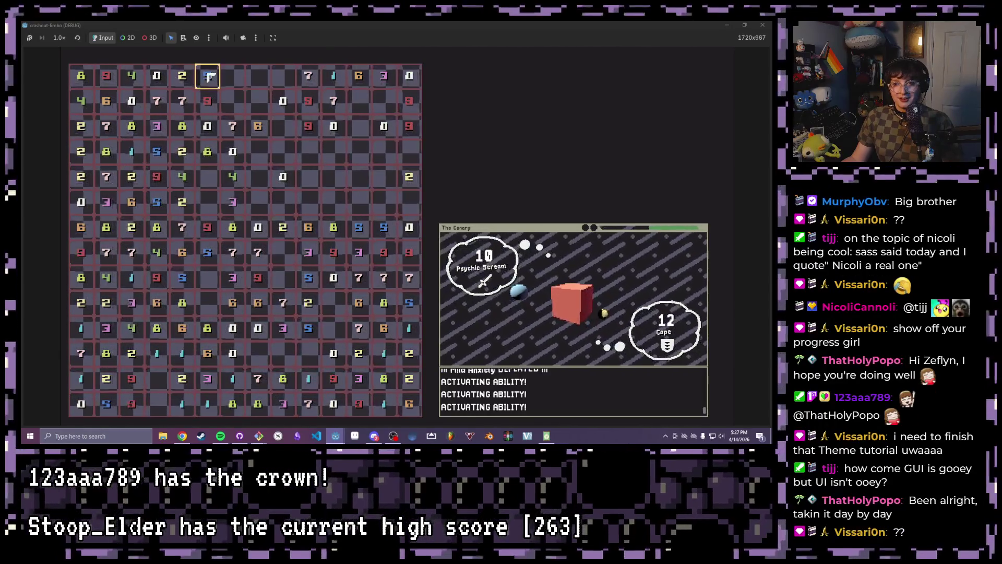
pyautogui.moveTo(158, 125); pyautogui.dragTo(156, 76)
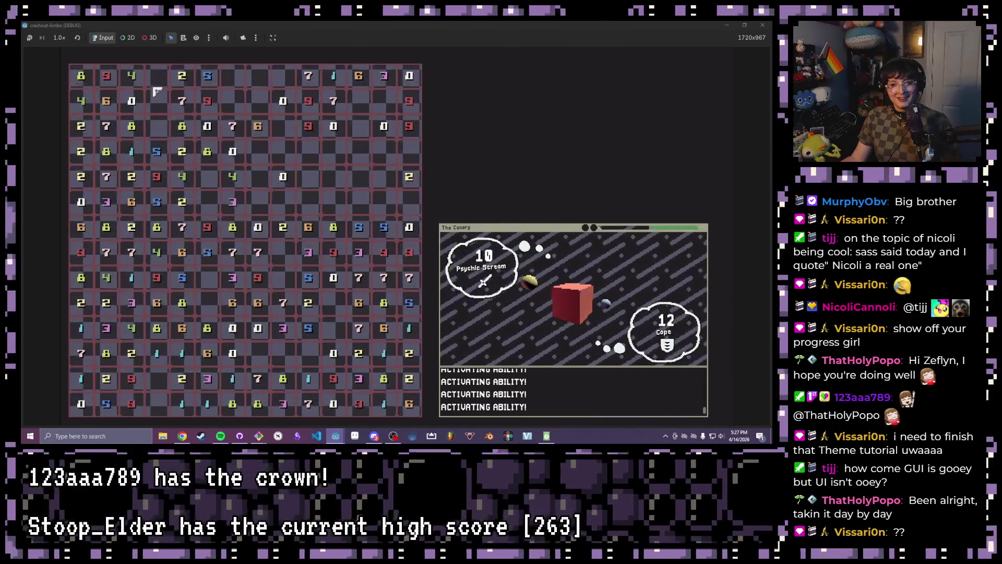
pyautogui.click(766, 24)
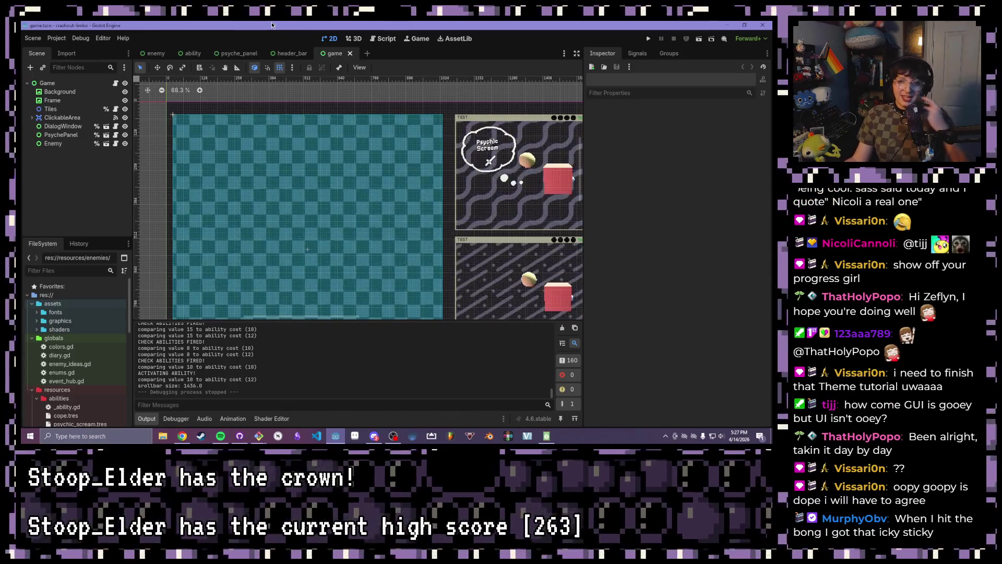
# - Inspect the Enemy and PsychePanel nodes, leaving PsychePanel selected
pyautogui.scroll(-1, 422, 173)
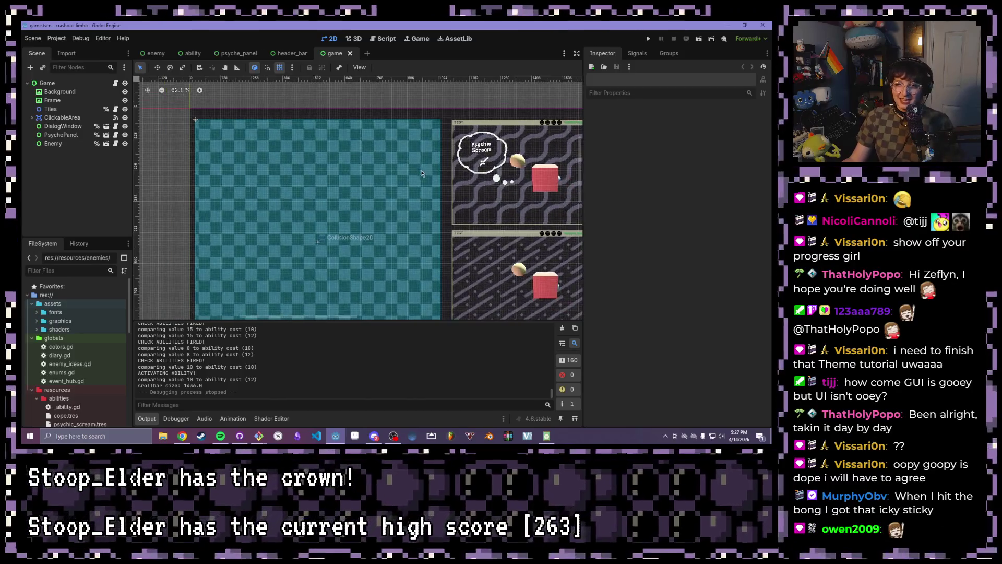
pyautogui.scroll(-1, 365, 175)
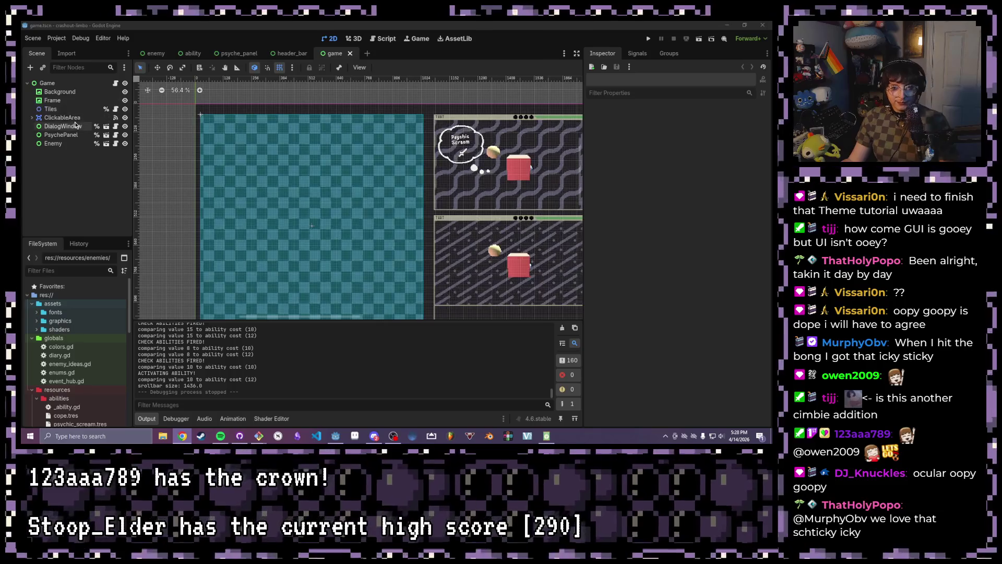
pyautogui.click(57, 143)
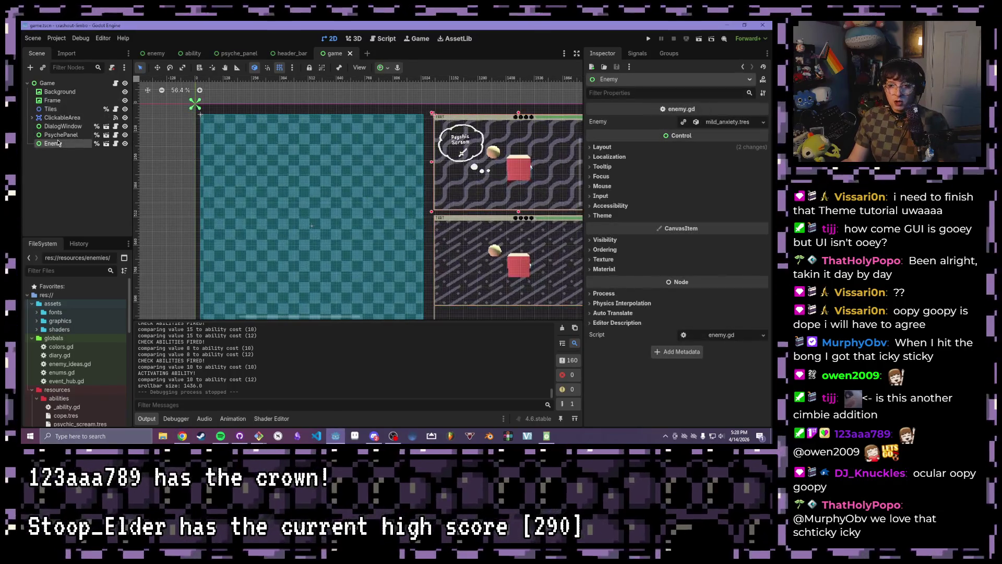
pyautogui.click(56, 135)
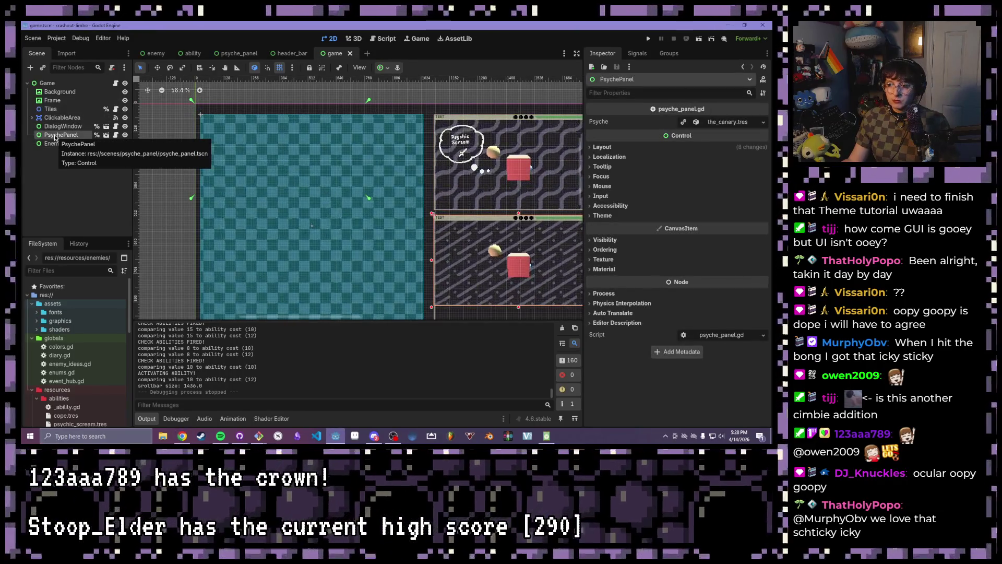
pyautogui.scroll(-1, 440, 208)
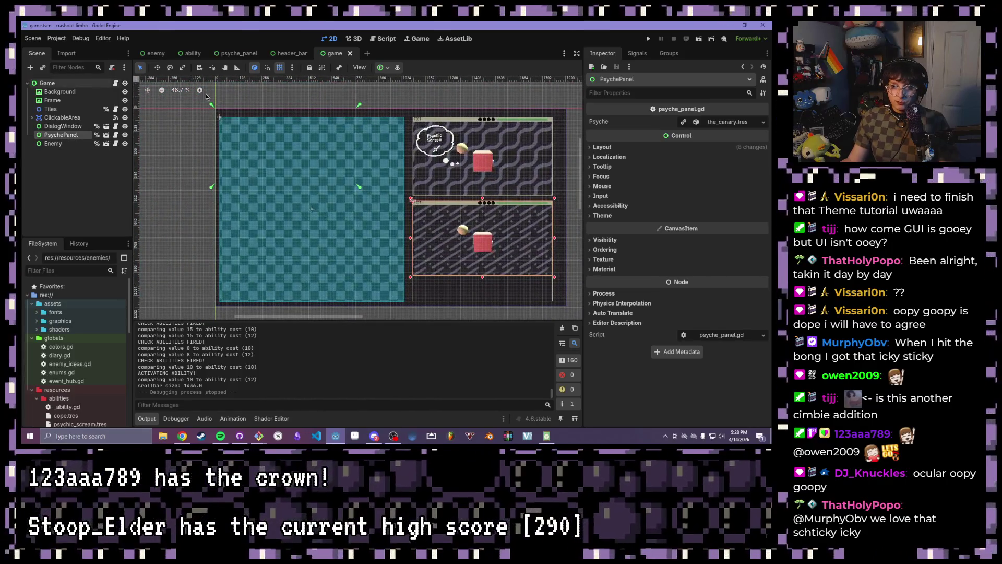
pyautogui.click(53, 150)
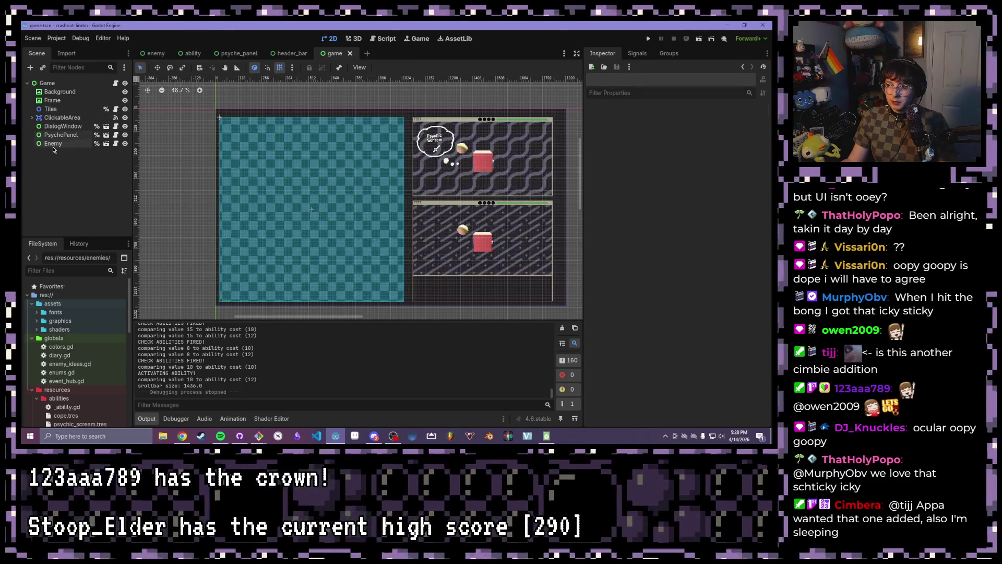
pyautogui.click(54, 144)
pyautogui.click(60, 135)
# - Drag PsychePanel's anchors to the scene's top-left, then save and run with F5
pyautogui.moveTo(358, 188); pyautogui.dragTo(212, 115)
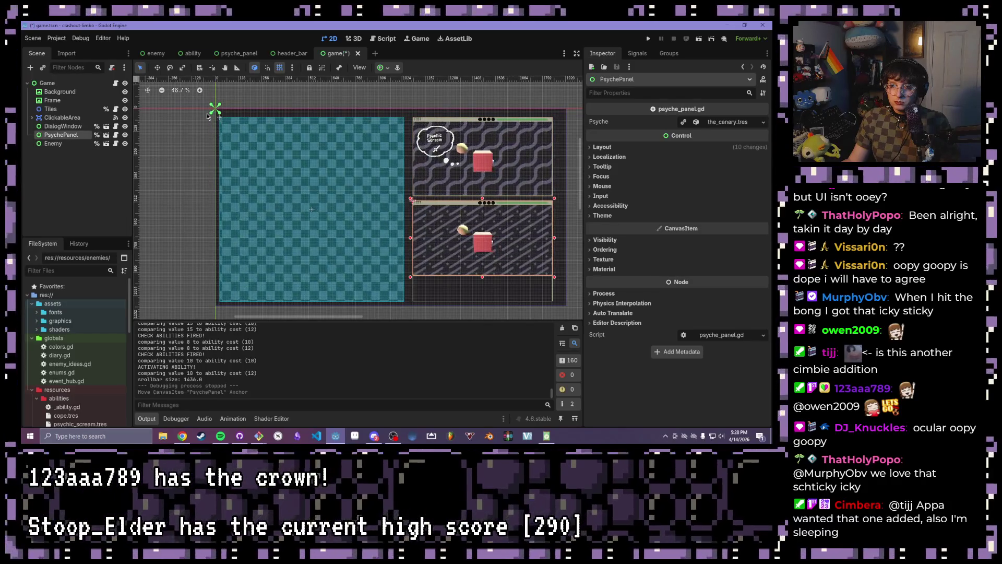
pyautogui.scroll(4, 213, 116)
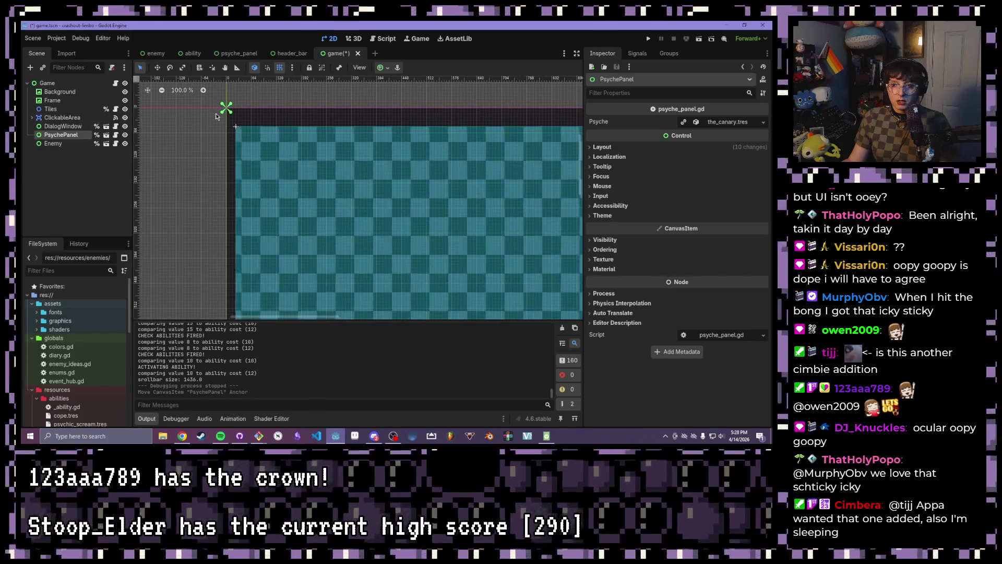
pyautogui.scroll(-3, 216, 116)
pyautogui.scroll(2, 309, 145)
pyautogui.scroll(1, 309, 145)
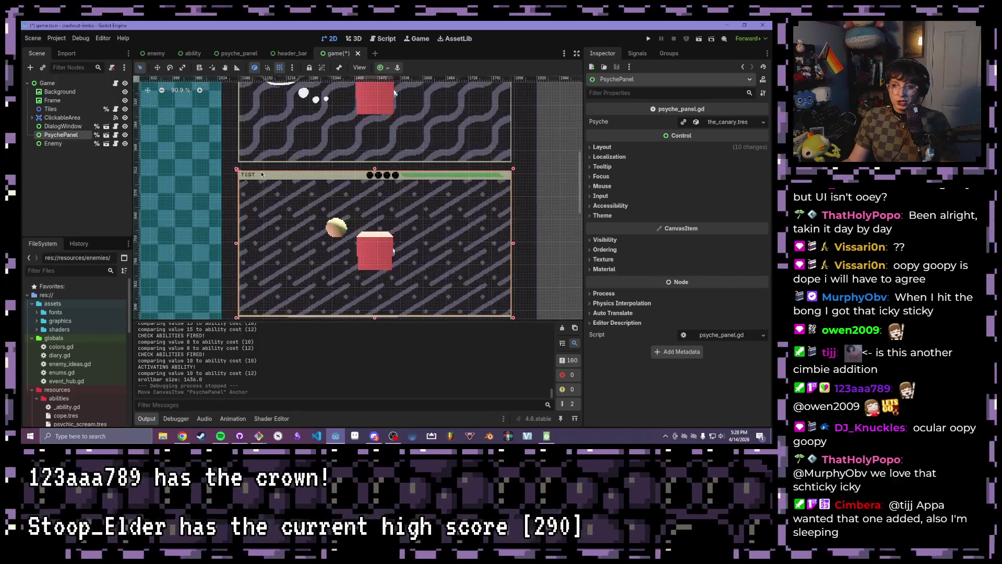
pyautogui.scroll(-1, 261, 175)
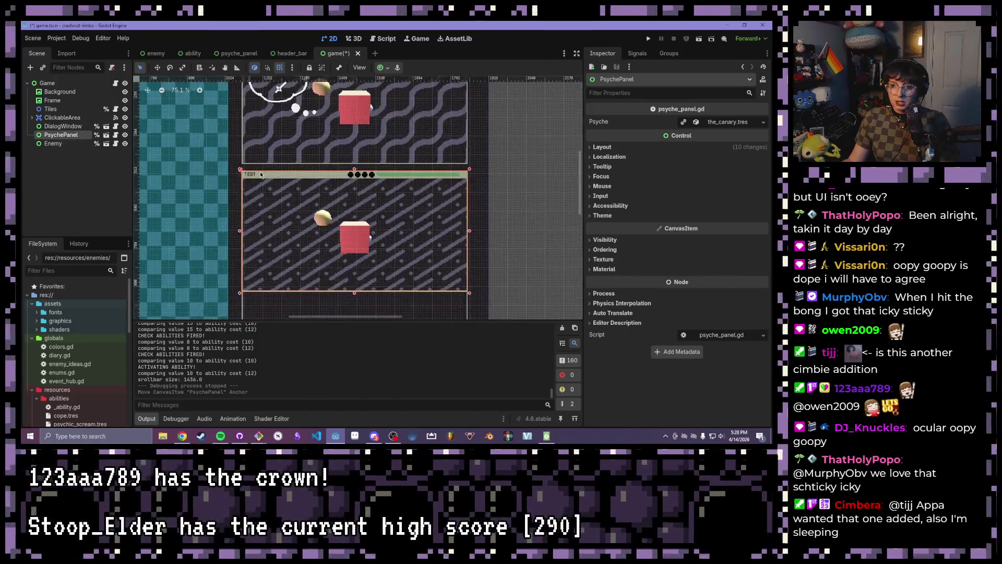
pyautogui.scroll(-2, 261, 174)
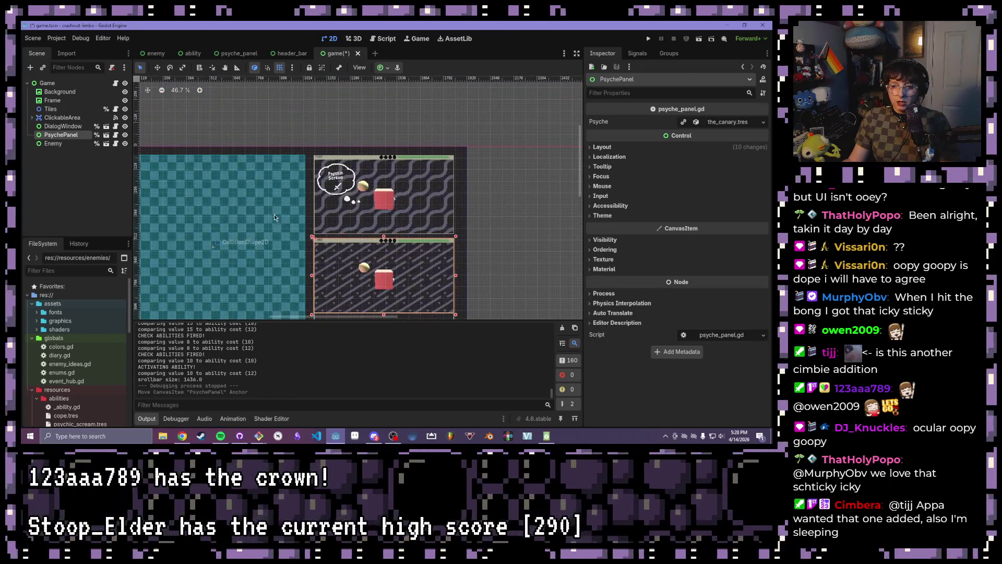
pyautogui.scroll(-1, 288, 168)
pyautogui.moveTo(237, 172)
pyautogui.mouseDown()
pyautogui.moveTo(339, 140)
pyautogui.moveTo(298, 146)
pyautogui.mouseUp()
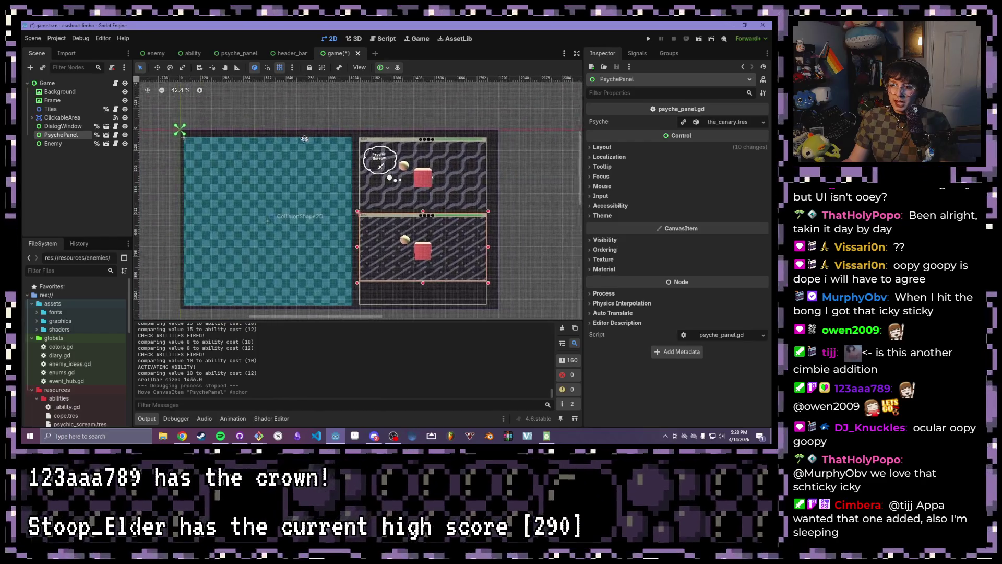
pyautogui.press('F5')
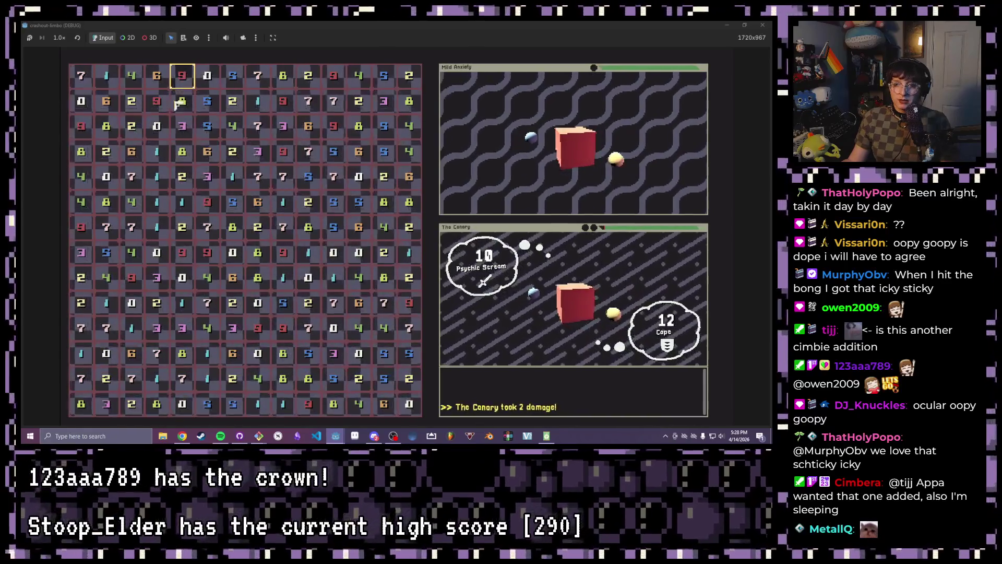
# - Drag down a column in the running game to clear three stacked numbers
pyautogui.moveTo(166, 93)
pyautogui.mouseDown()
pyautogui.moveTo(148, 156)
pyautogui.moveTo(182, 181)
pyautogui.mouseUp()
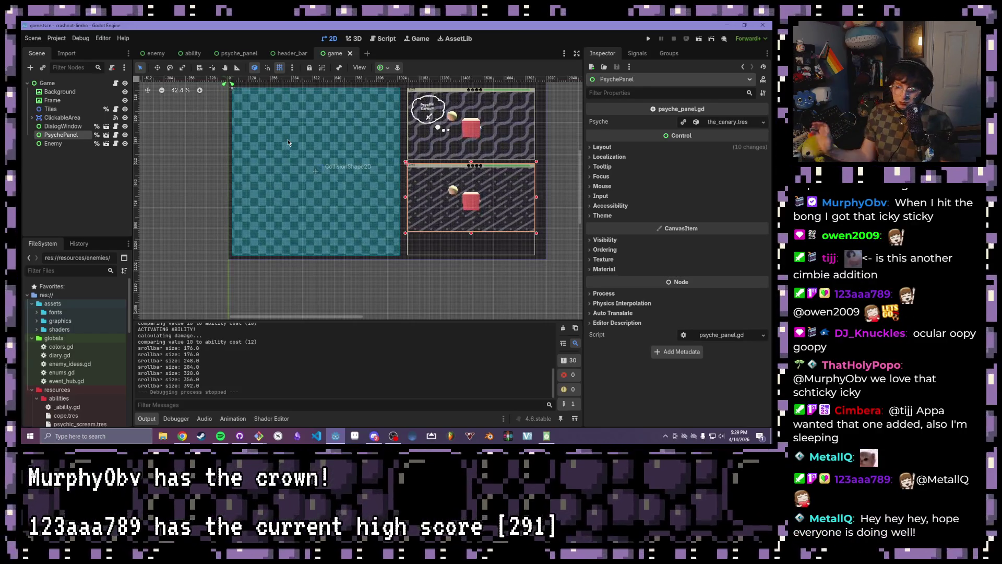
# - Zoom and pan the 2D viewport, then relaunch the game with F5
pyautogui.scroll(3, 295, 108)
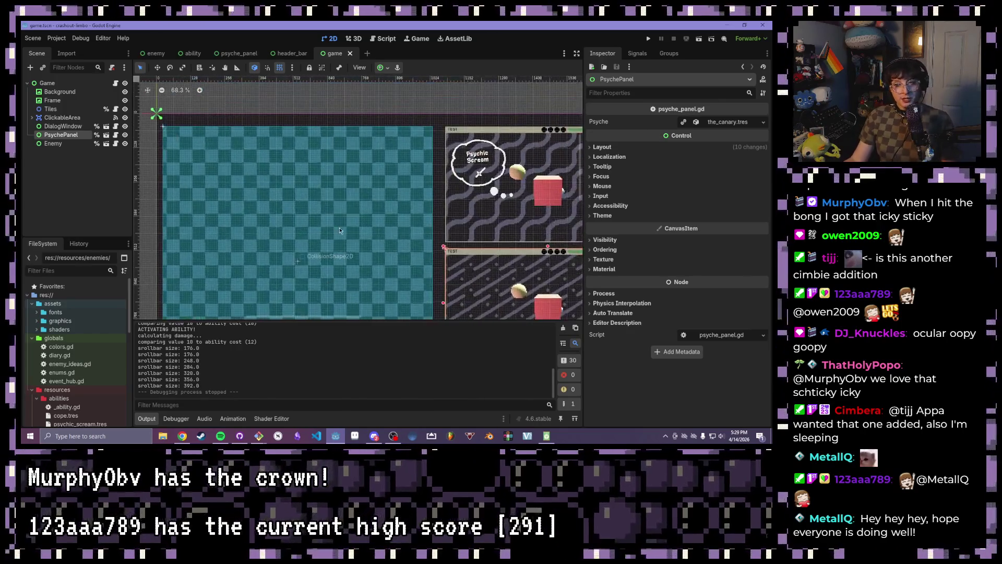
pyautogui.hscroll(2, 355, 209)
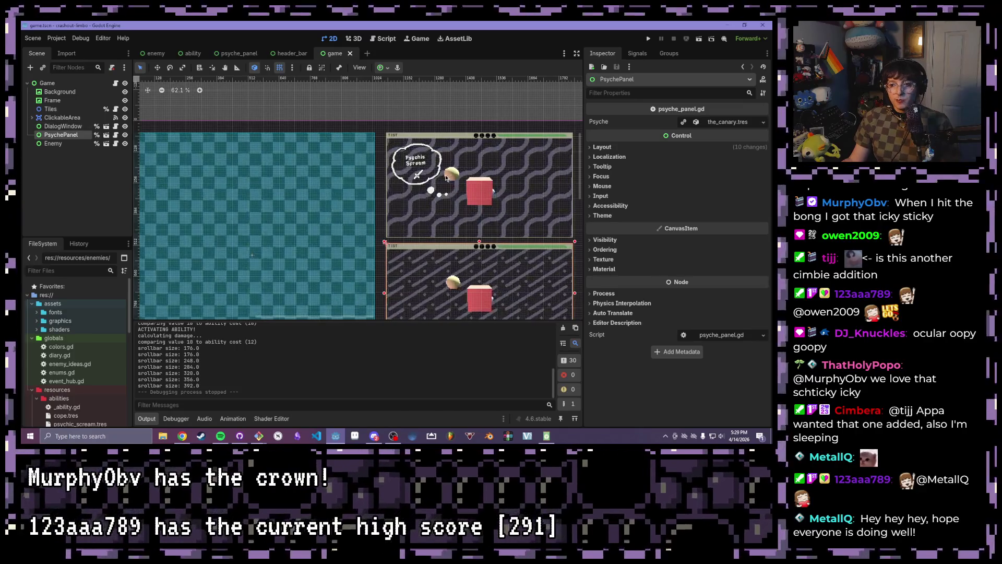
pyautogui.scroll(-2, 435, 197)
pyautogui.scroll(-2, 215, 153)
pyautogui.hscroll(1, 215, 153)
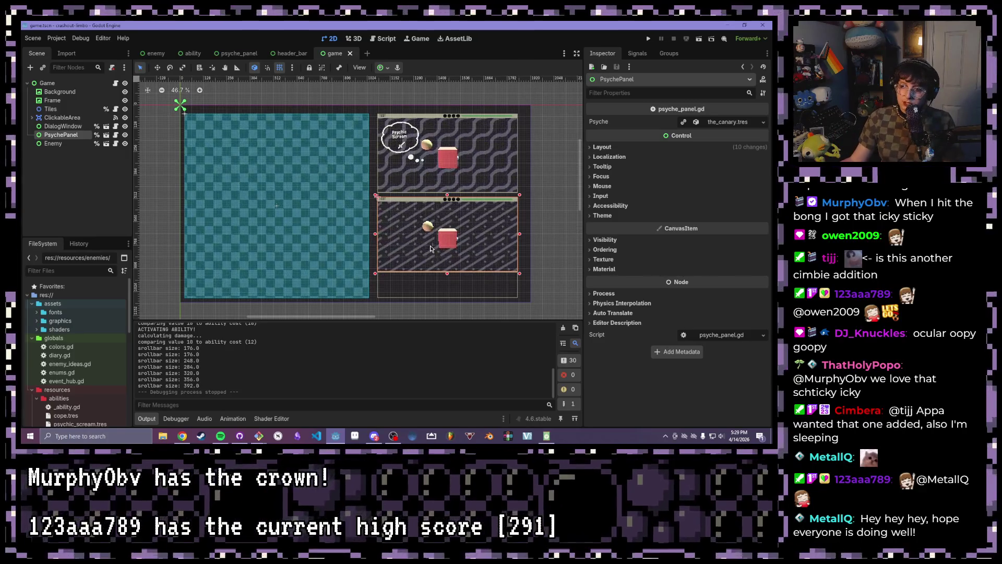
pyautogui.press('F5')
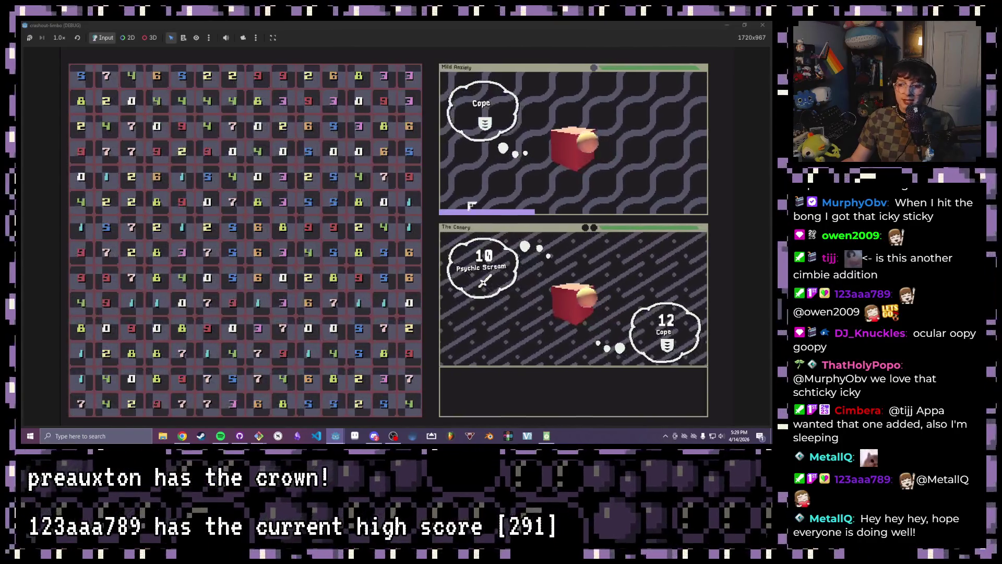
# - Clear a group of bottom numbers, close the game, and select ClickableArea to view its settings
pyautogui.moveTo(308, 404)
pyautogui.mouseDown()
pyautogui.moveTo(333, 404)
pyautogui.moveTo(333, 353)
pyautogui.moveTo(283, 353)
pyautogui.mouseUp()
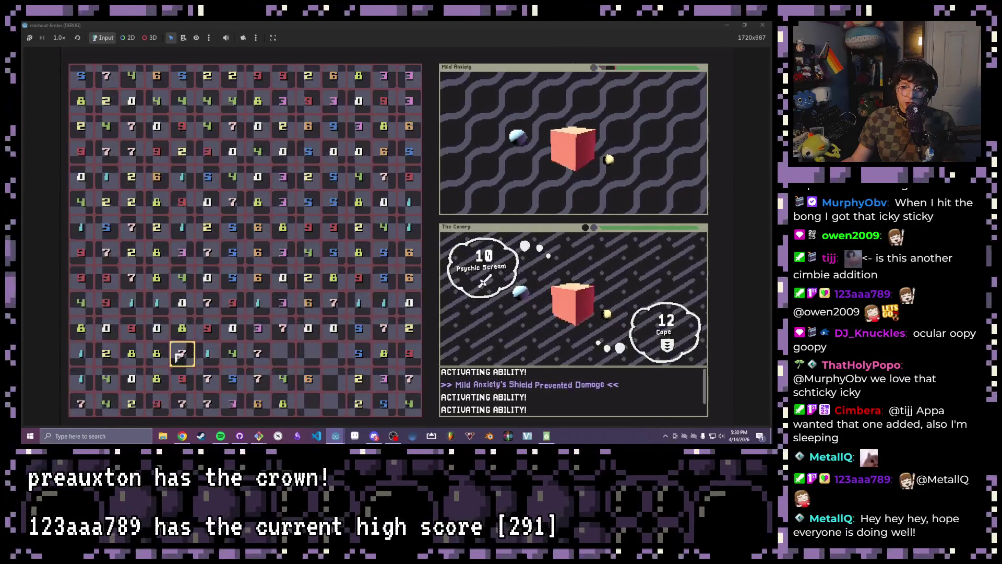
pyautogui.click(763, 26)
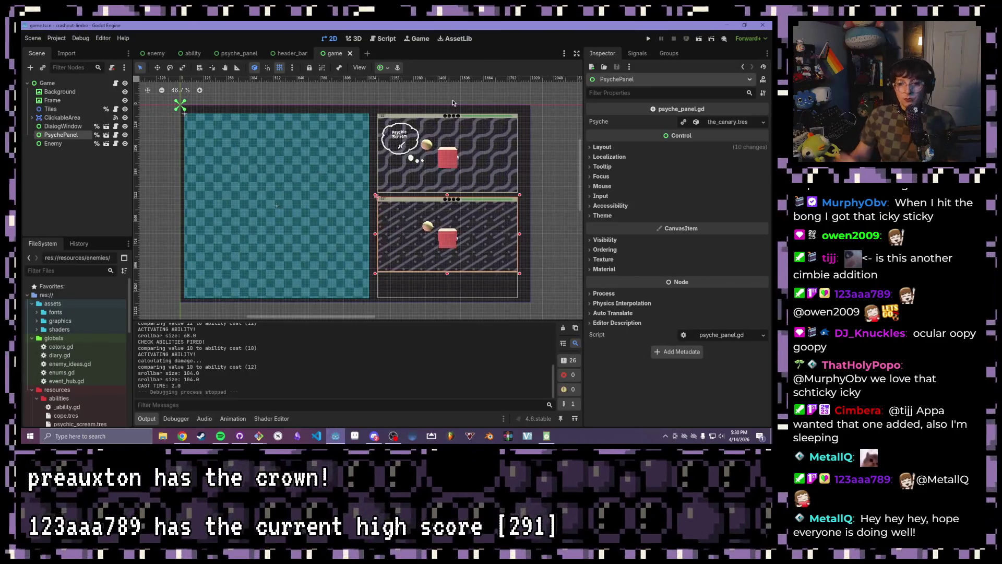
pyautogui.scroll(1, 264, 161)
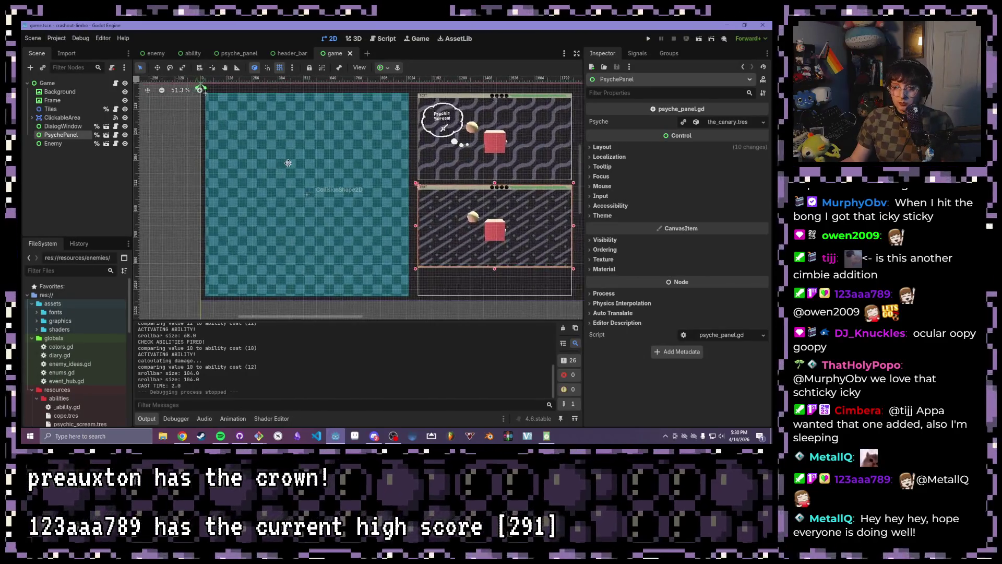
pyautogui.click(58, 118)
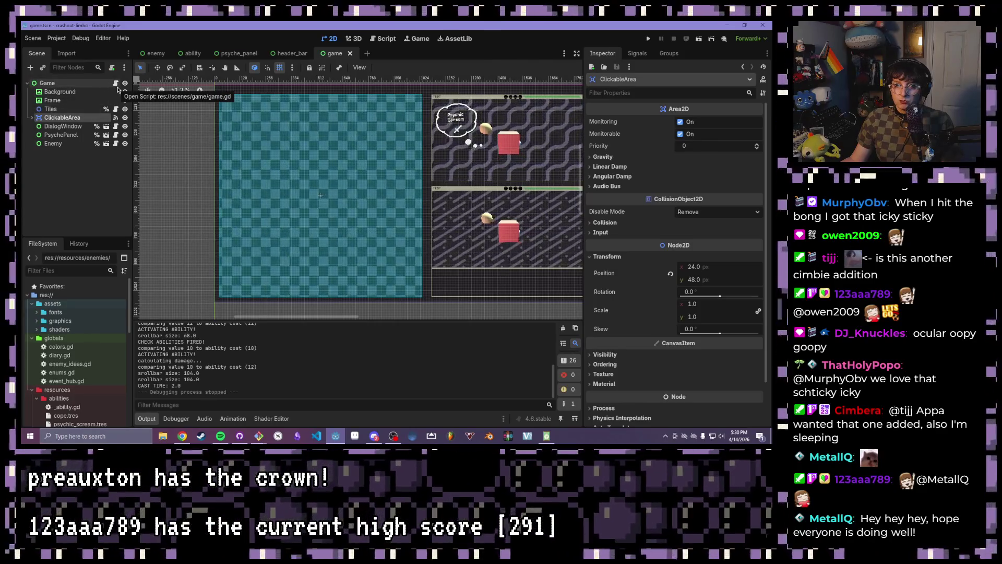
# - Open game.gd from the Game node's script icon and scroll through its code
pyautogui.click(116, 85)
pyautogui.scroll(5, 328, 160)
pyautogui.scroll(-3, 326, 161)
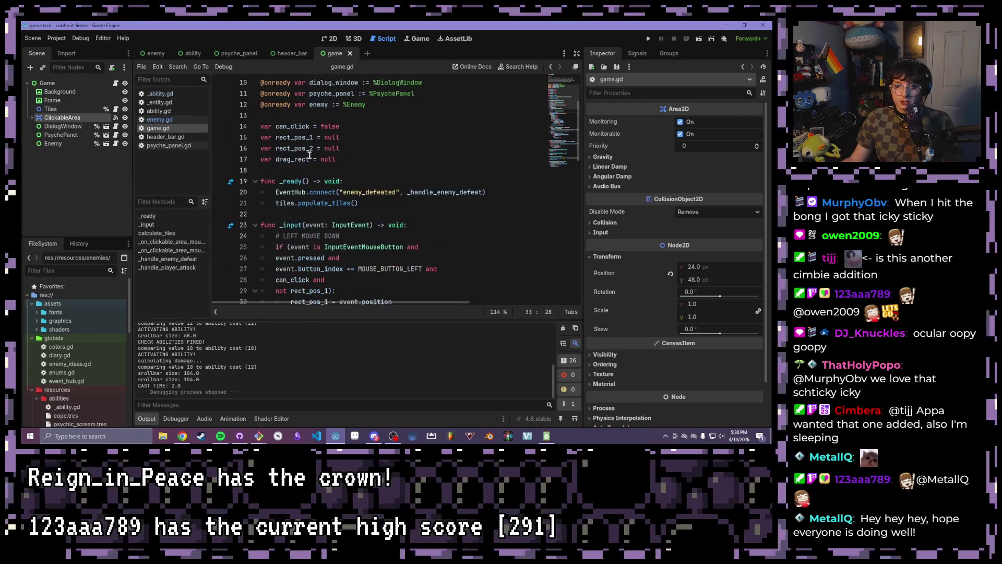
pyautogui.scroll(-5, 422, 158)
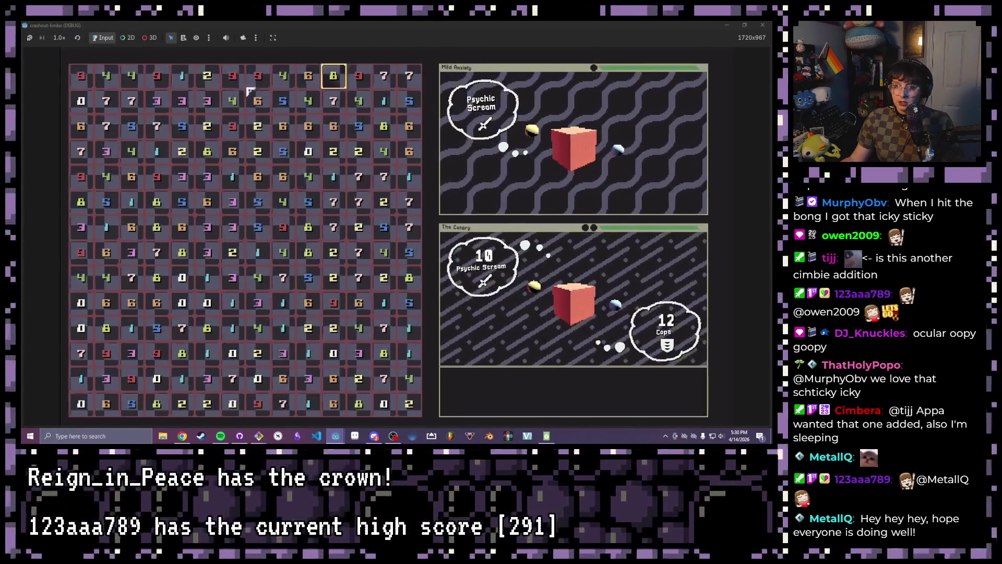
# - Press arrow keys briefly in the running game, then stop debugging with F8
pyautogui.press('Right')
pyautogui.press('Right')
pyautogui.press('Down')
pyautogui.press('Down')
pyautogui.press('Down')
pyautogui.press('Right')
pyautogui.press('Left')
pyautogui.press('Left')
pyautogui.press('Up')
pyautogui.press('Left')
pyautogui.press('Down')
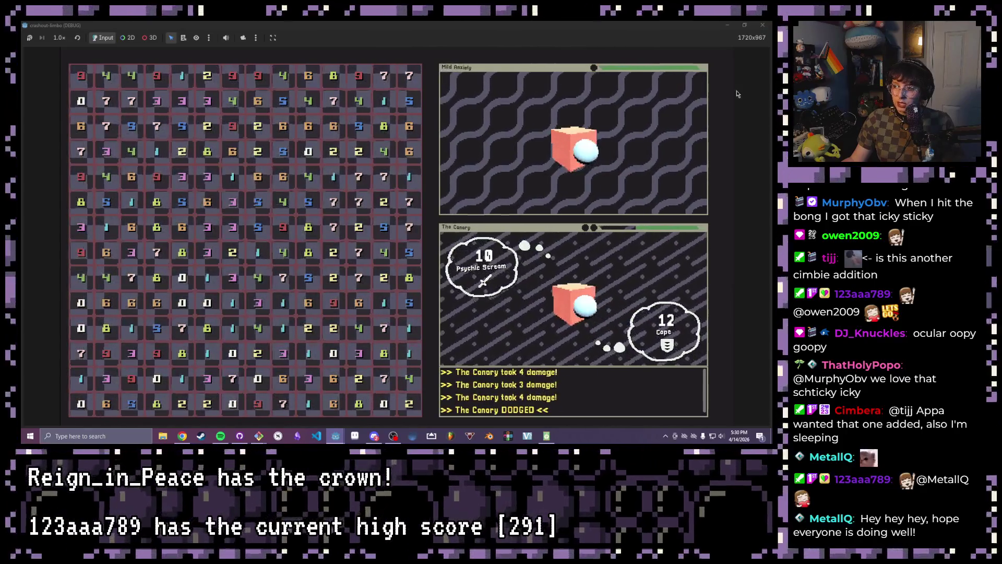
pyautogui.press('F8')
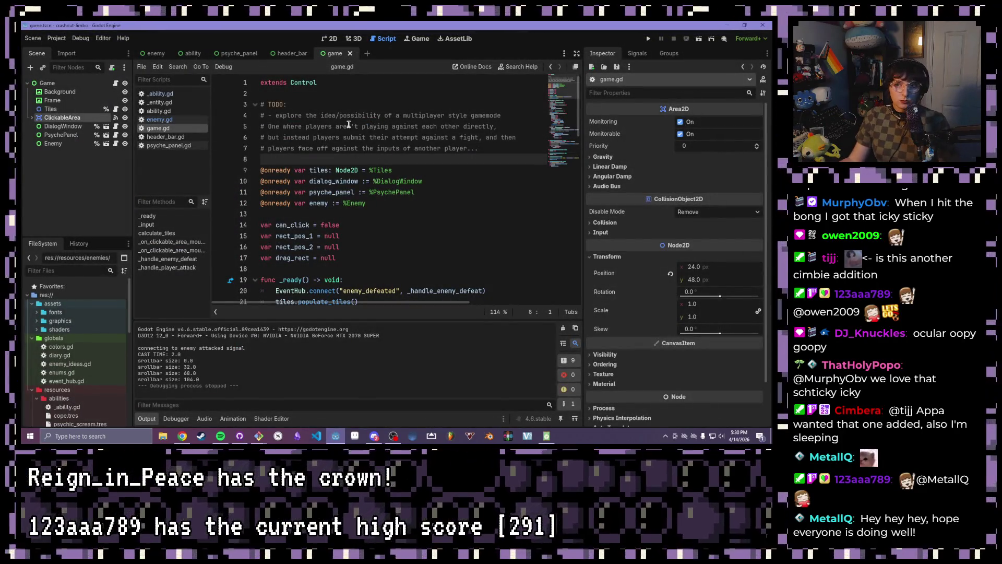
# - Open the enemy scene and its enemy.gd script, then select the ActionTimer node
pyautogui.click(157, 53)
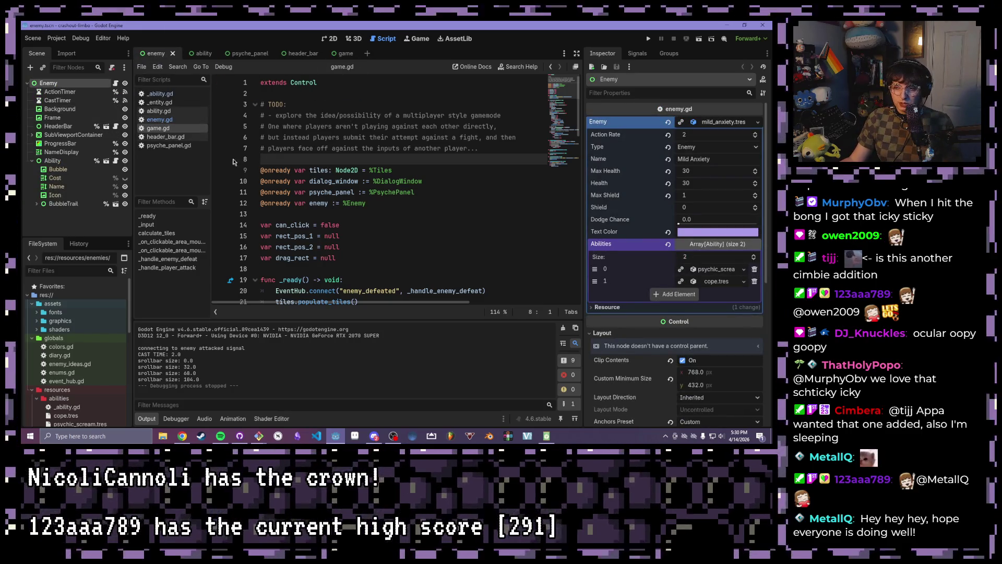
pyautogui.click(387, 181)
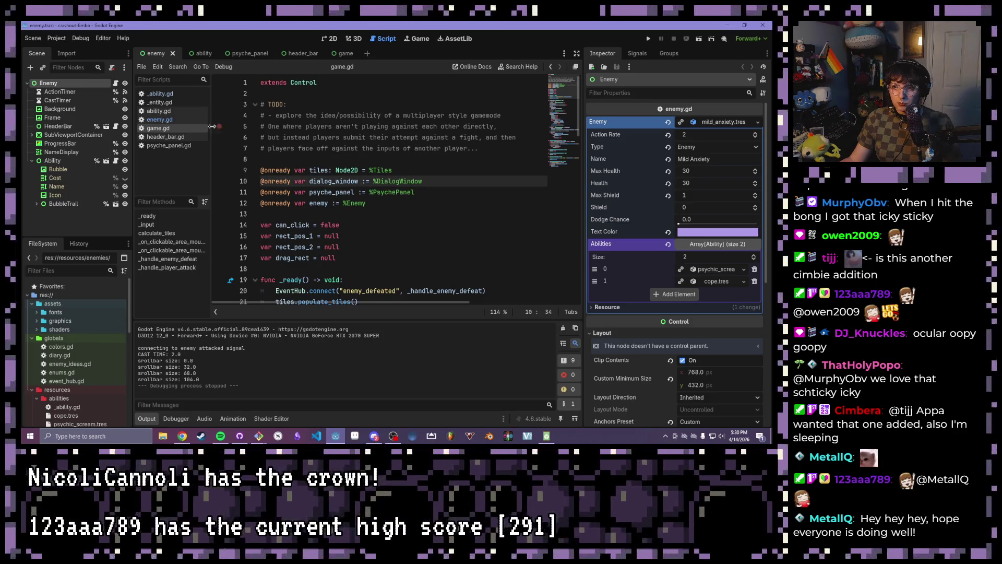
pyautogui.click(159, 120)
pyautogui.click(412, 157)
pyautogui.scroll(-2, 403, 149)
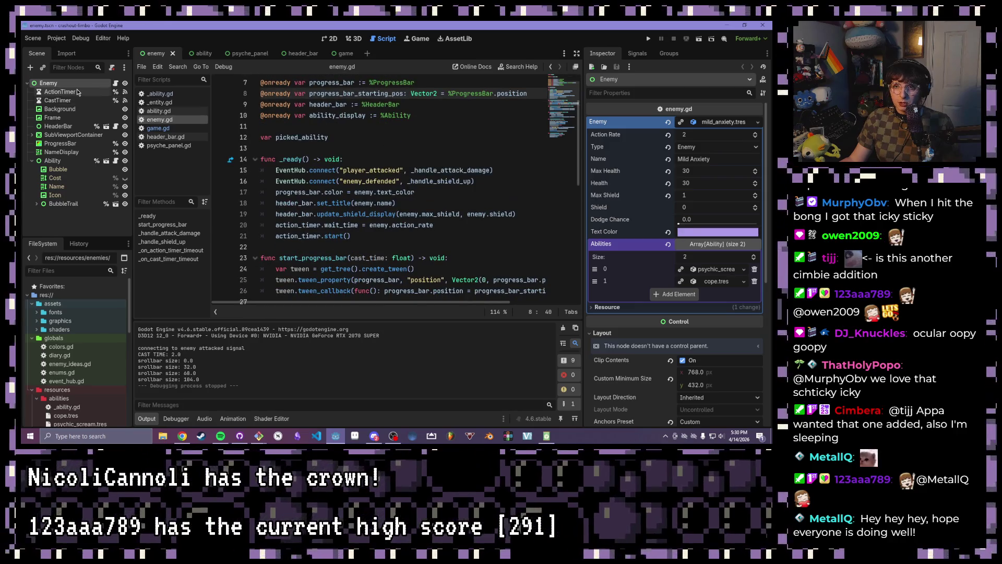
pyautogui.click(56, 93)
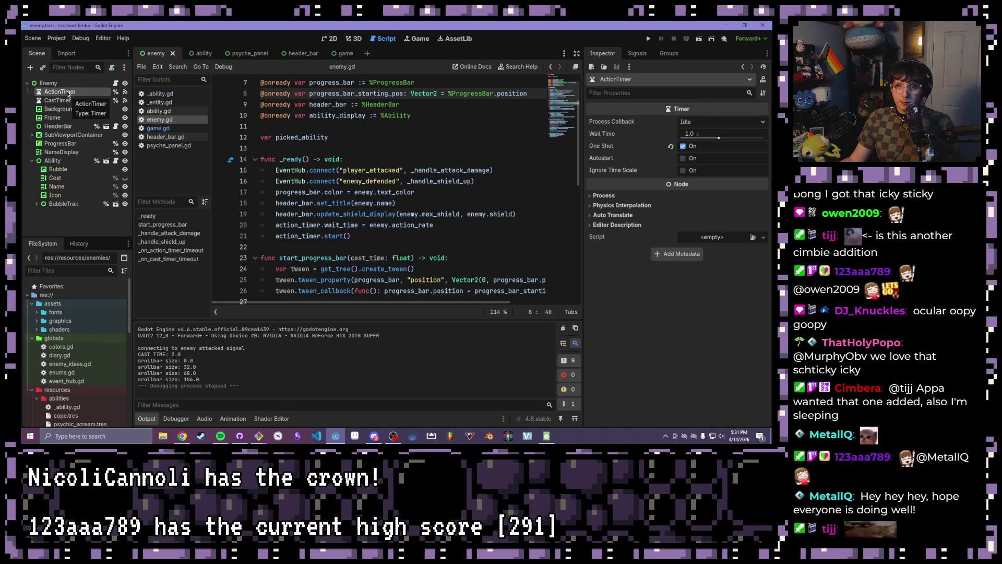
# - Review enemy.gd's ability-choice and cast_timer start lines, then return to the game scene
pyautogui.scroll(2, 341, 249)
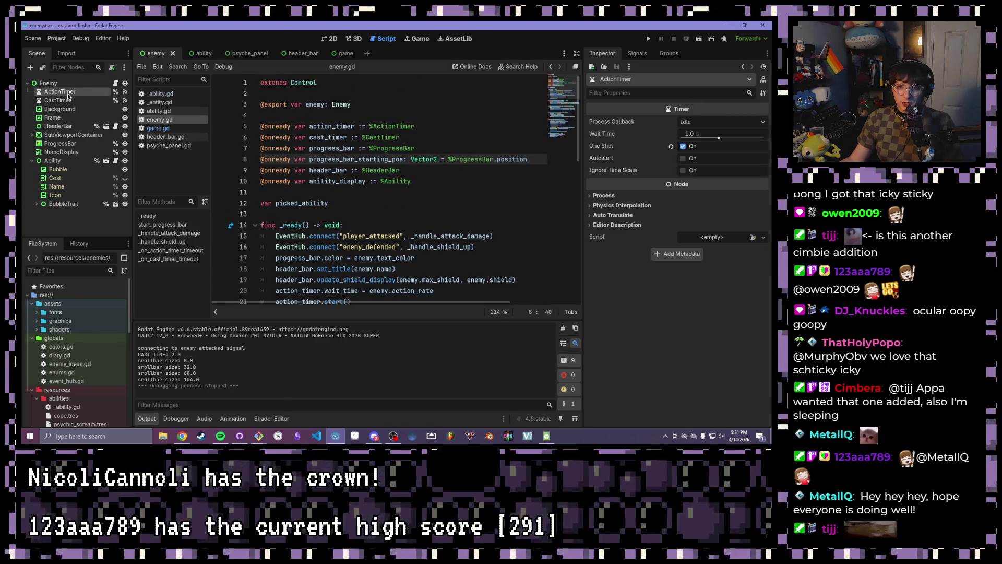
pyautogui.scroll(-10, 391, 247)
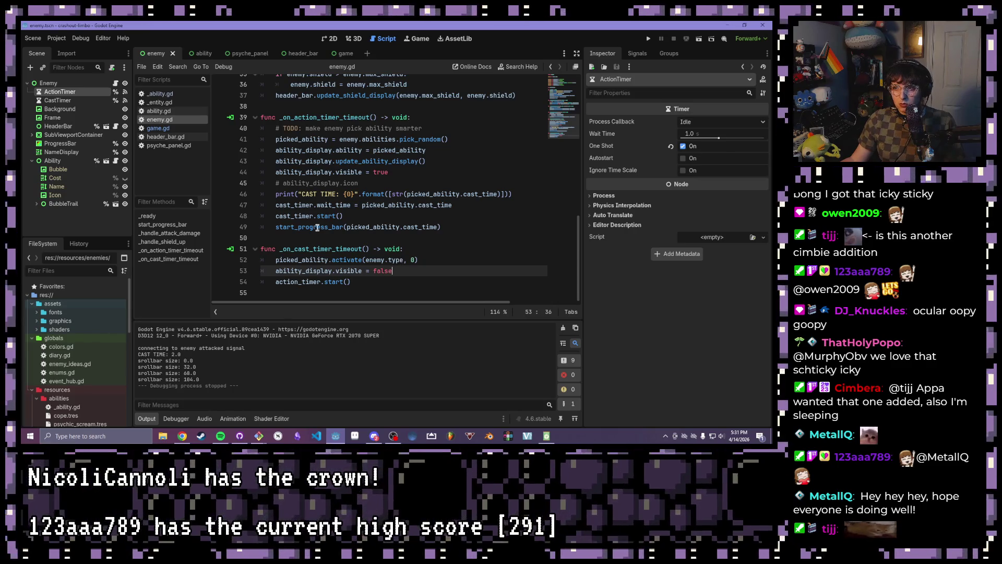
pyautogui.scroll(1, 318, 149)
pyautogui.moveTo(276, 172); pyautogui.dragTo(505, 184)
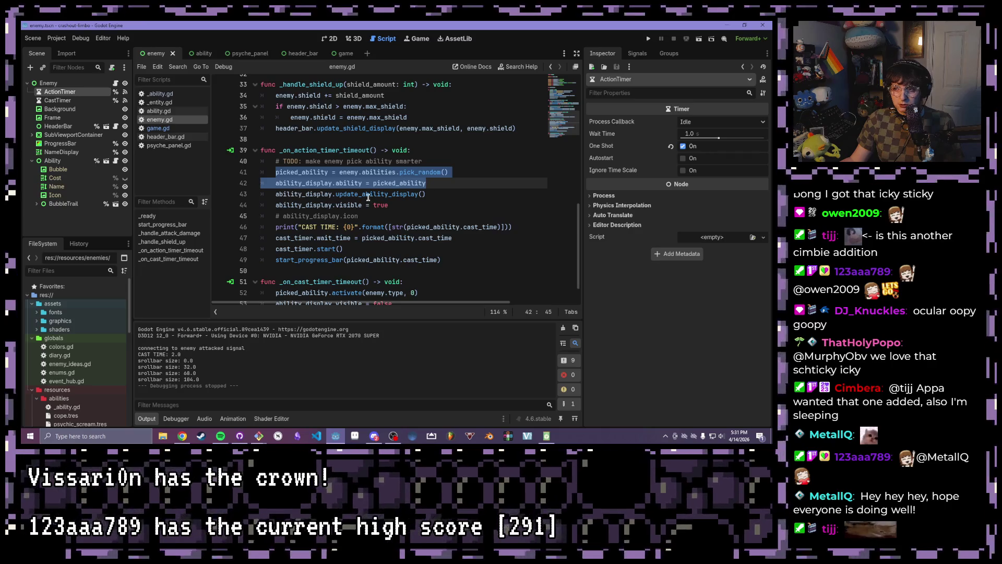
pyautogui.scroll(-1, 403, 207)
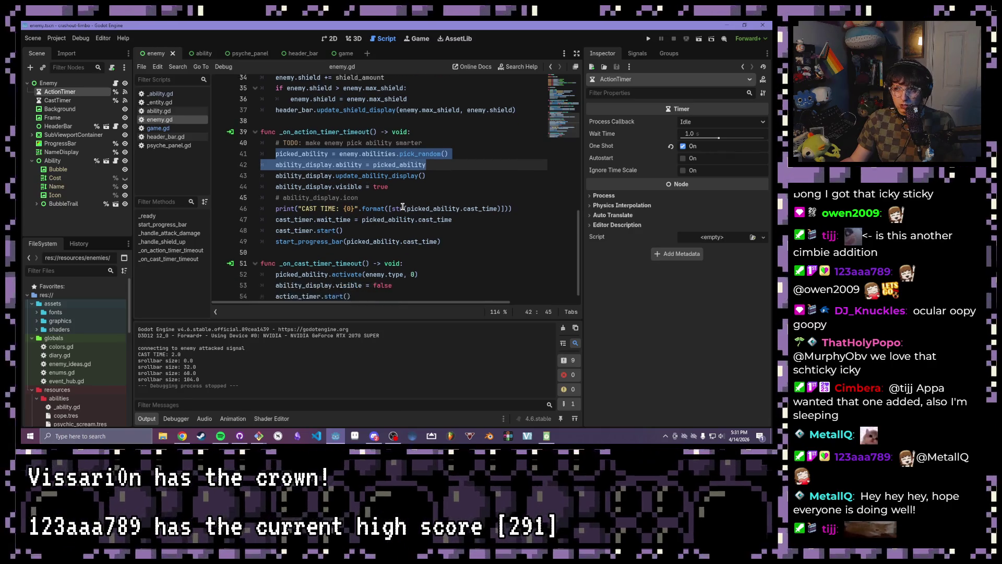
pyautogui.click(272, 206)
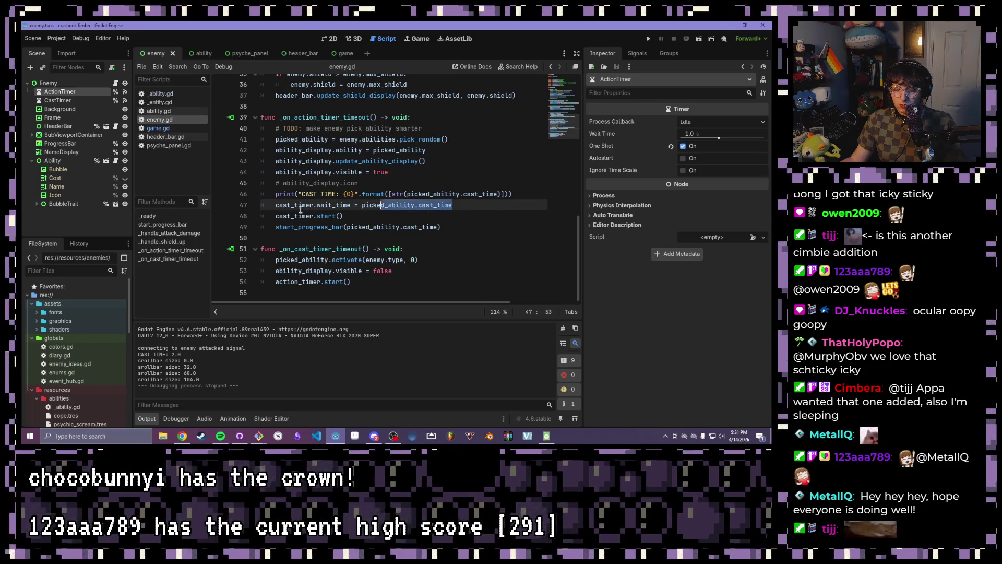
pyautogui.click(380, 218)
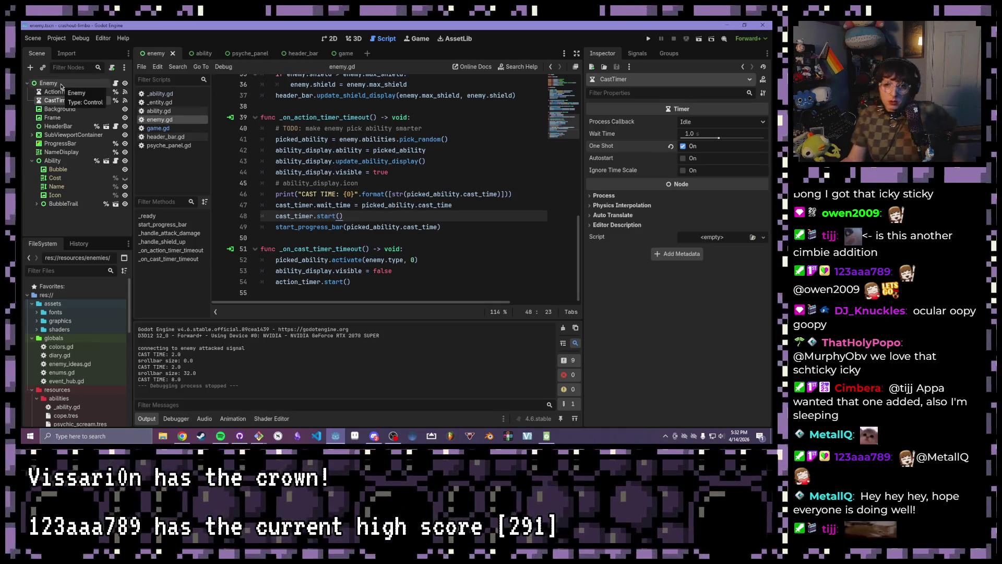
pyautogui.click(340, 53)
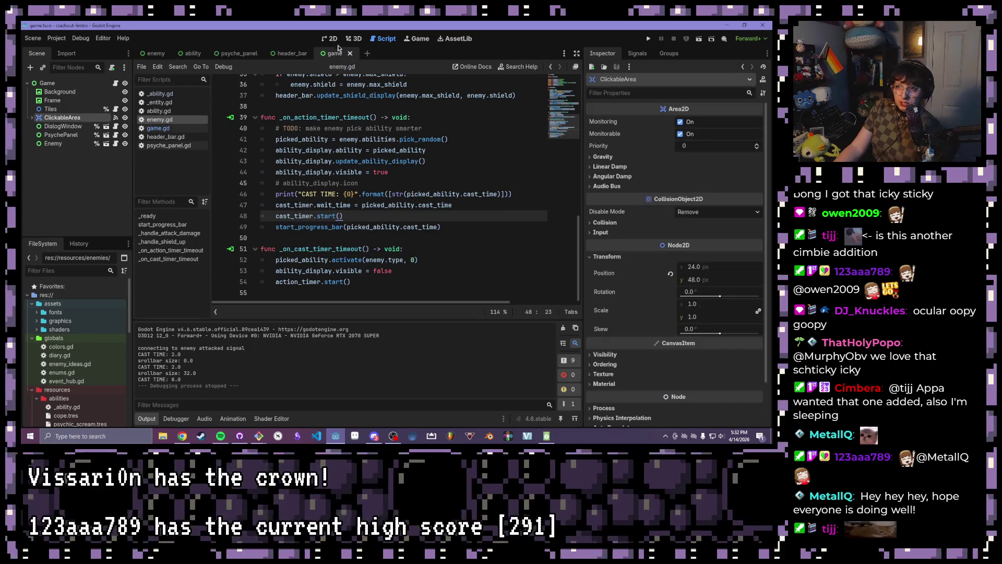
# - Show the game scene in 2D with Tiles selected, then find tiles.populate_tiles() in game.gd
pyautogui.click(332, 40)
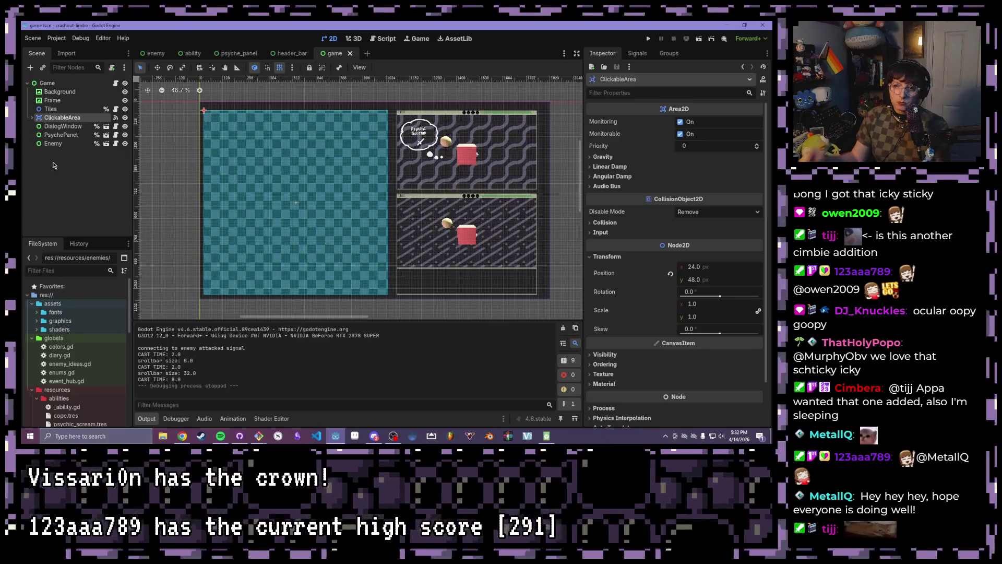
pyautogui.click(53, 109)
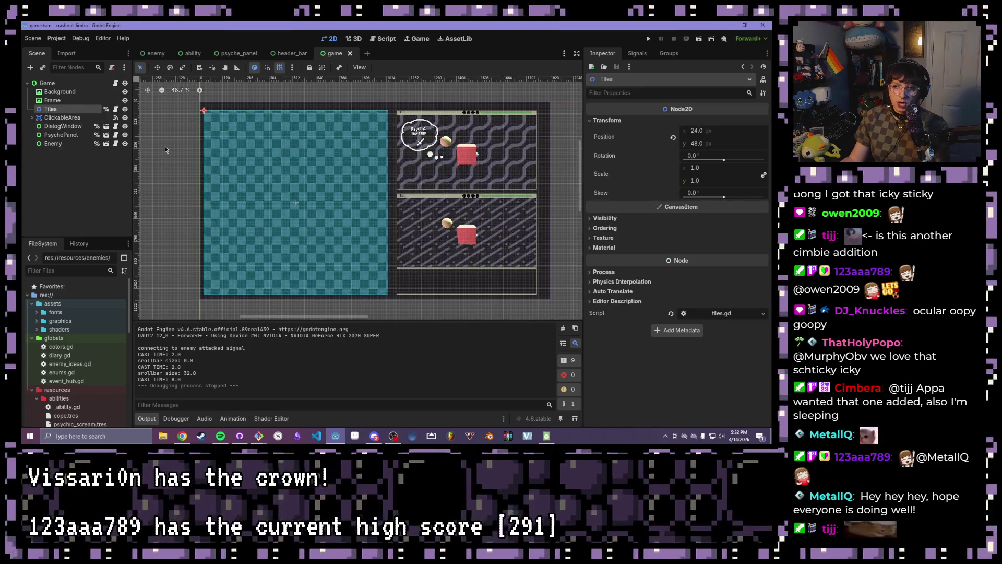
pyautogui.scroll(2, 170, 157)
pyautogui.moveTo(170, 157)
pyautogui.mouseDown()
pyautogui.moveTo(254, 161)
pyautogui.moveTo(226, 144)
pyautogui.mouseUp()
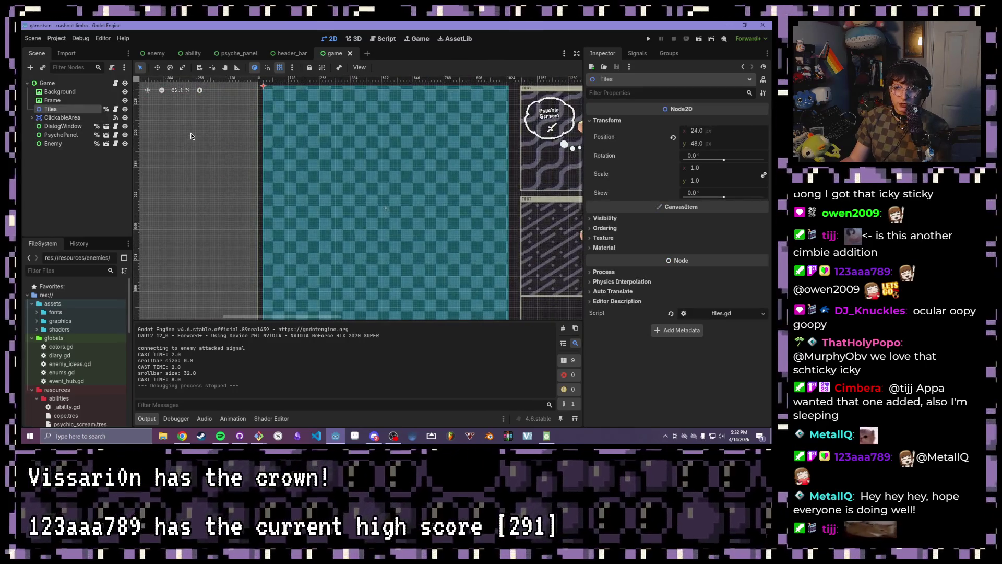
pyautogui.hotkey('ctrl', 'F3')
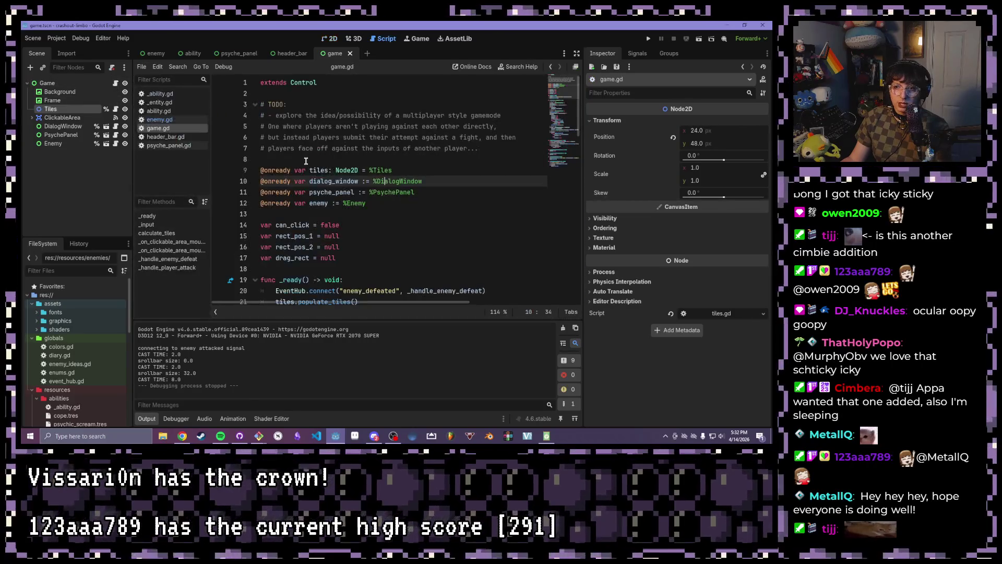
pyautogui.scroll(-4, 399, 210)
pyautogui.moveTo(372, 174); pyautogui.dragTo(272, 167)
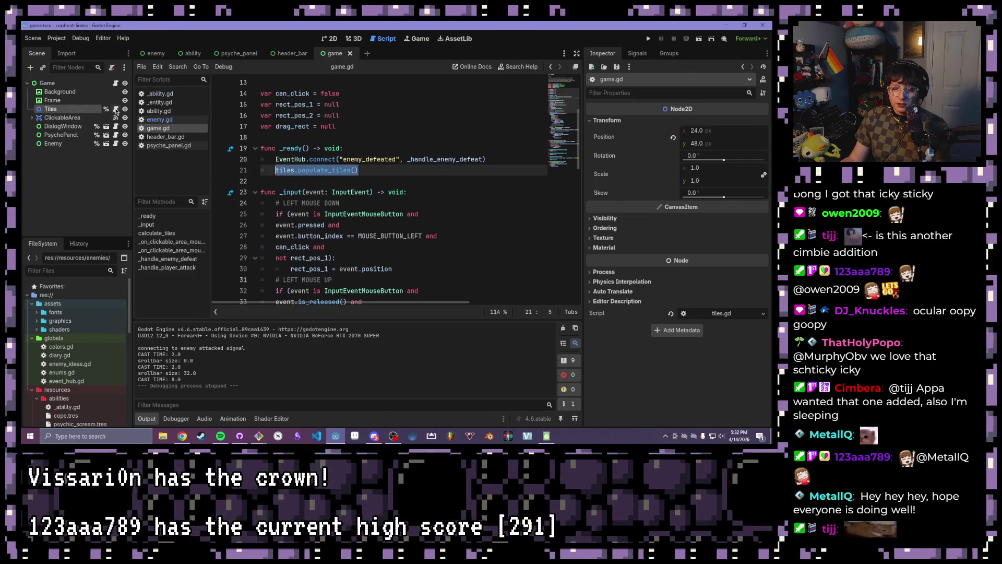
pyautogui.scroll(-10, 84, 351)
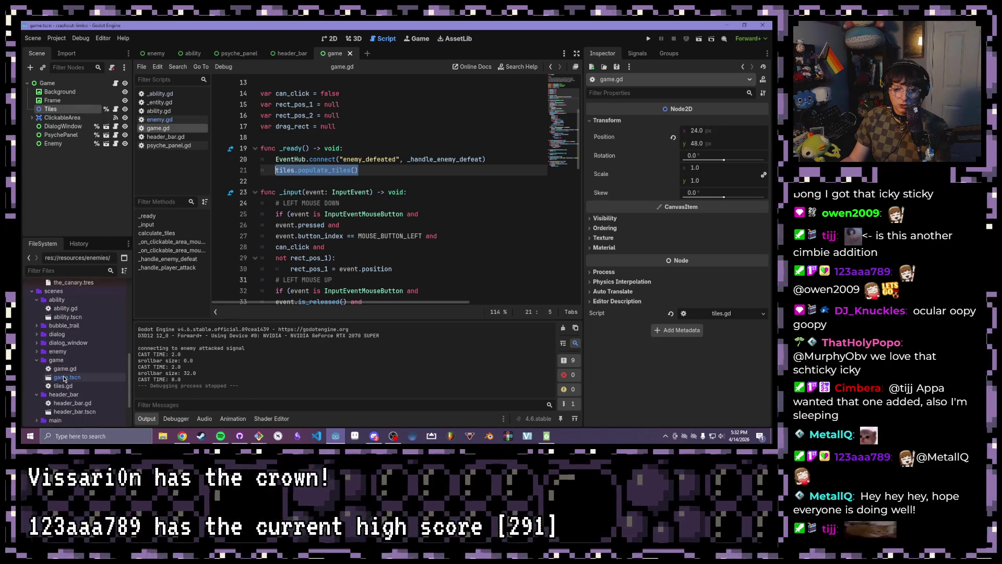
# - Open tiles.gd and examine populate_tiles' nested 14-by-14 for loops
pyautogui.click(115, 110)
pyautogui.moveTo(386, 183)
pyautogui.mouseDown()
pyautogui.moveTo(221, 116)
pyautogui.moveTo(220, 128)
pyautogui.mouseUp()
pyautogui.click(340, 148)
pyautogui.moveTo(347, 137)
pyautogui.mouseDown()
pyautogui.moveTo(274, 140)
pyautogui.moveTo(362, 148)
pyautogui.mouseUp()
pyautogui.click(379, 149)
pyautogui.moveTo(304, 159); pyautogui.dragTo(351, 181)
pyautogui.click(352, 181)
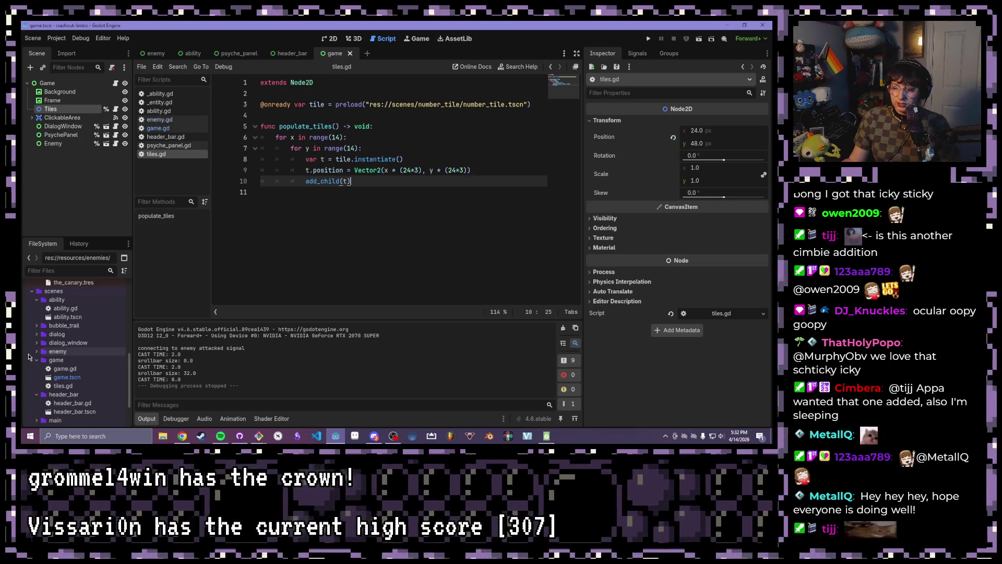
# - Collapse the psyche_panel and game folders, then open number_tile.tscn from the number_tile folder
pyautogui.scroll(-2, 88, 369)
pyautogui.scroll(-2, 63, 376)
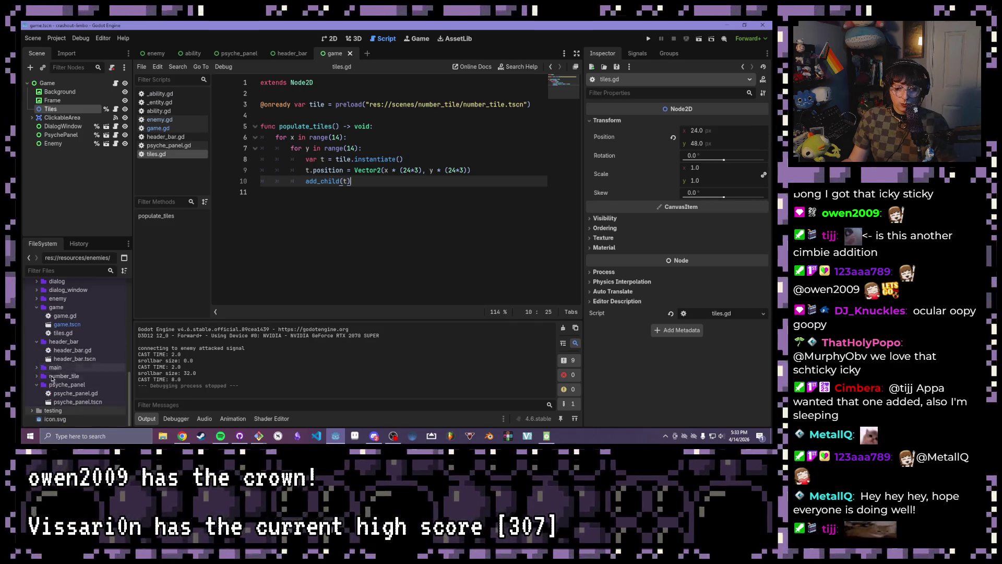
pyautogui.click(41, 385)
pyautogui.scroll(2, 39, 355)
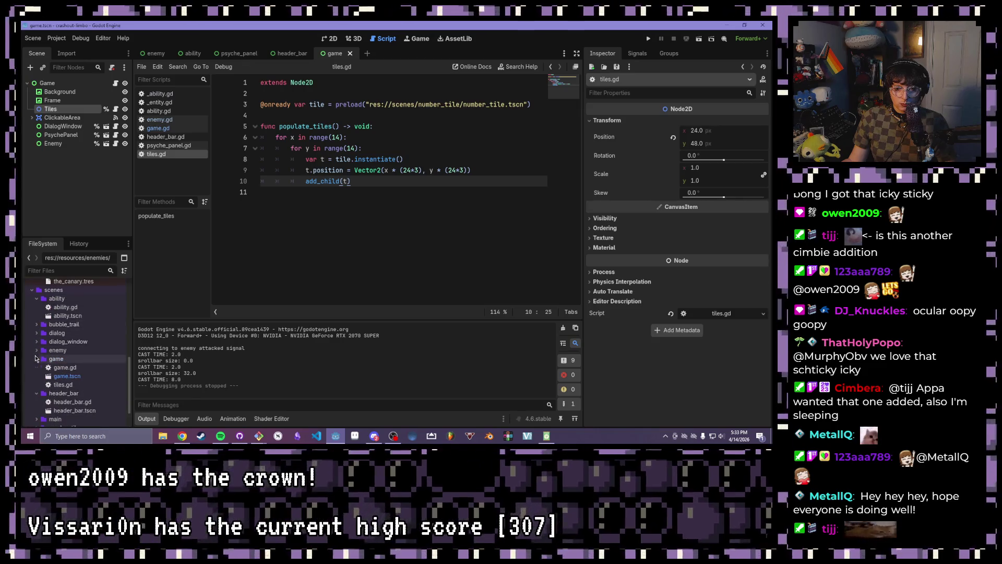
pyautogui.click(37, 358)
pyautogui.click(37, 401)
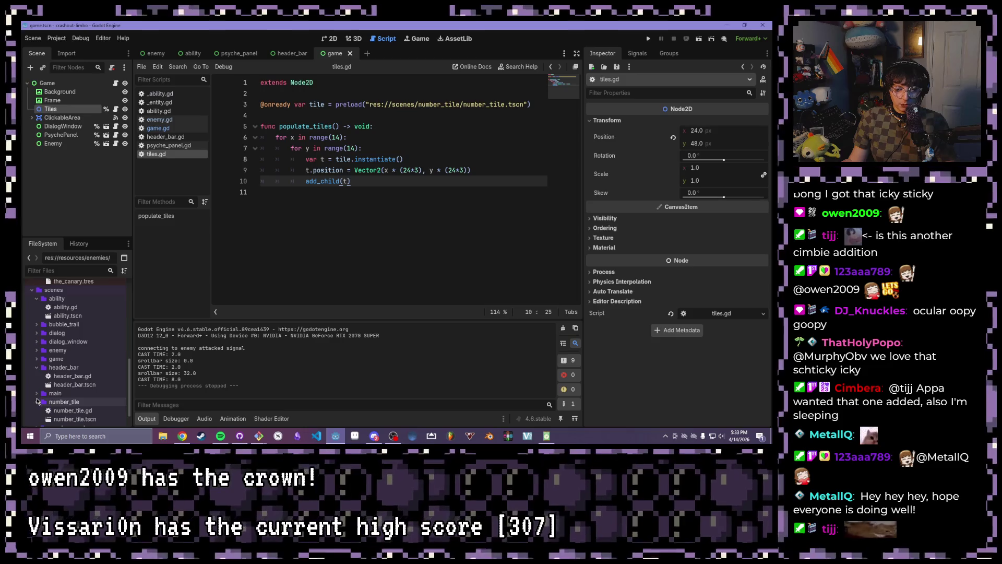
pyautogui.scroll(-1, 62, 402)
pyautogui.doubleClick(75, 402)
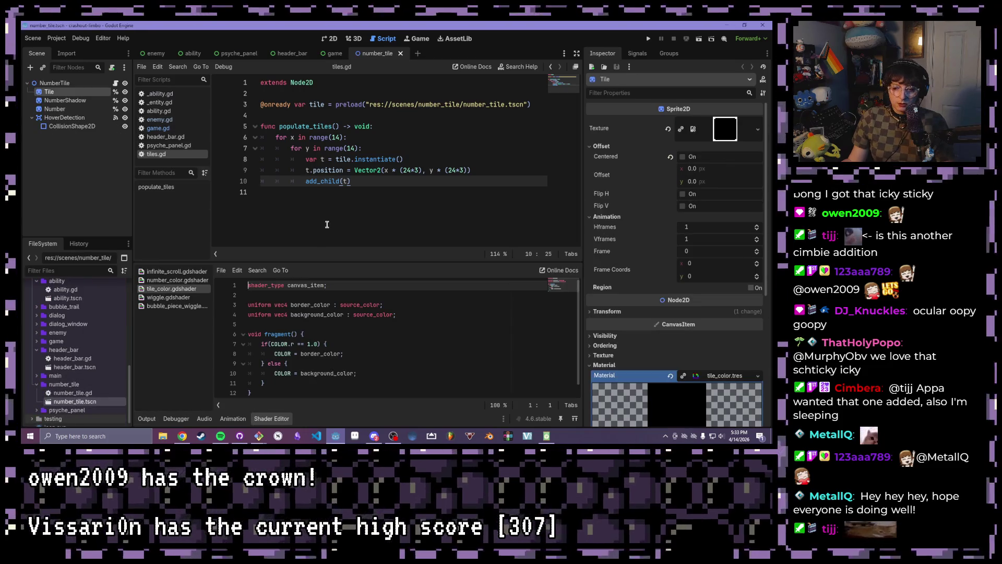
# - Compare the NumberTile's Tile, NumberShadow, Number and HoverDetection nodes in the Inspector
pyautogui.click(329, 38)
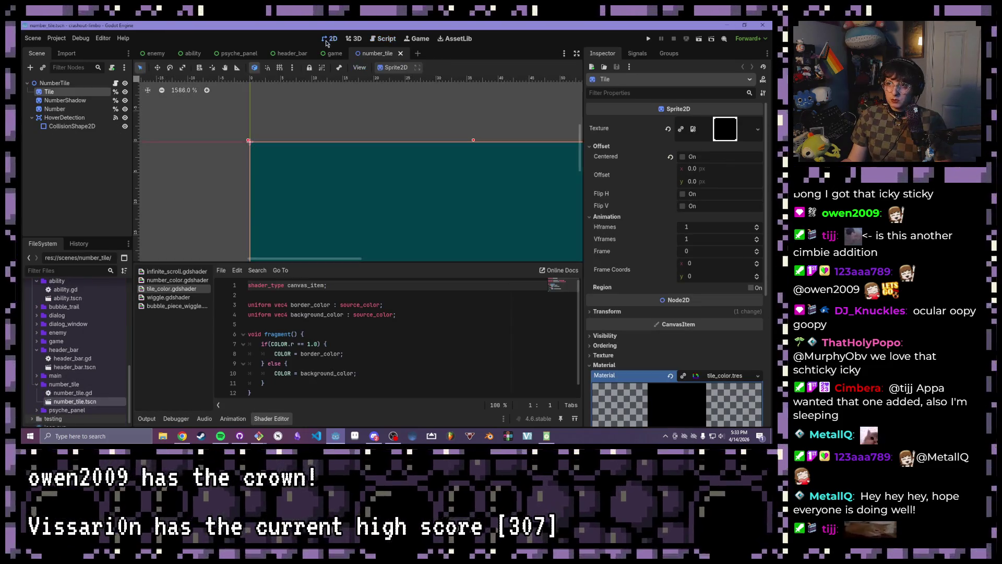
pyautogui.scroll(-1, 205, 150)
pyautogui.moveTo(205, 150)
pyautogui.mouseDown()
pyautogui.moveTo(215, 112)
pyautogui.moveTo(266, 120)
pyautogui.mouseUp()
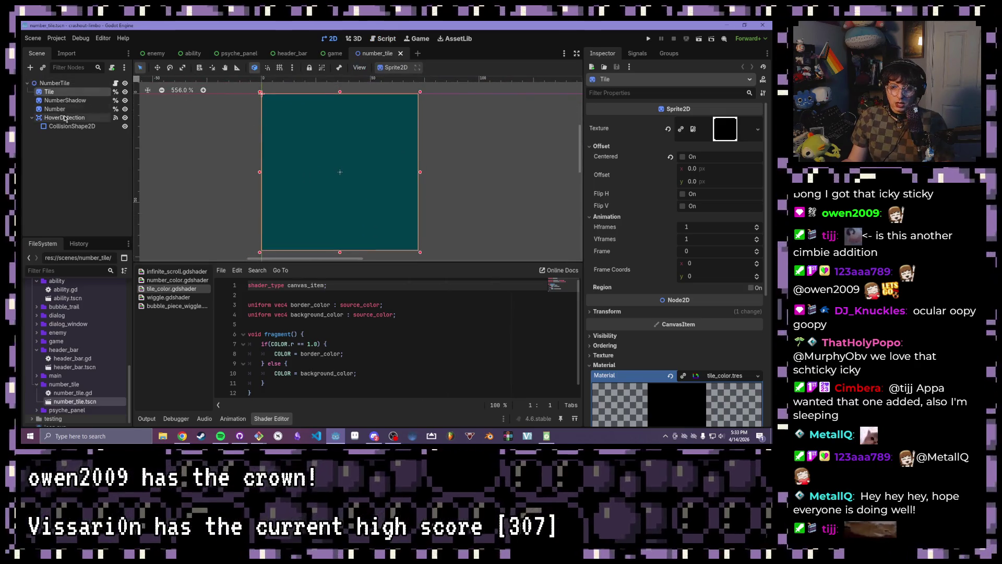
pyautogui.click(57, 109)
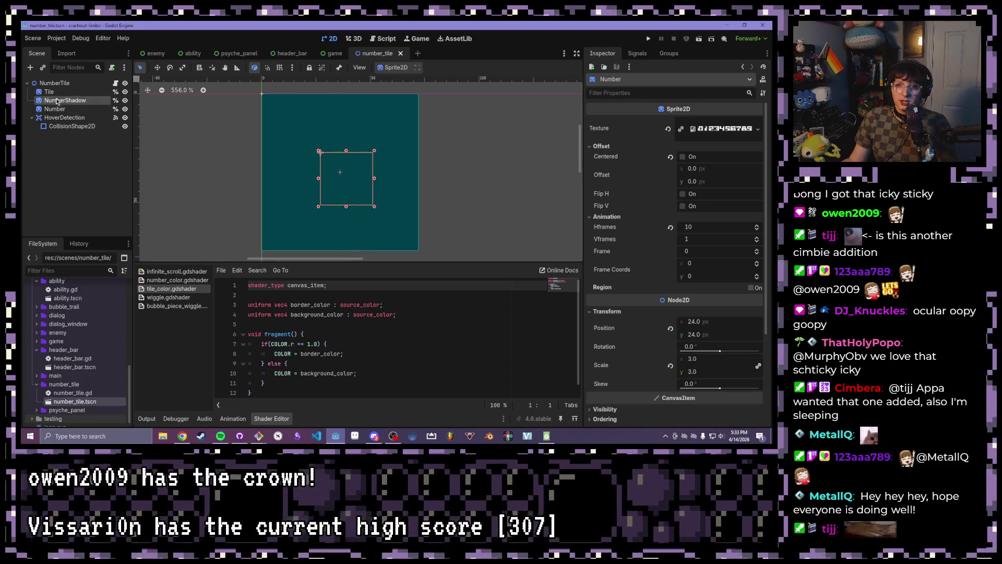
pyautogui.click(59, 100)
pyautogui.click(59, 109)
pyautogui.click(58, 101)
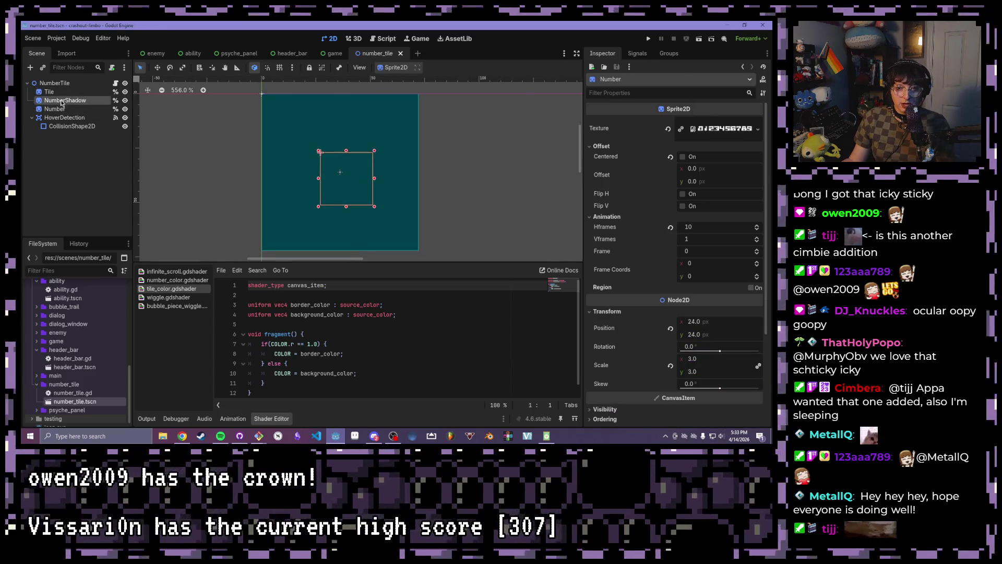
pyautogui.click(71, 118)
pyautogui.click(71, 109)
pyautogui.click(71, 101)
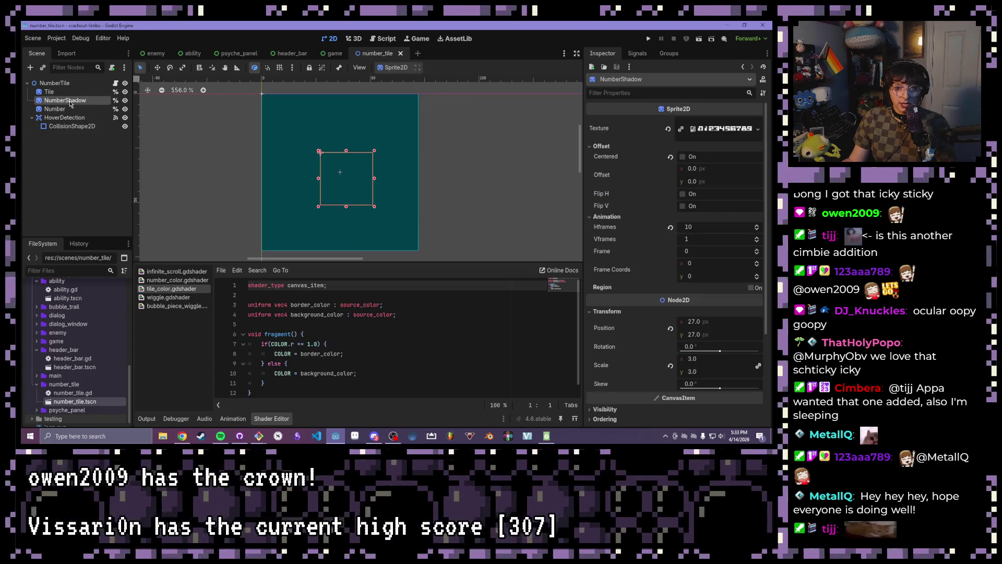
pyautogui.click(50, 92)
pyautogui.click(63, 101)
pyautogui.click(66, 92)
pyautogui.click(68, 109)
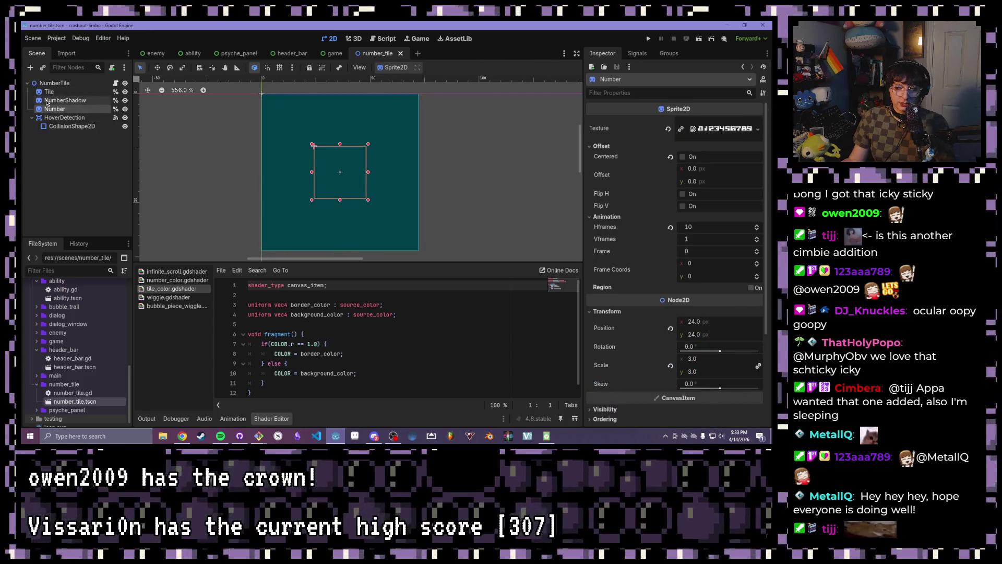
pyautogui.click(46, 101)
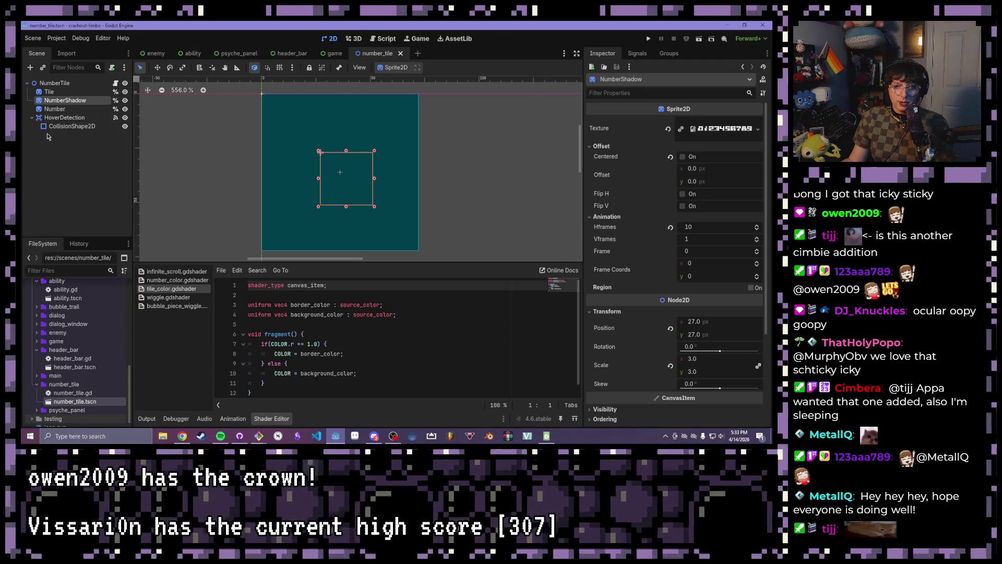
# - Examine the Tile sprite's shader material and texture options without changing anything
pyautogui.click(50, 91)
pyautogui.scroll(-2, 355, 168)
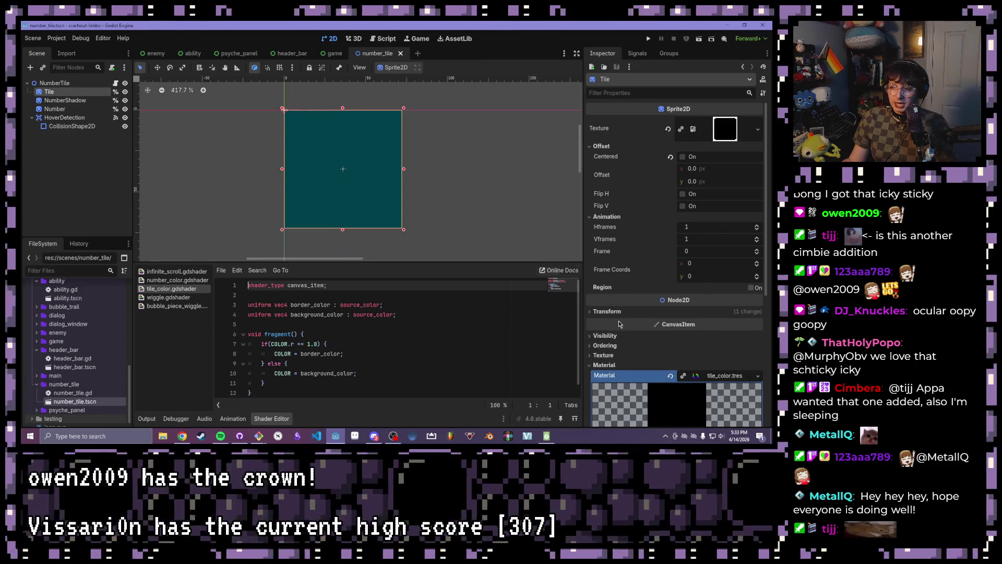
pyautogui.click(703, 407)
pyautogui.scroll(-2, 703, 410)
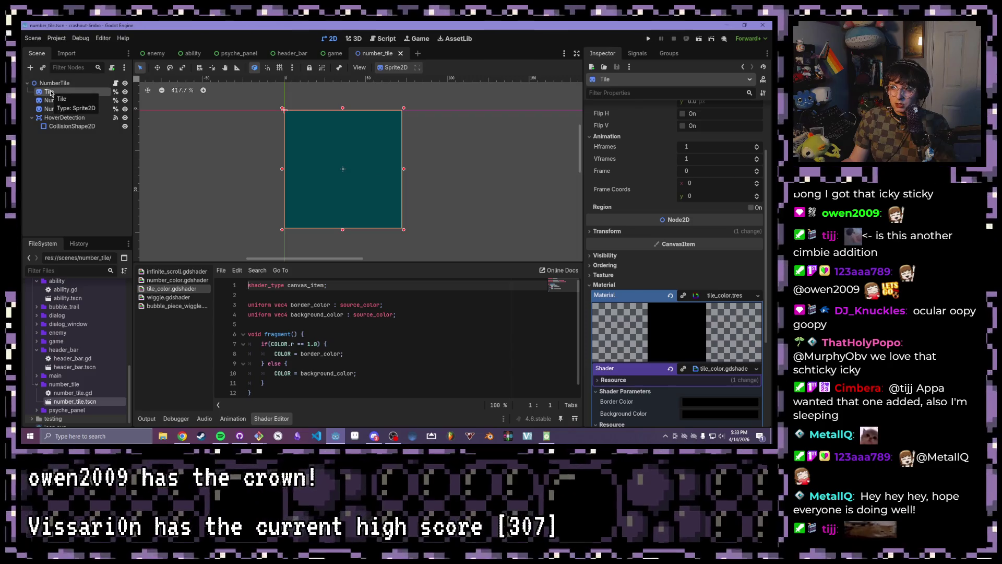
pyautogui.scroll(2, 687, 220)
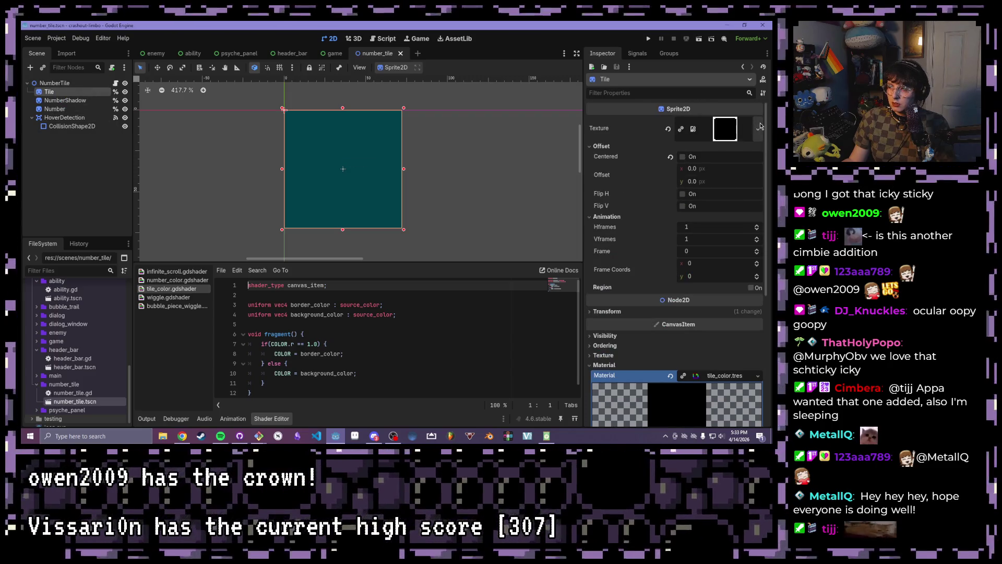
pyautogui.click(759, 130)
pyautogui.click(759, 131)
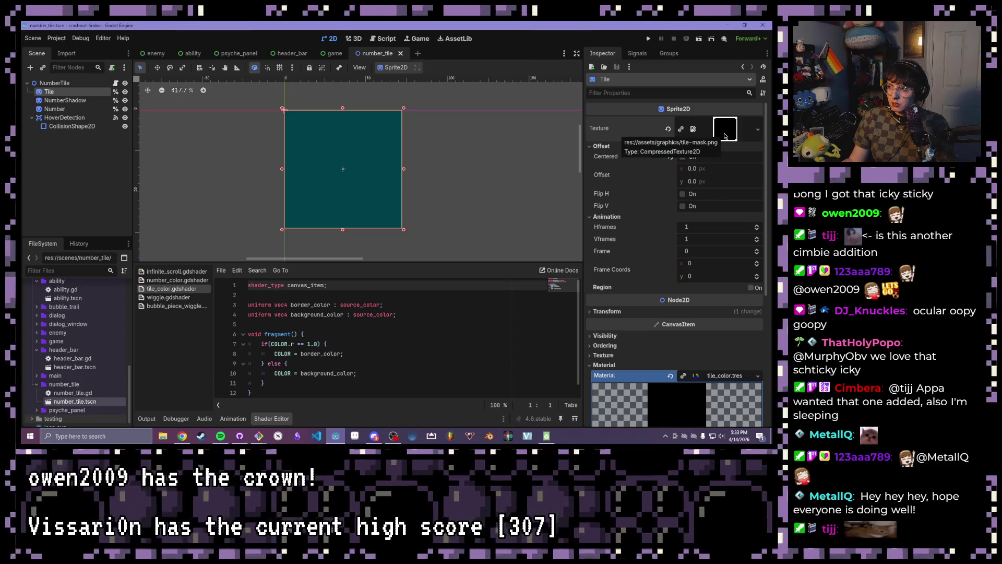
pyautogui.press('Escape')
pyautogui.scroll(2, 277, 156)
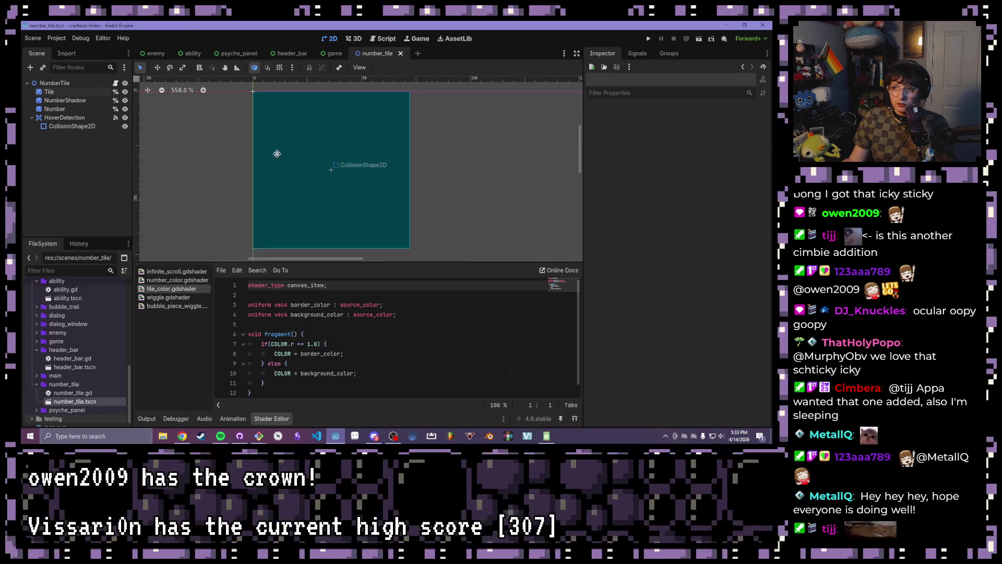
pyautogui.scroll(-3, 350, 183)
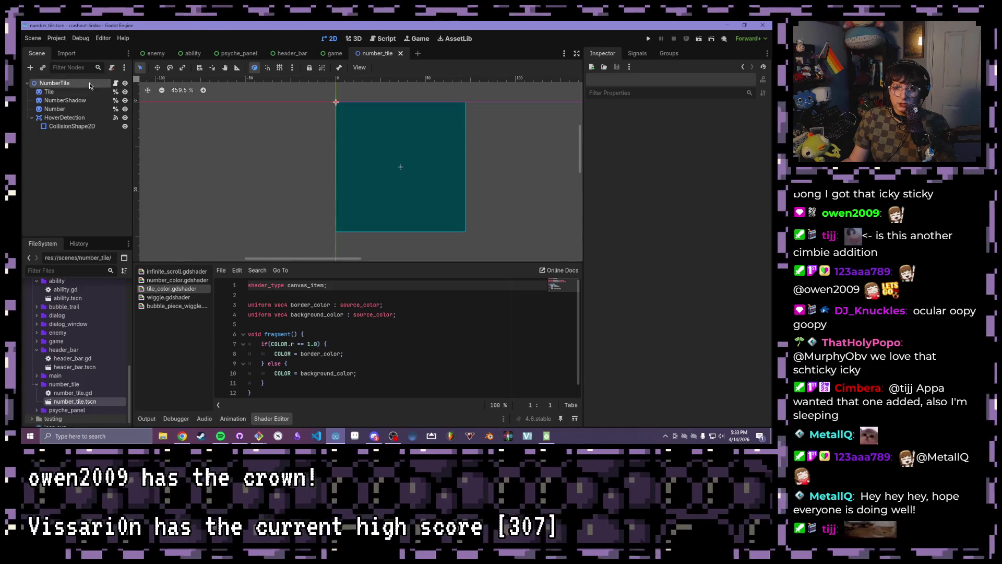
# - Check the hover detection's collision shape, then open the number_tile.gd script
pyautogui.click(72, 126)
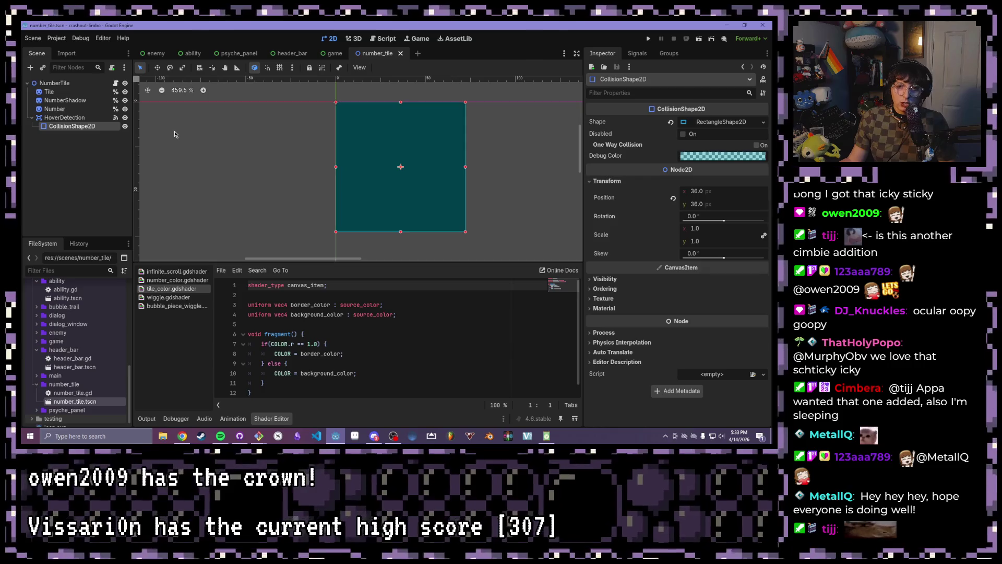
pyautogui.click(32, 118)
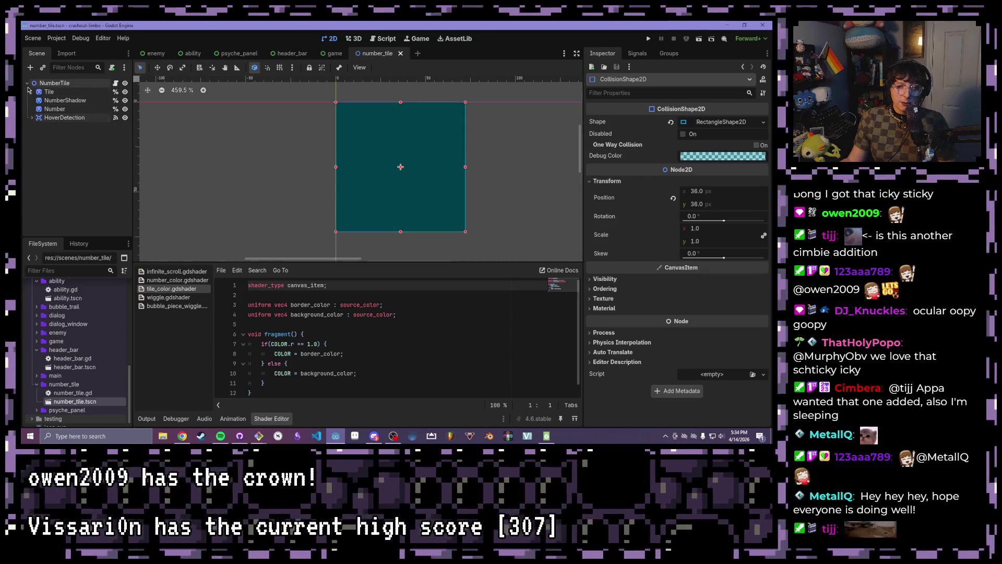
pyautogui.click(27, 83)
pyautogui.click(27, 84)
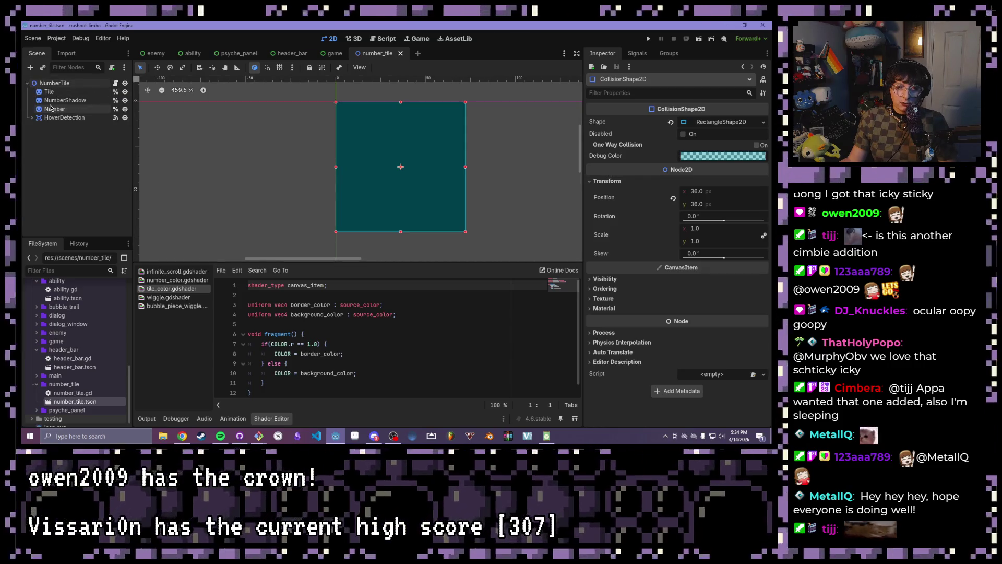
pyautogui.click(115, 83)
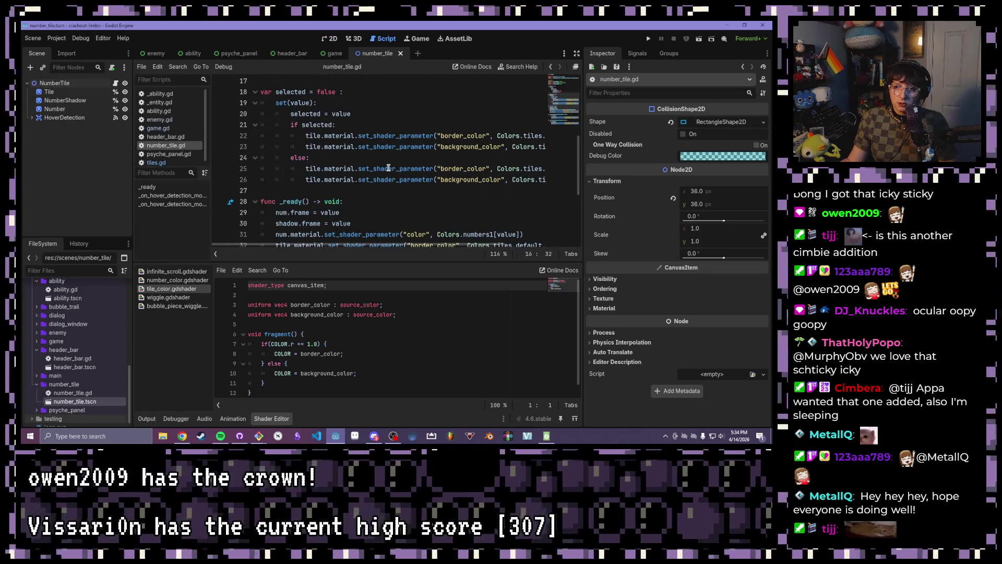
# - Read through the number_tile.gd script code
pyautogui.scroll(5, 389, 167)
pyautogui.scroll(-9, 387, 169)
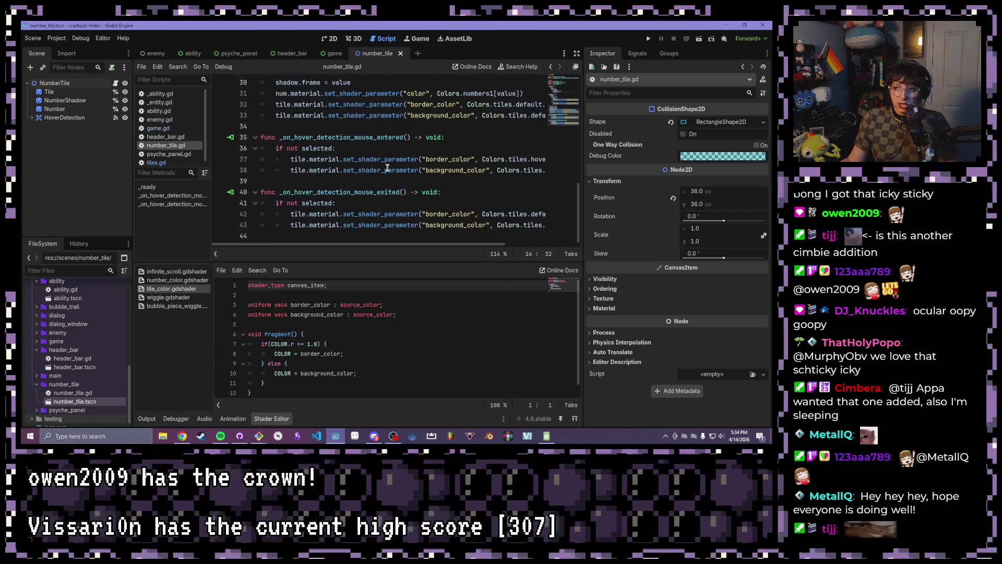
pyautogui.scroll(10, 387, 167)
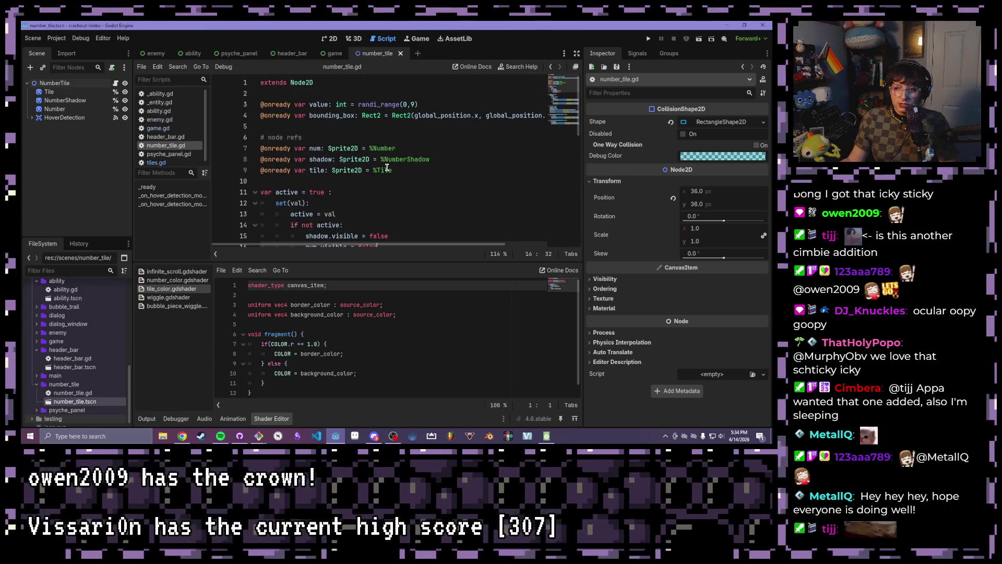
pyautogui.scroll(-4, 387, 168)
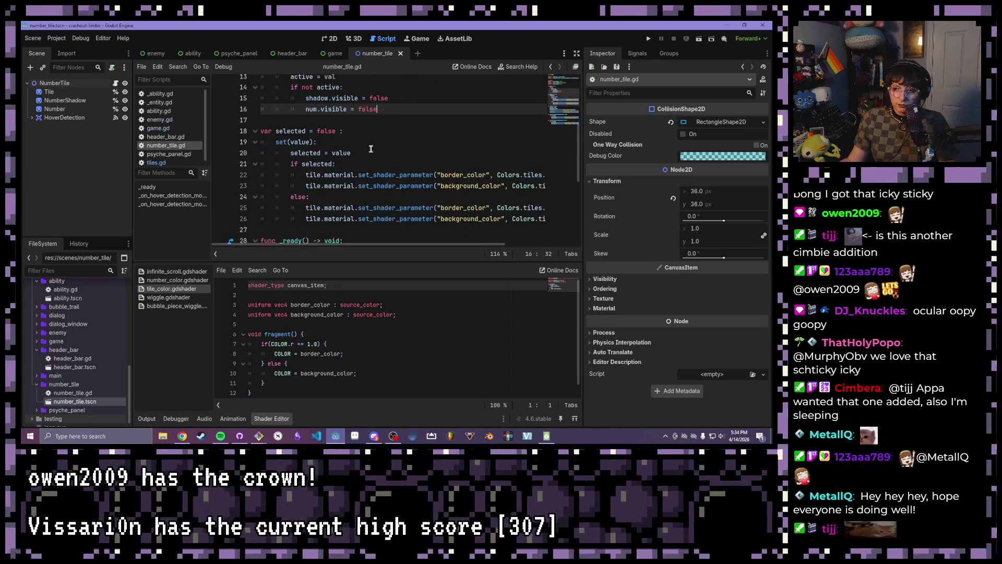
pyautogui.scroll(-6, 370, 141)
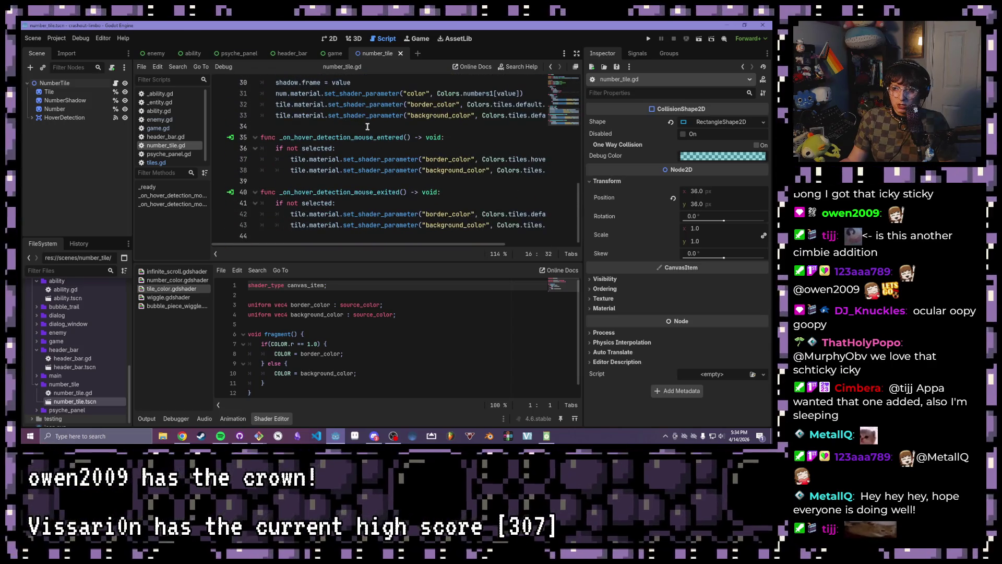
pyautogui.scroll(10, 368, 127)
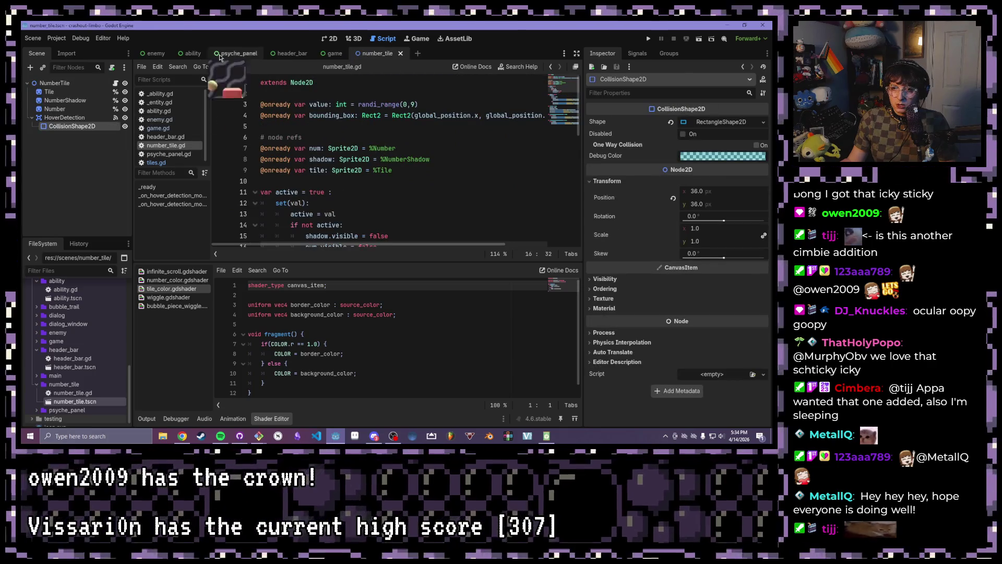
# - Look at NumberTile's node actions, switch to the game scene, and start a new empty scene
pyautogui.rightClick(38, 83)
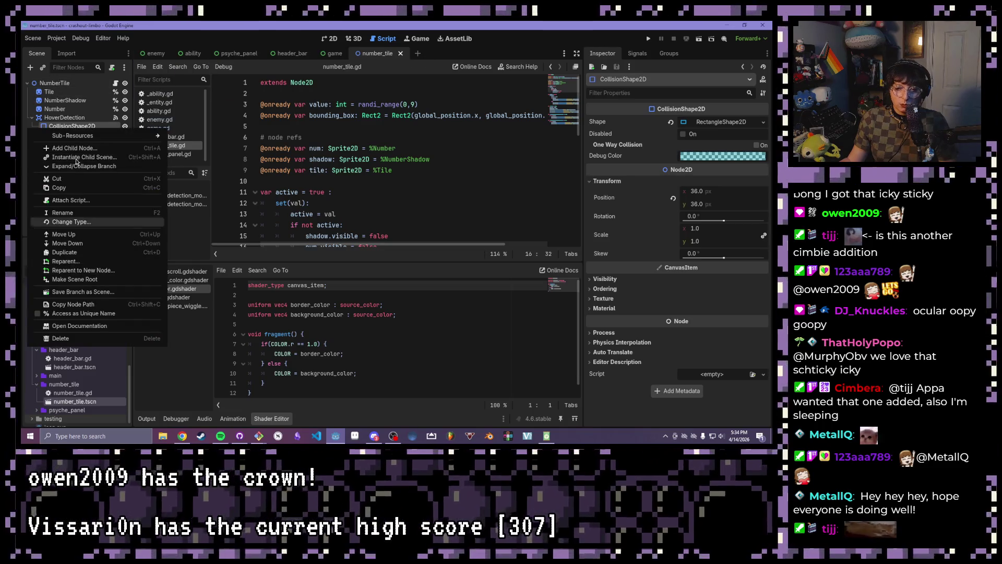
pyautogui.click(234, 24)
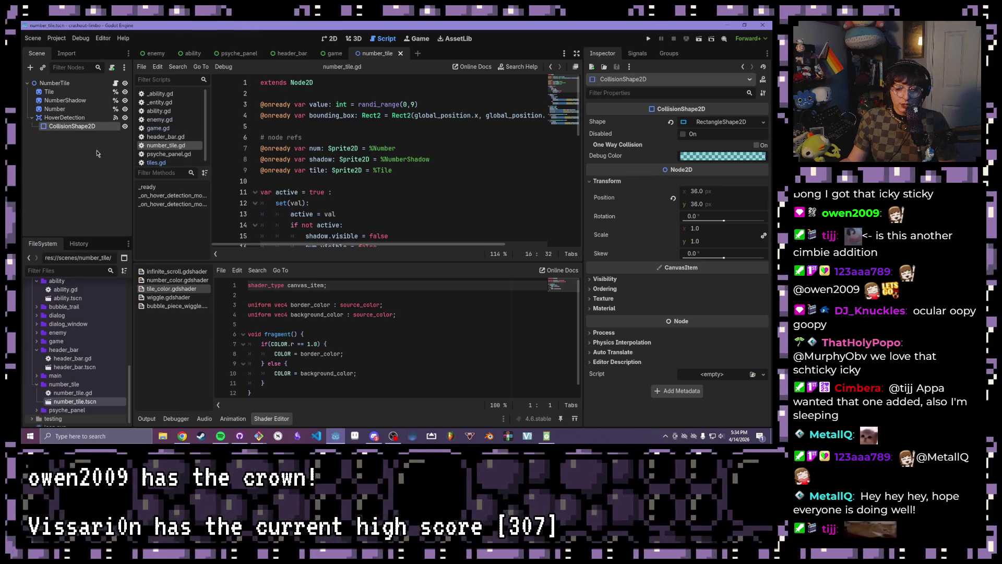
pyautogui.scroll(-1, 87, 370)
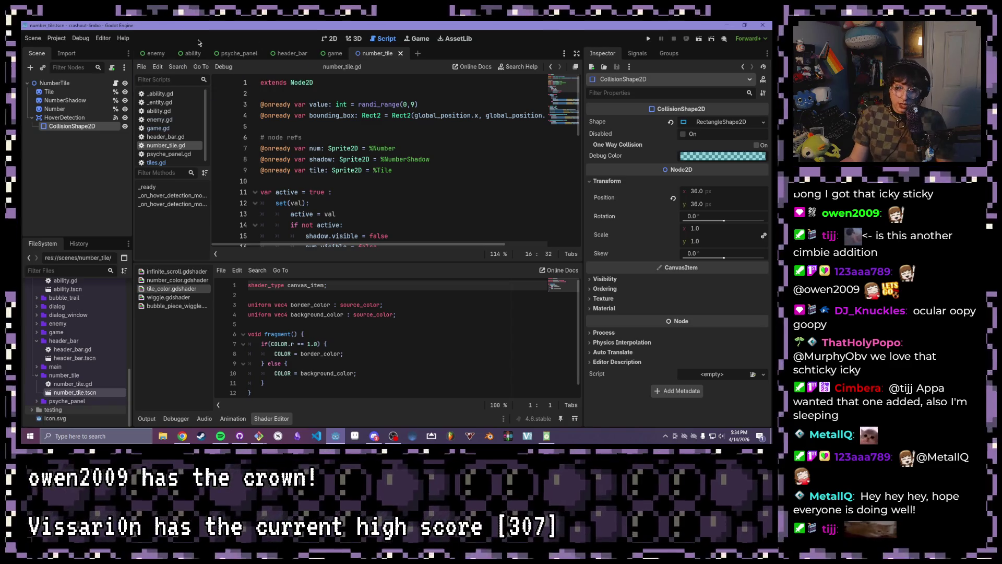
pyautogui.click(334, 54)
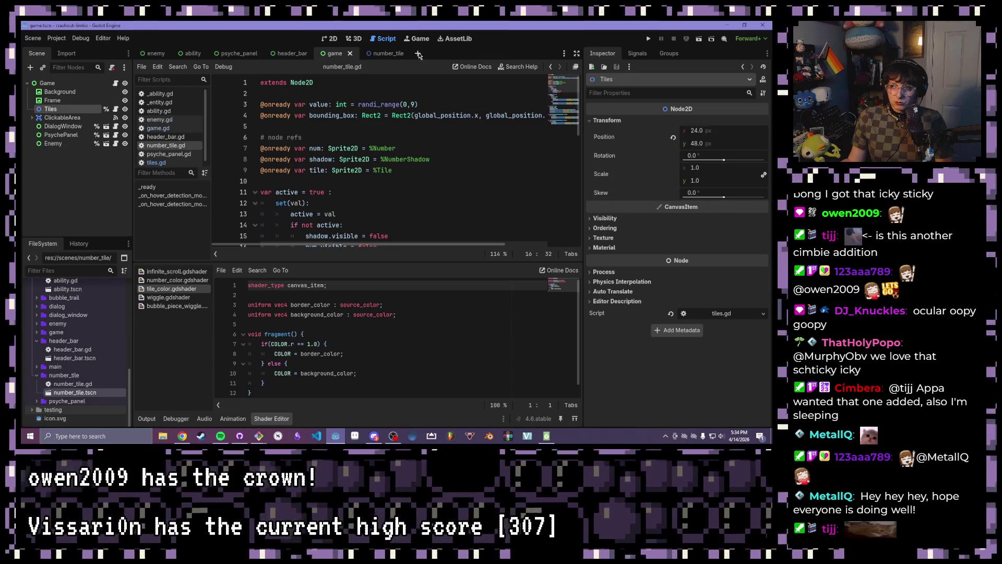
pyautogui.click(418, 53)
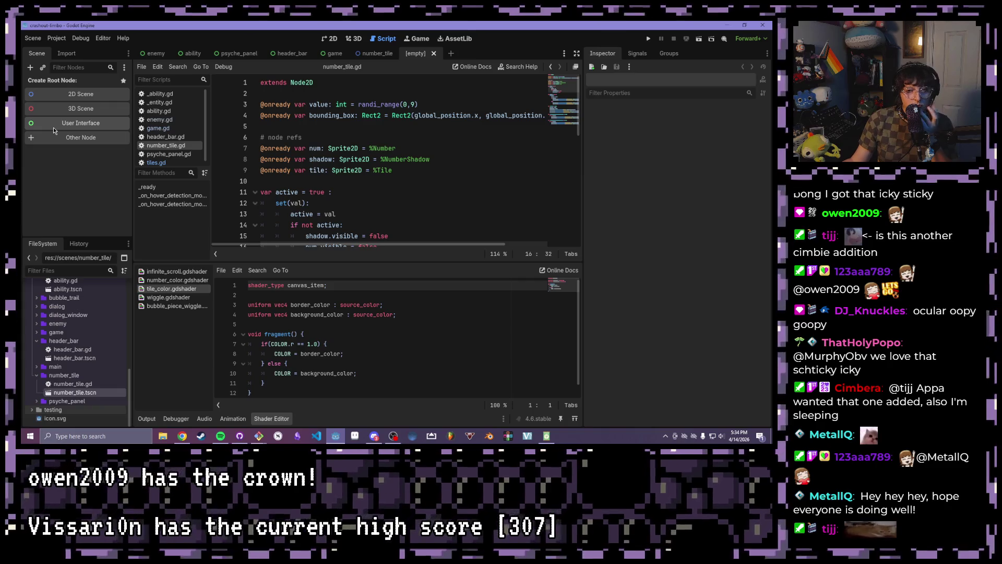
# - Give the new scene a Control root node and rename it to Cell
pyautogui.click(59, 124)
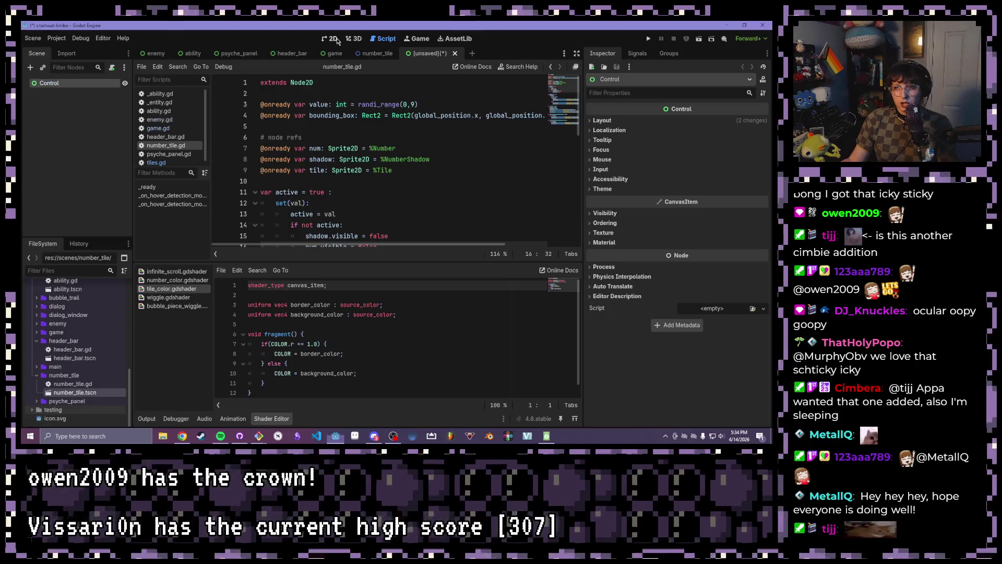
pyautogui.click(332, 39)
pyautogui.scroll(-6, 355, 142)
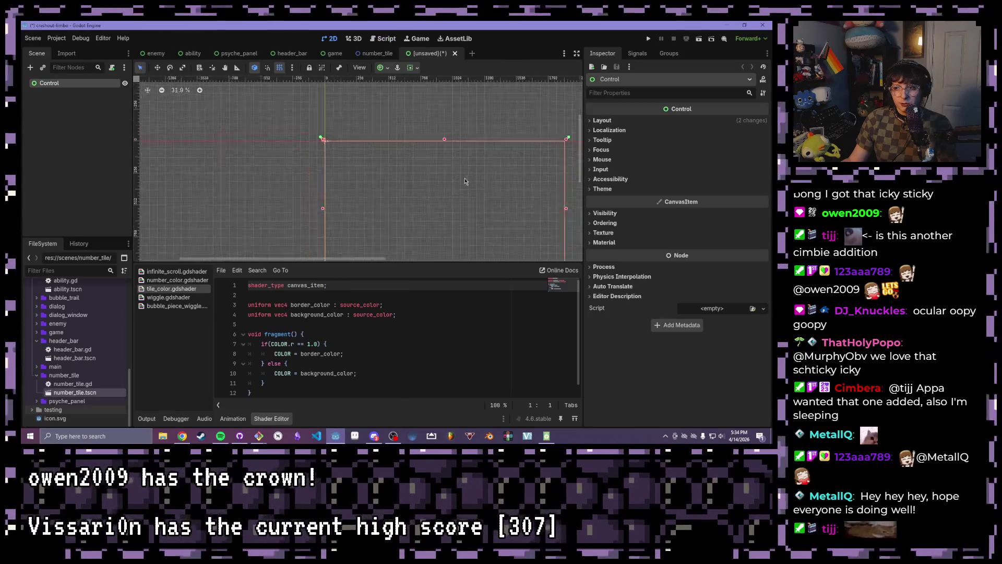
pyautogui.scroll(1, 402, 158)
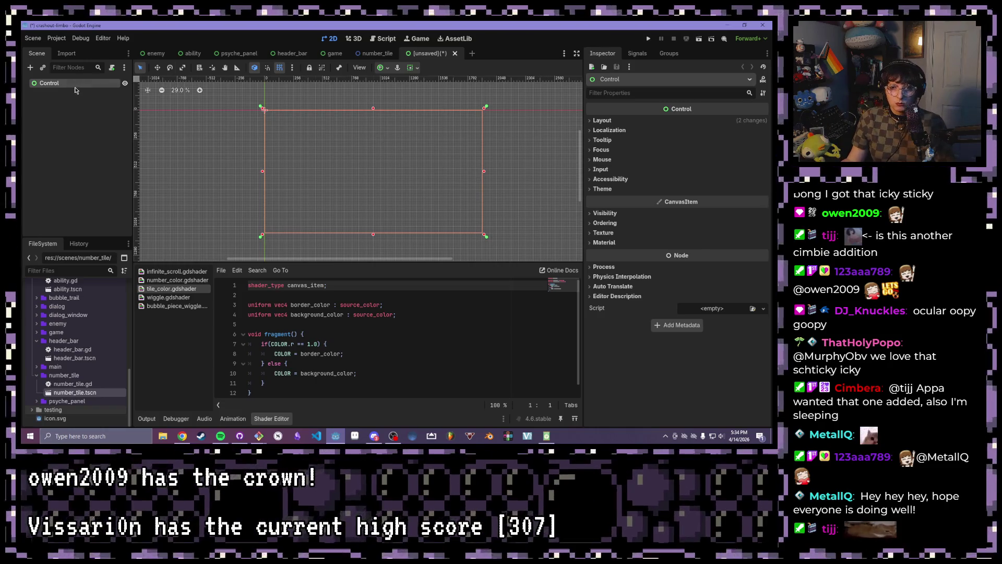
pyautogui.doubleClick(75, 84)
pyautogui.write('Nu')
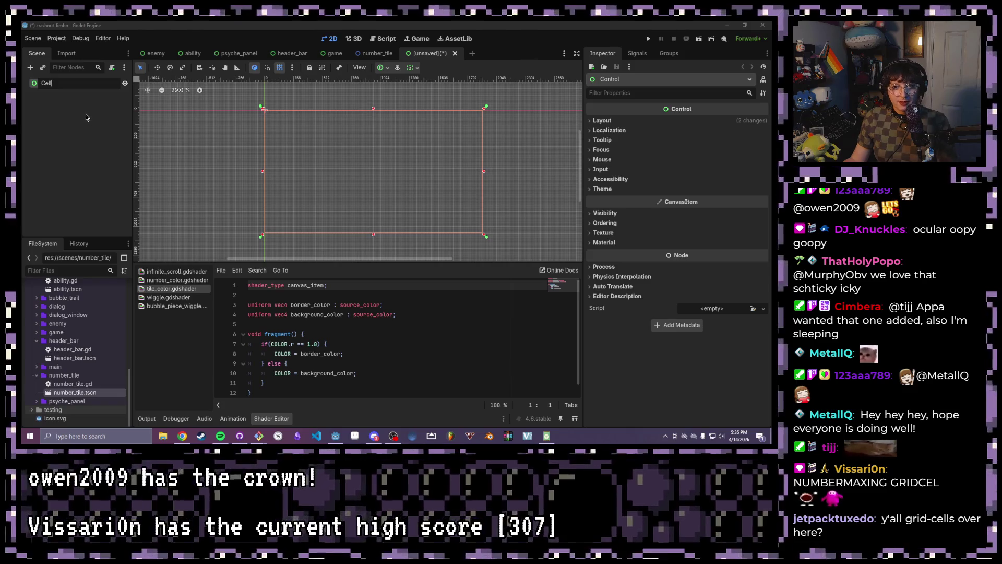
pyautogui.moveTo(56, 83); pyautogui.dragTo(38, 84)
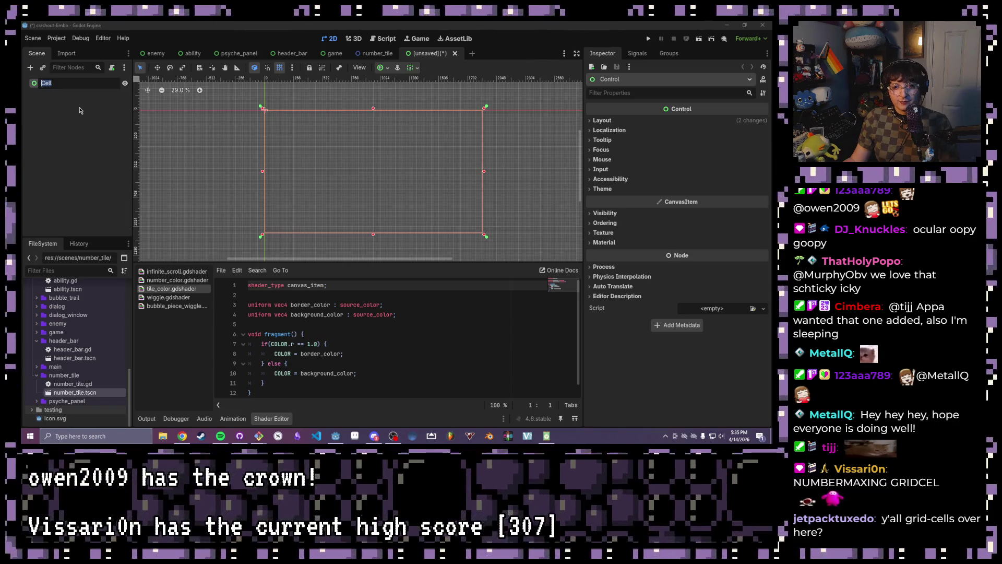
# - Confirm the Cell name and set its Custom Minimum Size to 72×72
pyautogui.press('Return')
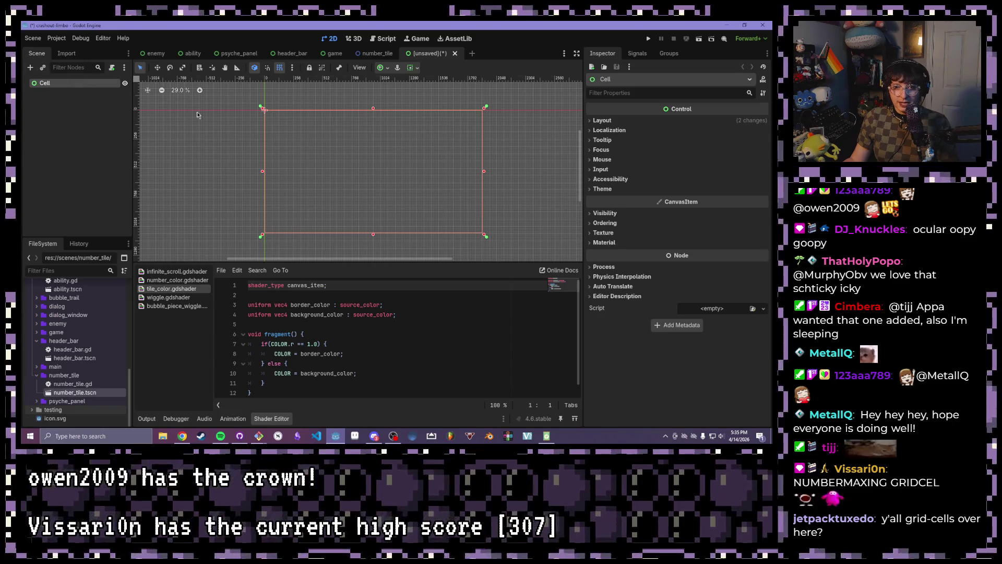
pyautogui.click(612, 123)
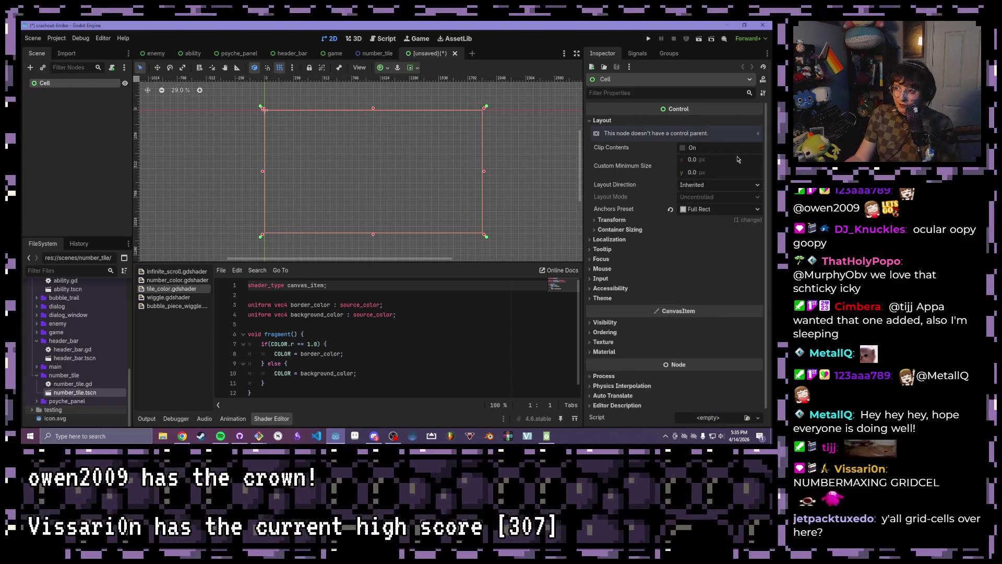
pyautogui.click(722, 161)
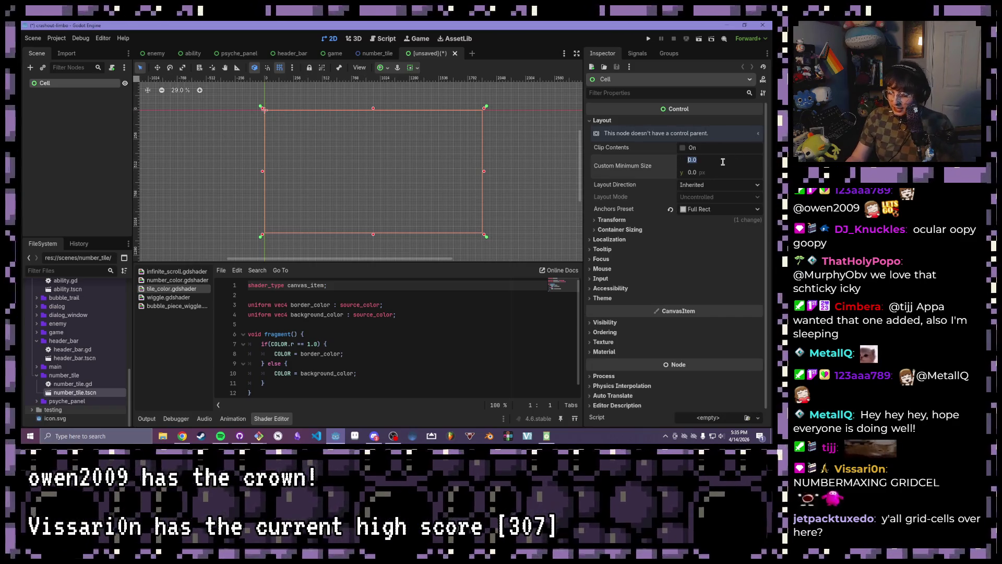
pyautogui.press('Tab')
pyautogui.write('4*')
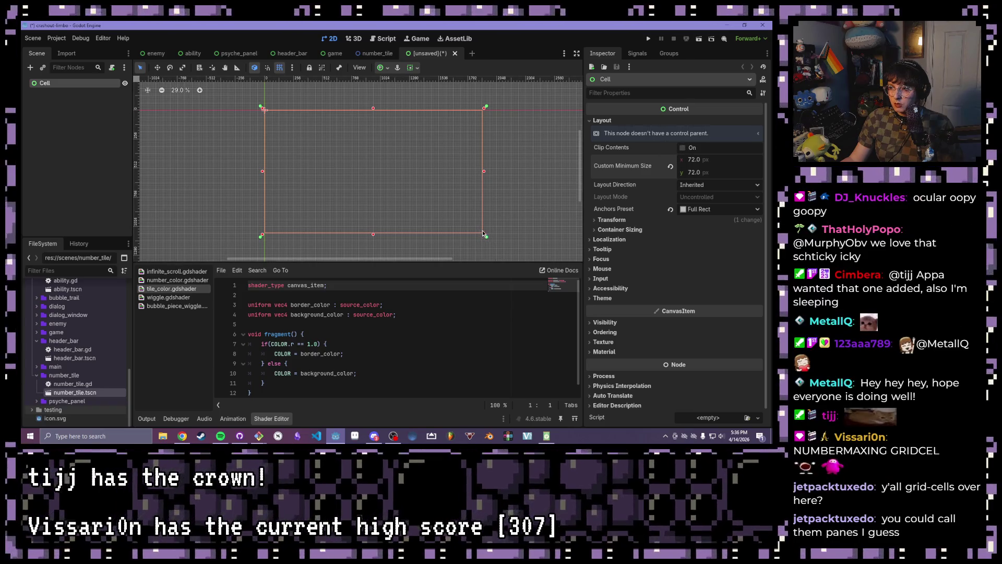
# - Set Cell's transform size to 72×72 and drag its anchors onto its corners
pyautogui.click(610, 220)
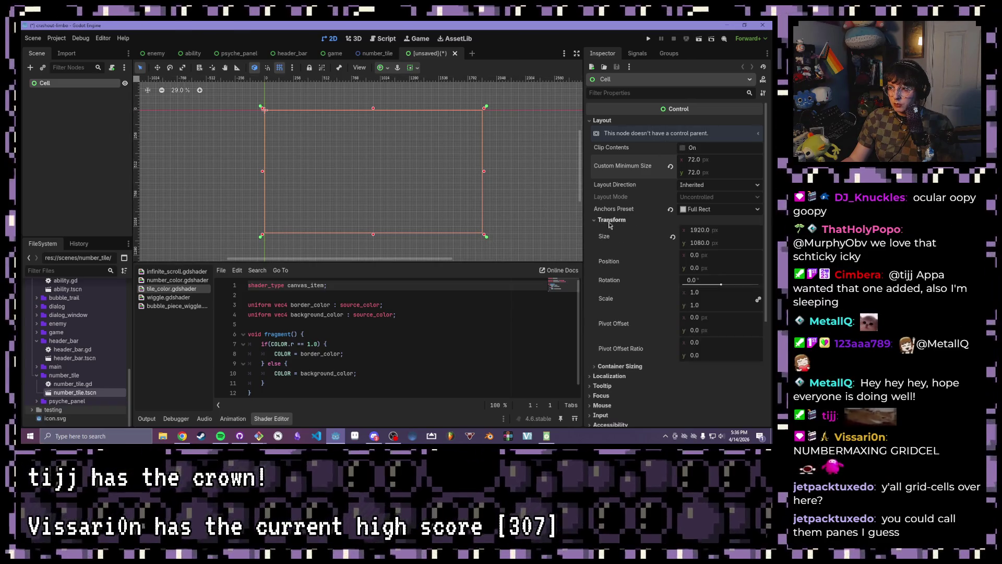
pyautogui.click(729, 233)
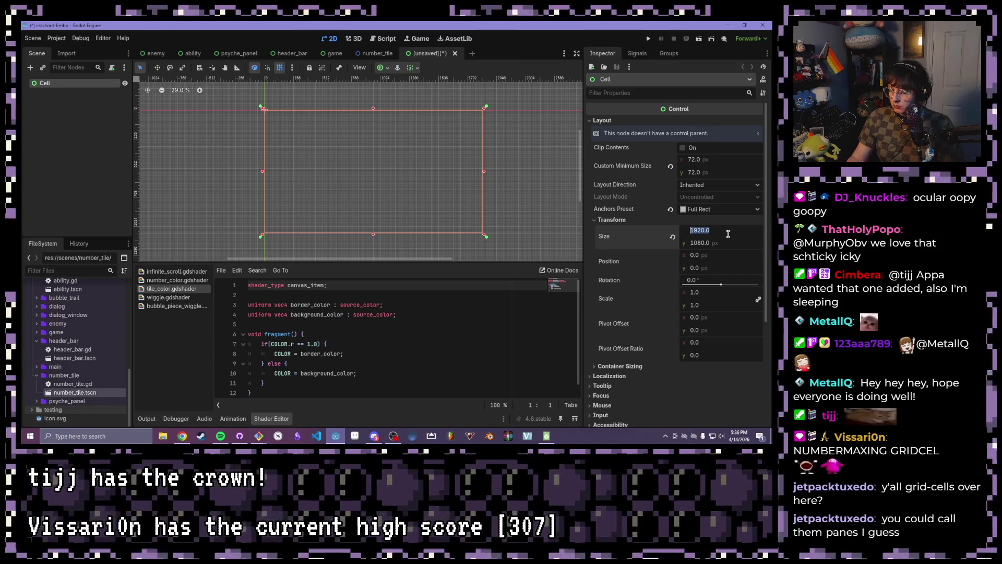
pyautogui.press('Tab')
pyautogui.write('7')
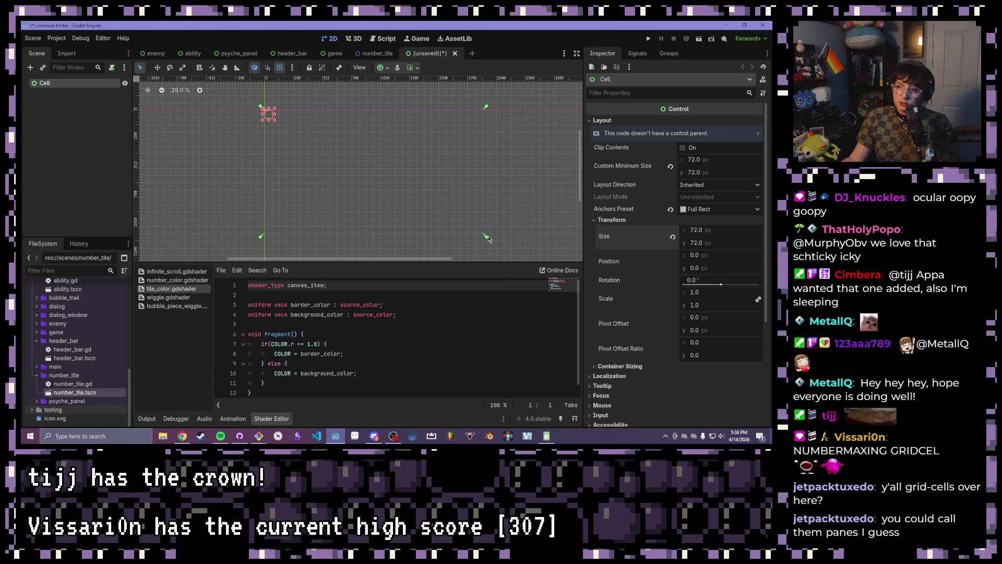
pyautogui.moveTo(487, 238); pyautogui.dragTo(276, 124)
pyautogui.scroll(5, 270, 121)
pyautogui.scroll(4, 302, 213)
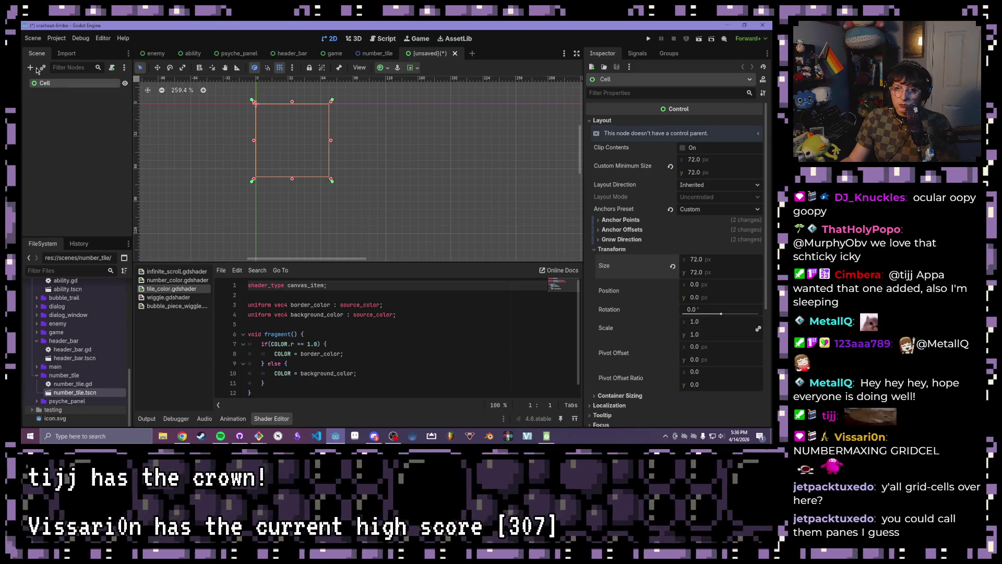
# - Add a TextureRect child under Cell and give it the tile-mask.png texture
pyautogui.hotkey('ctrl', 'a')
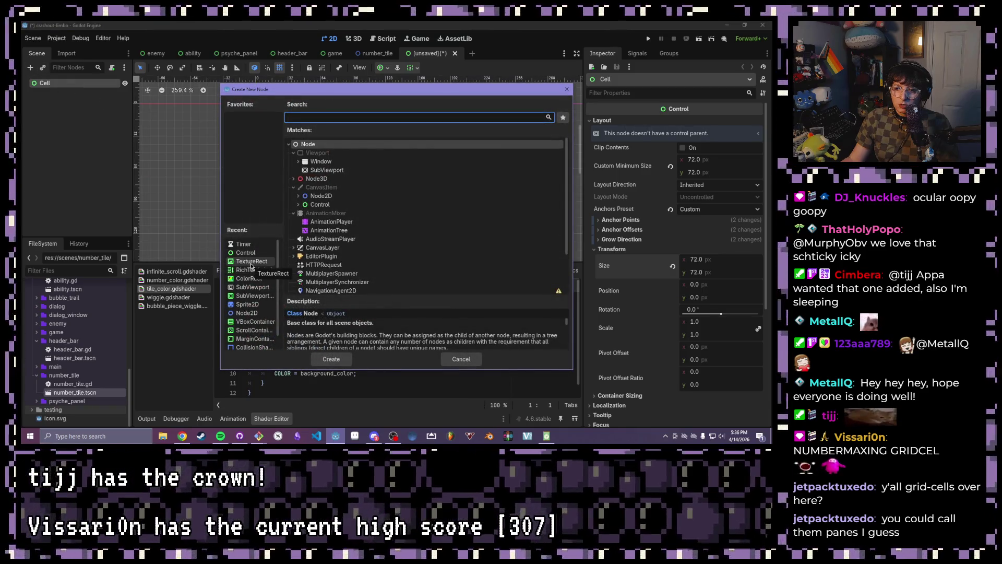
pyautogui.write('texturerect')
pyautogui.press('Return')
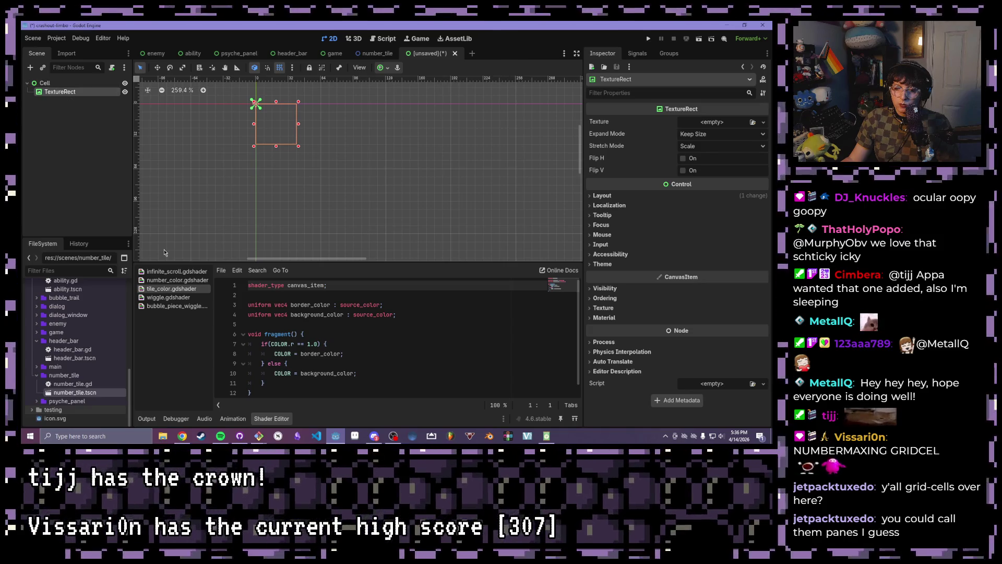
pyautogui.click(37, 375)
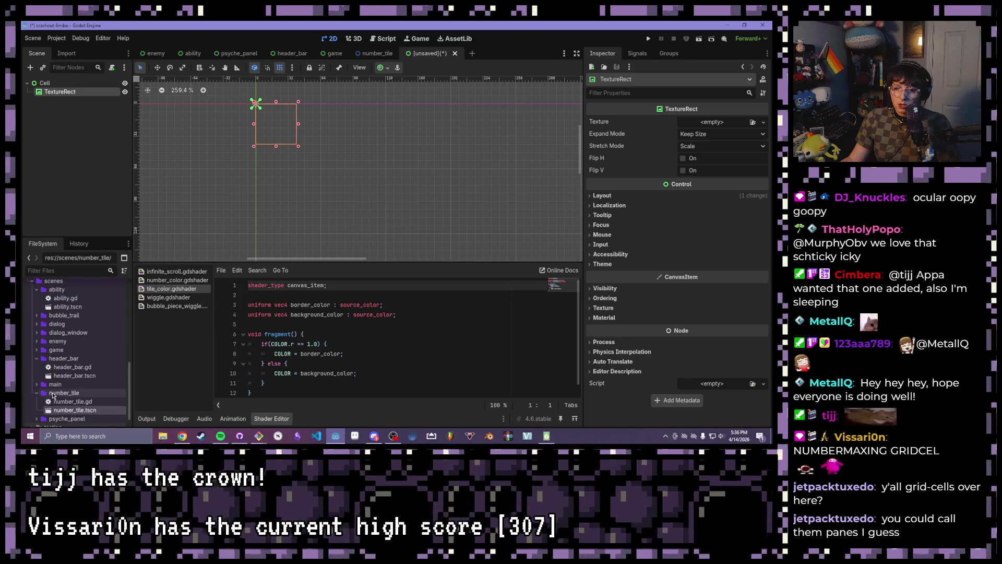
pyautogui.scroll(10, 33, 381)
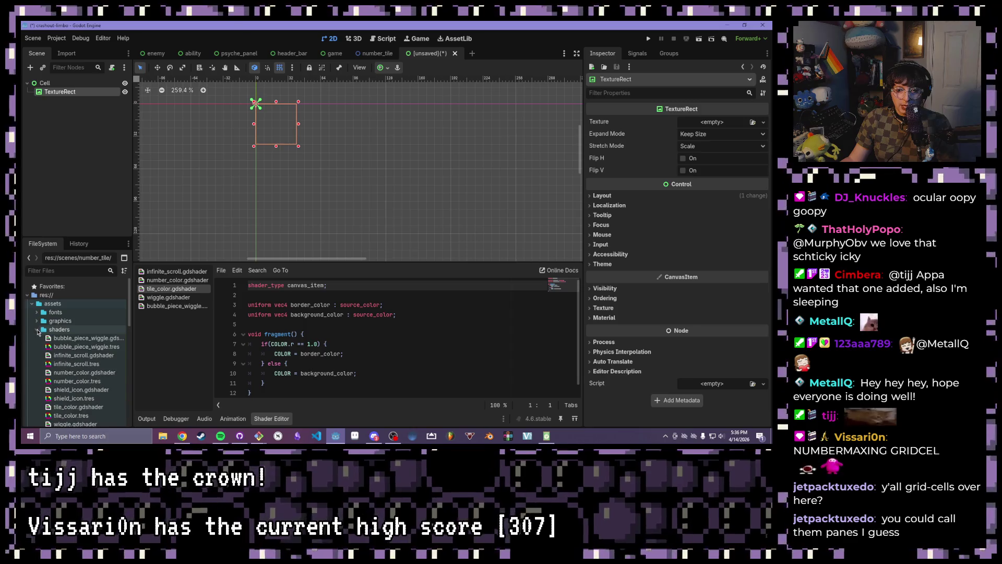
pyautogui.click(37, 321)
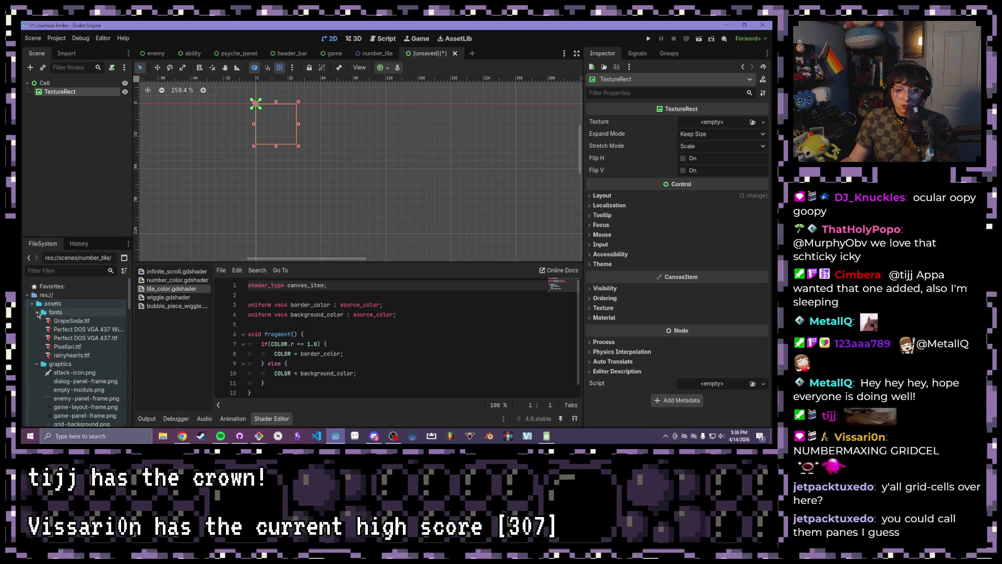
pyautogui.moveTo(54, 350)
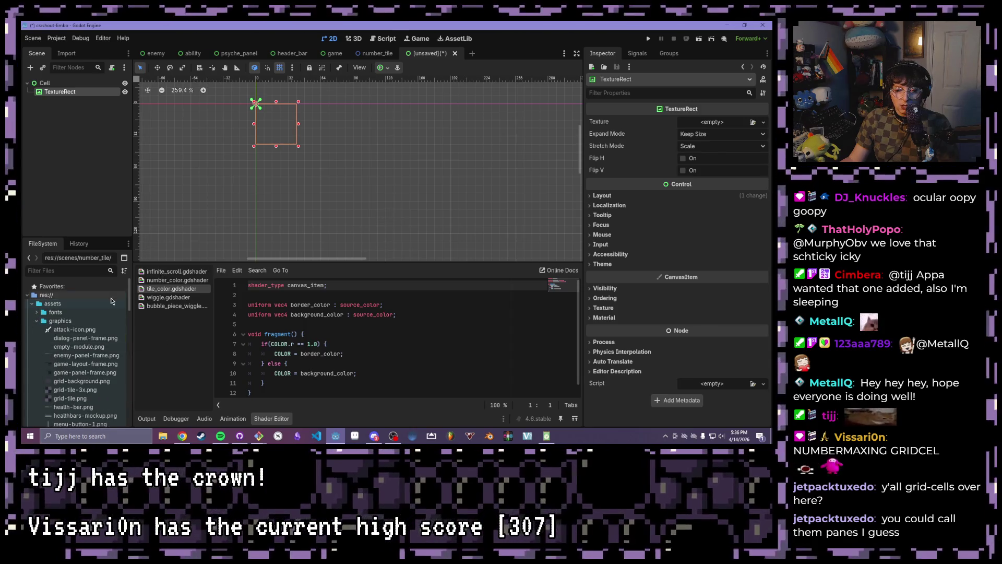
pyautogui.scroll(-3, 110, 301)
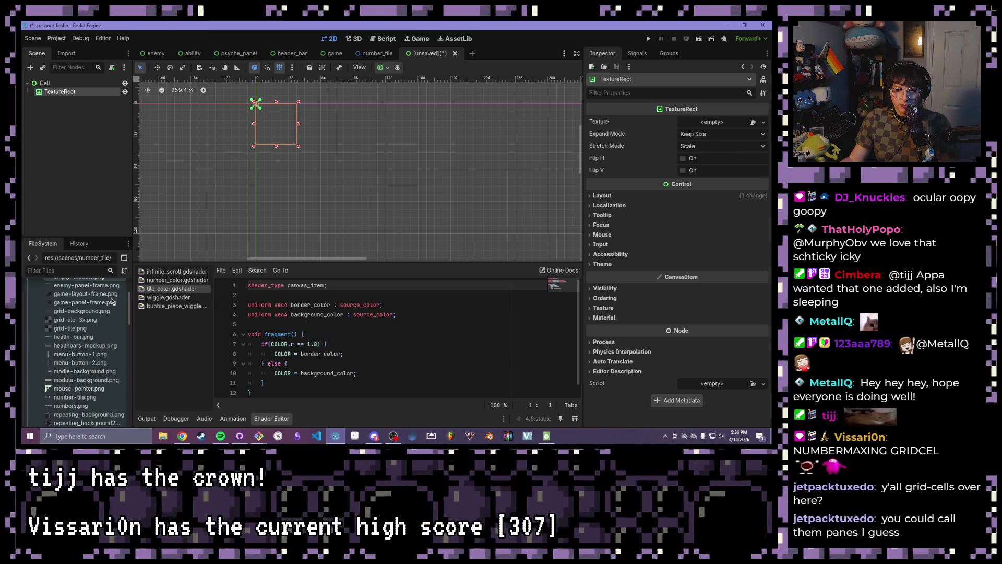
pyautogui.scroll(-4, 111, 301)
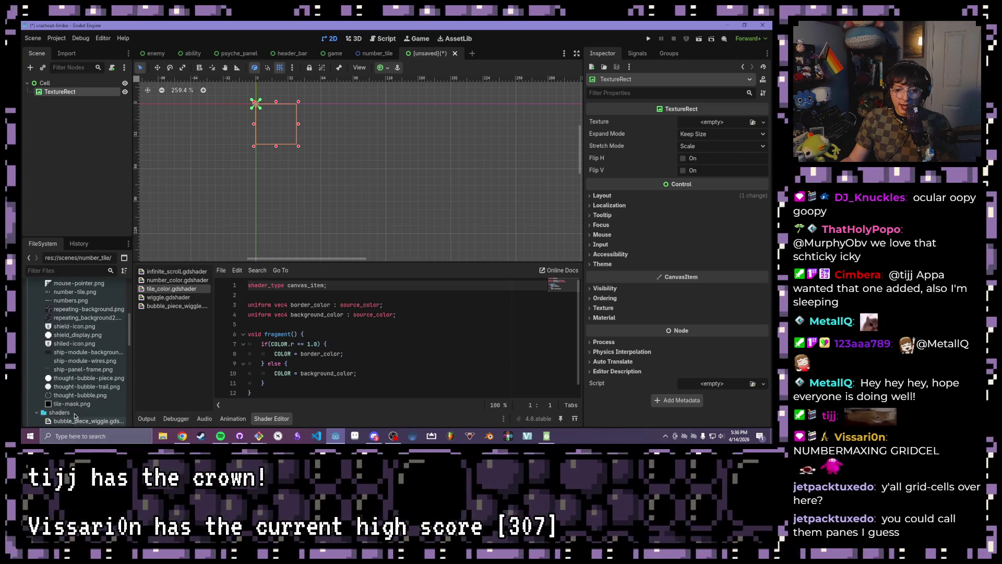
pyautogui.moveTo(92, 403); pyautogui.dragTo(712, 123)
# - Rename the TextureRect node to Background
pyautogui.scroll(1, 244, 131)
pyautogui.scroll(6, 241, 128)
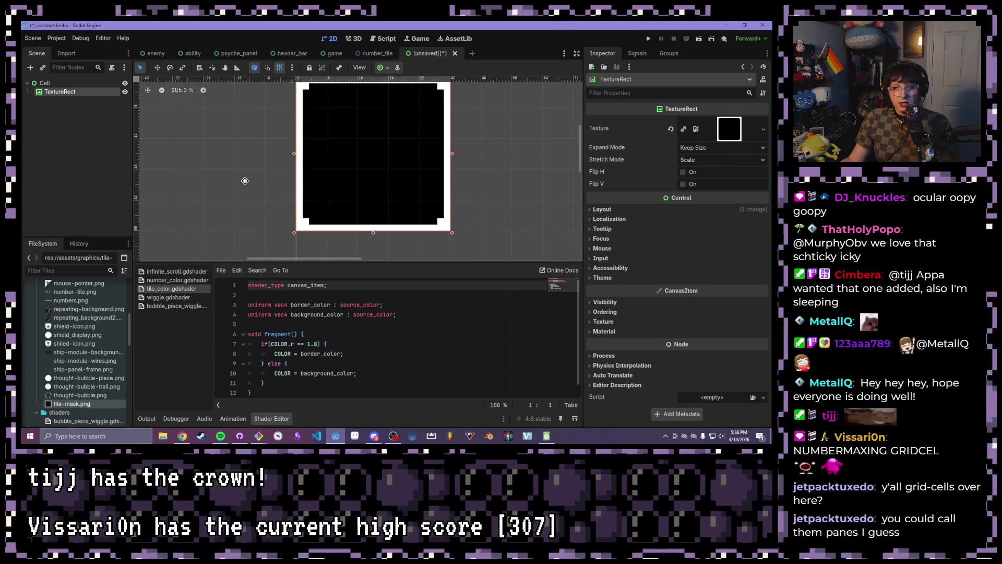
pyautogui.doubleClick(80, 92)
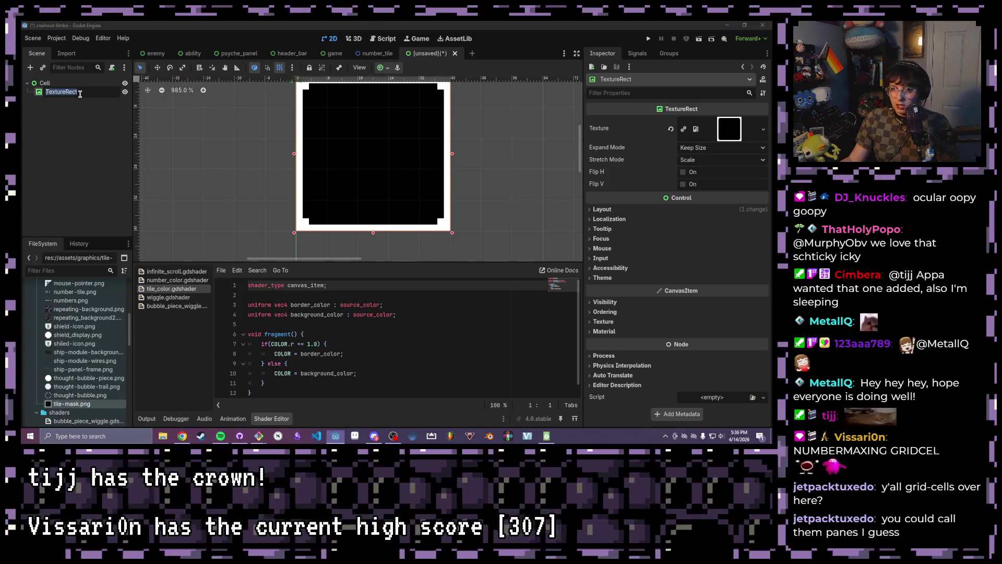
pyautogui.write('Background')
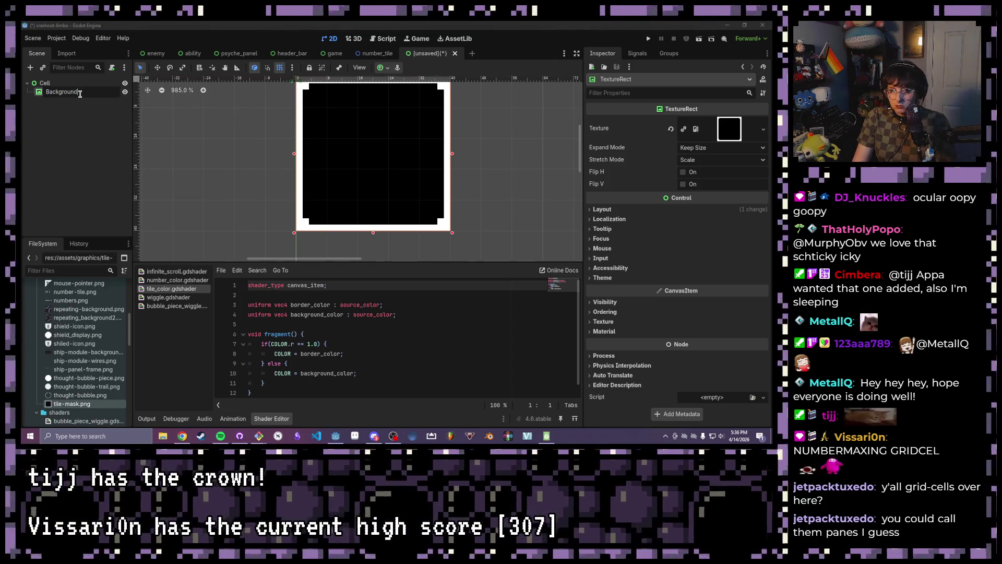
pyautogui.press('Return')
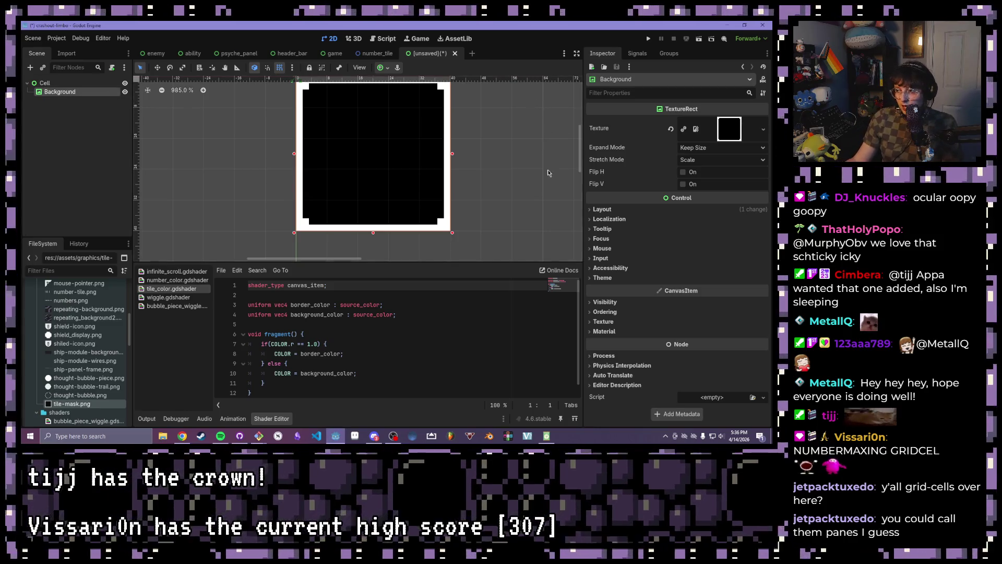
# - Apply tile_color.tres as the Background node's material
pyautogui.click(603, 331)
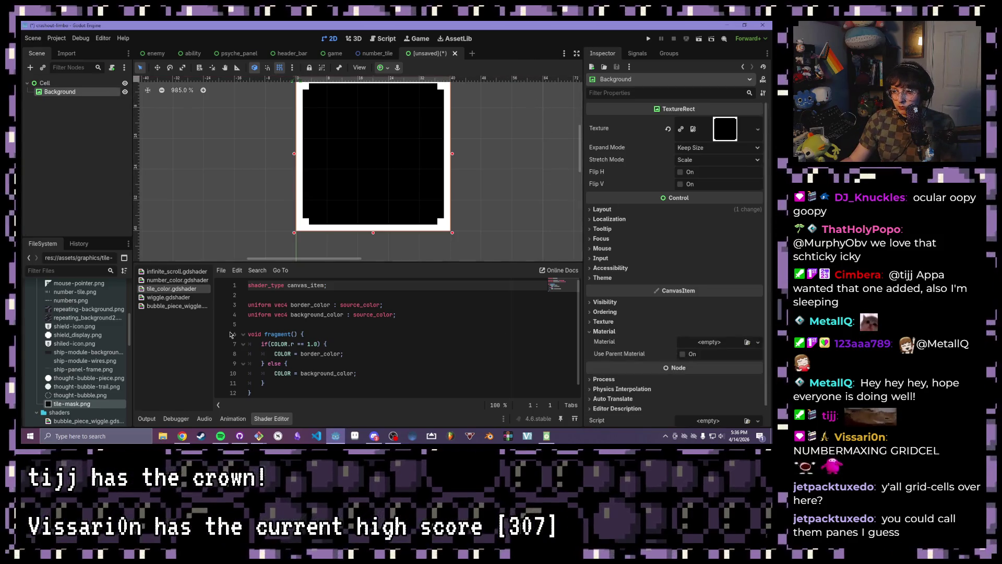
pyautogui.scroll(5, 60, 335)
pyautogui.scroll(-10, 60, 334)
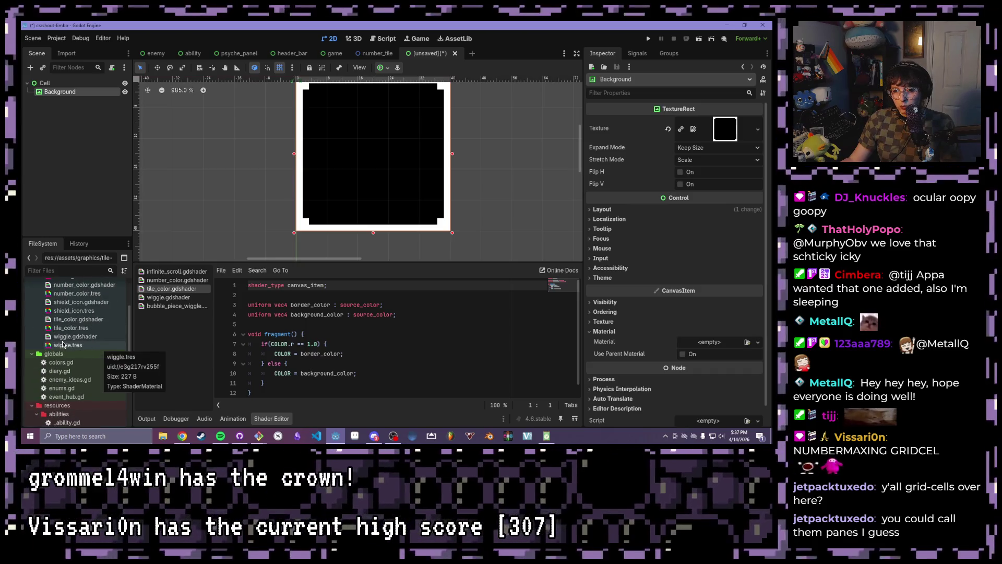
pyautogui.scroll(2, 61, 345)
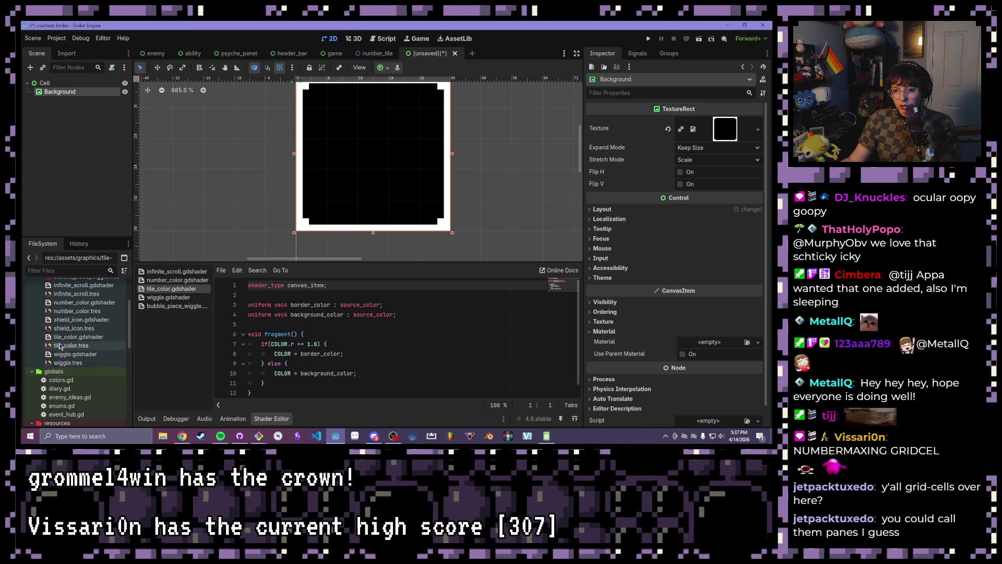
pyautogui.click(60, 346)
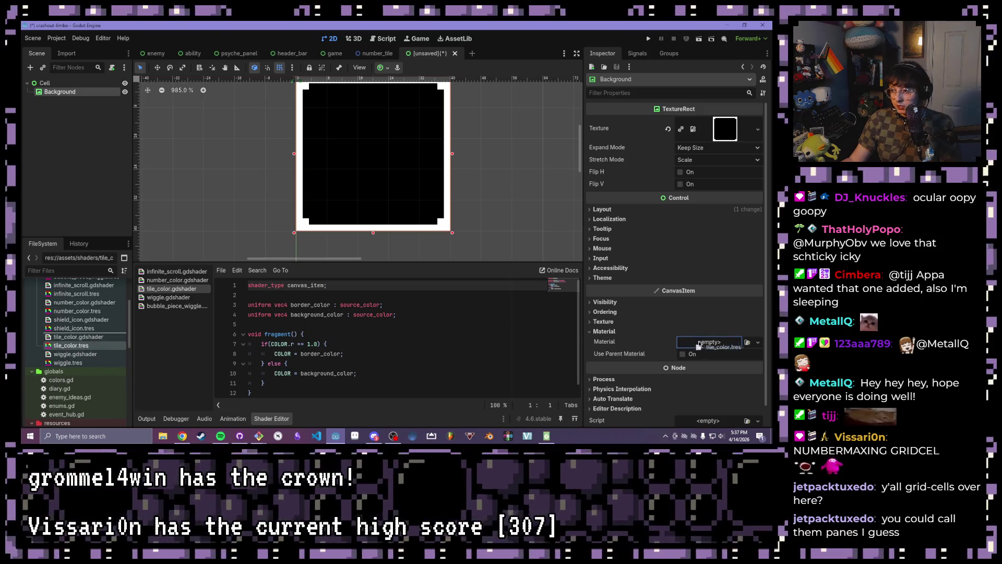
pyautogui.moveTo(709, 343); pyautogui.dragTo(710, 343)
pyautogui.scroll(-2, 314, 167)
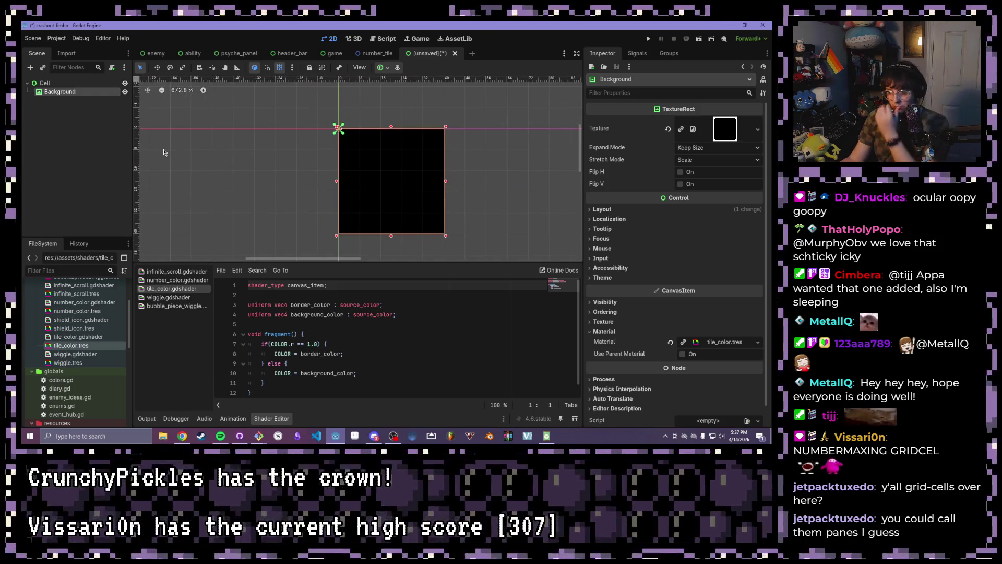
pyautogui.click(44, 83)
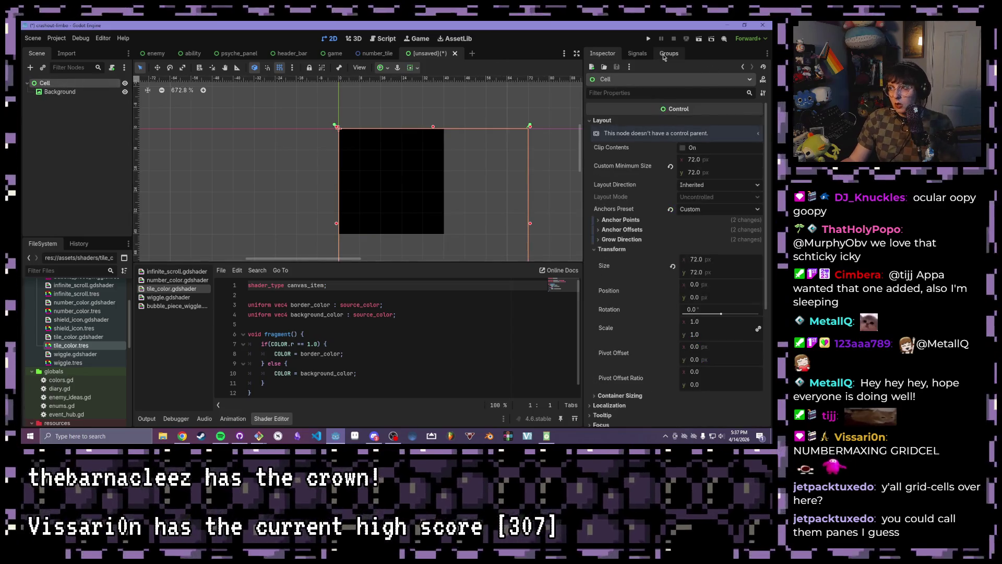
# - Show Cell's available signals, then bring up the Add Child Node dialog for Cell
pyautogui.click(636, 54)
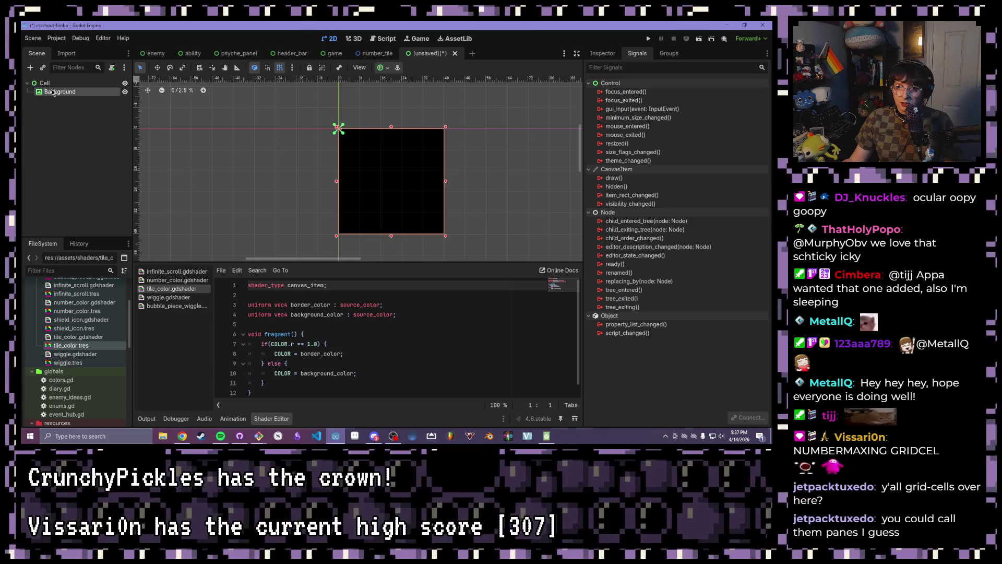
pyautogui.click(60, 155)
pyautogui.click(56, 84)
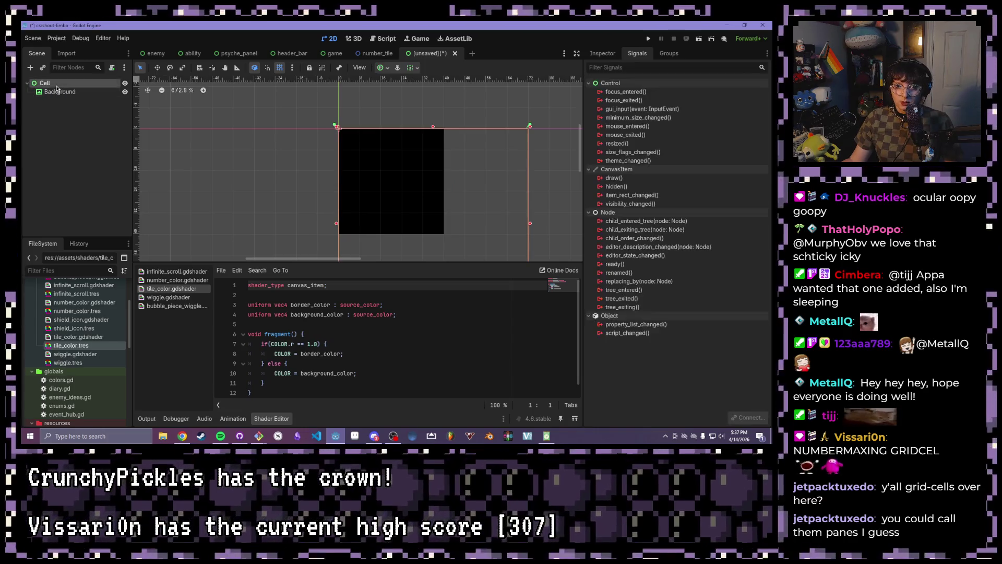
pyautogui.click(30, 68)
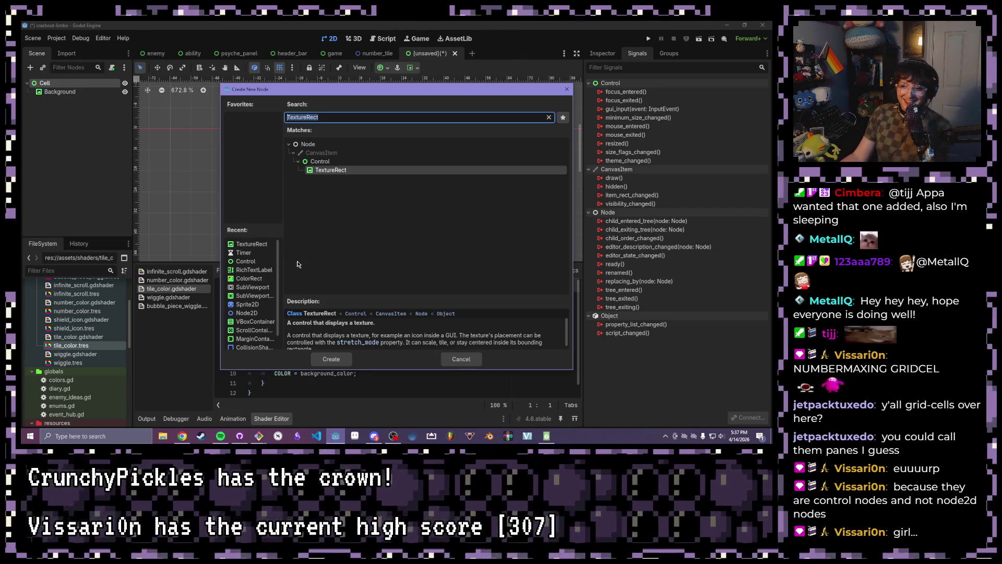
# - Add a RichTextLabel child under Cell with its text set to 0
pyautogui.scroll(-1, 240, 313)
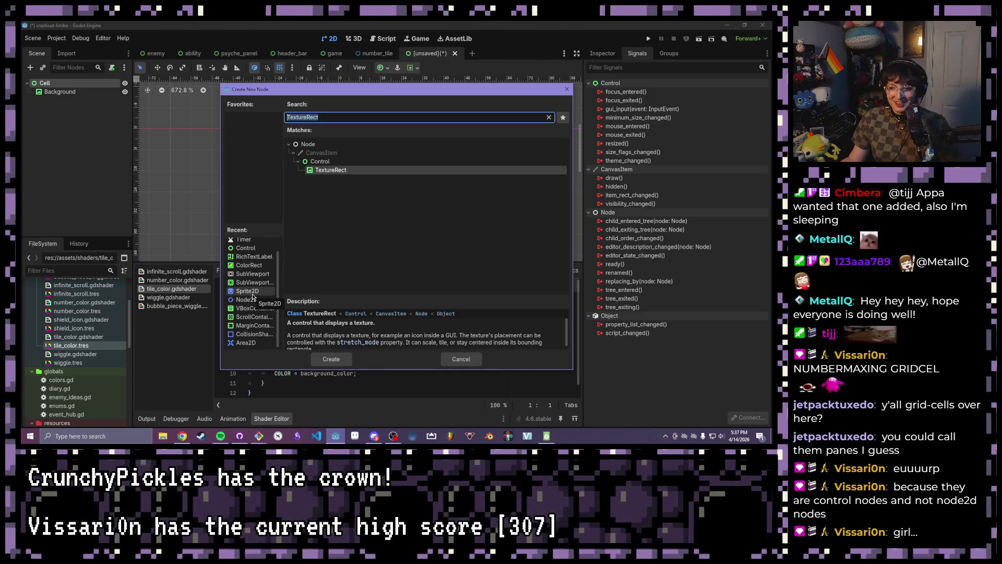
pyautogui.scroll(1, 253, 296)
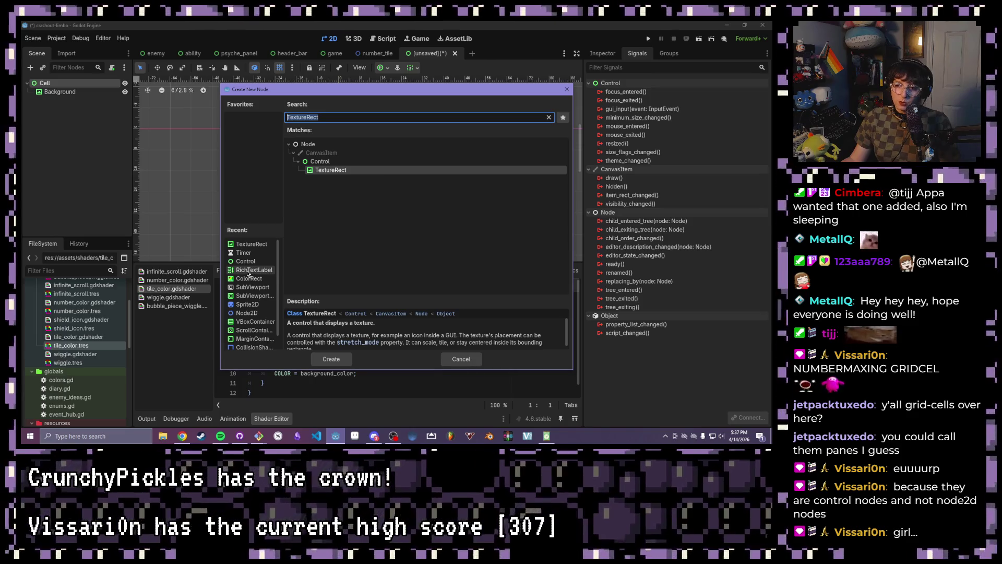
pyautogui.doubleClick(247, 271)
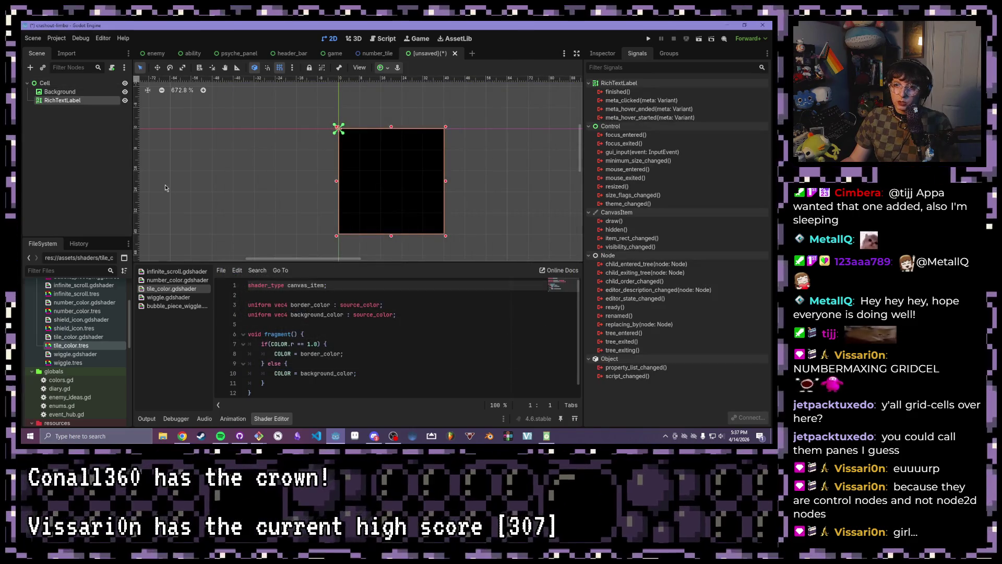
pyautogui.scroll(-1, 165, 187)
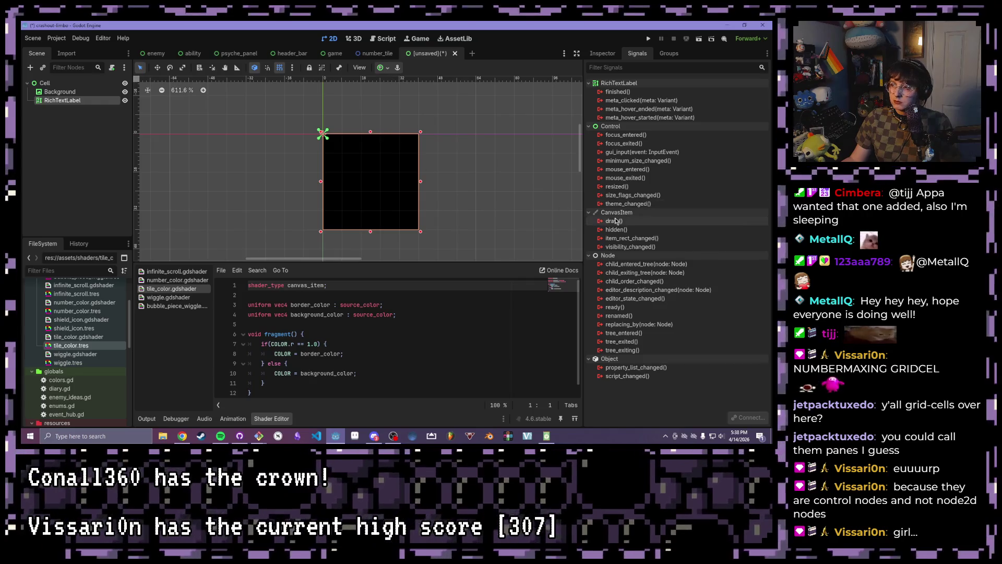
pyautogui.click(602, 53)
pyautogui.click(641, 158)
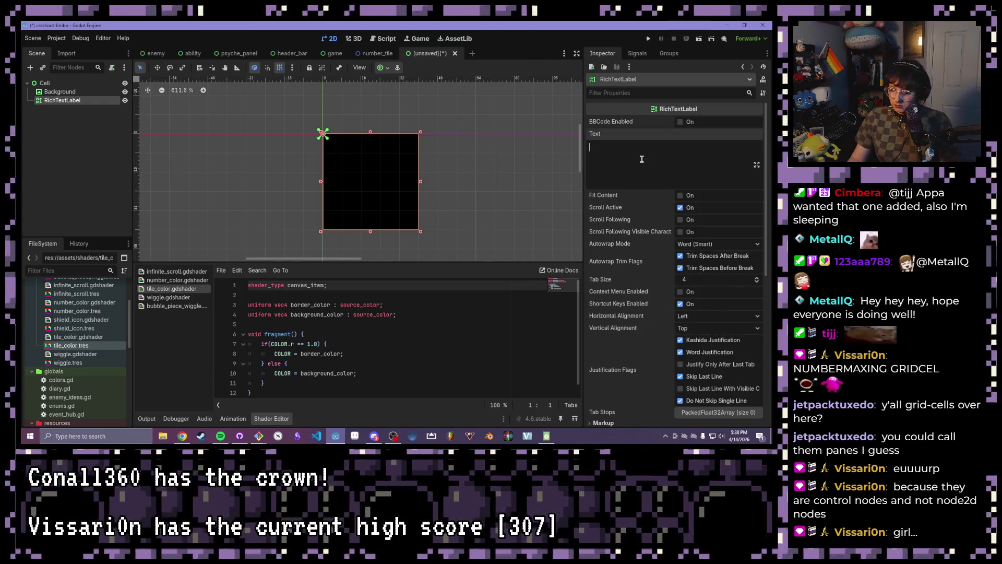
pyautogui.write('0')
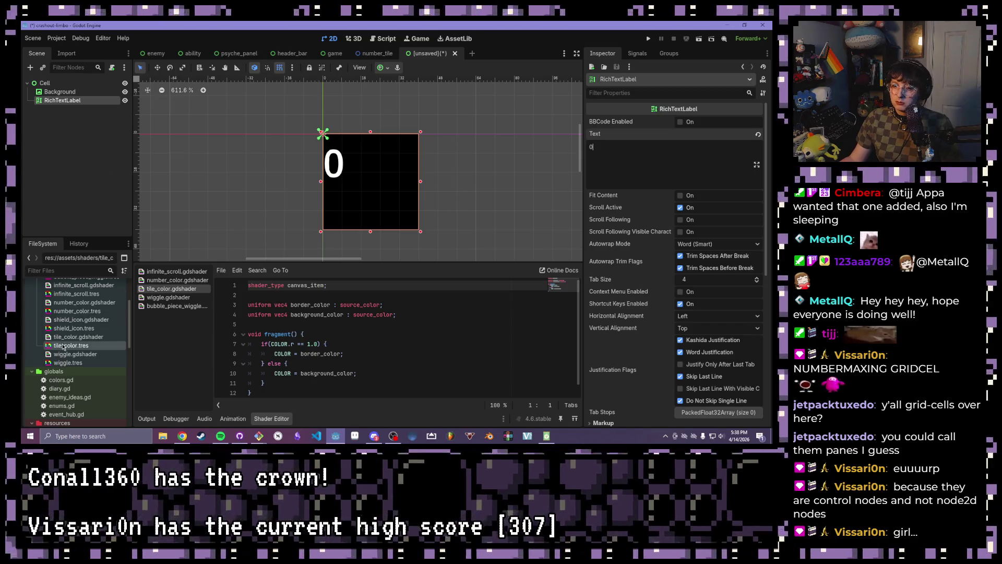
# - Override the label's normal font with Pixellari.ttf
pyautogui.scroll(5, 79, 334)
pyautogui.click(36, 320)
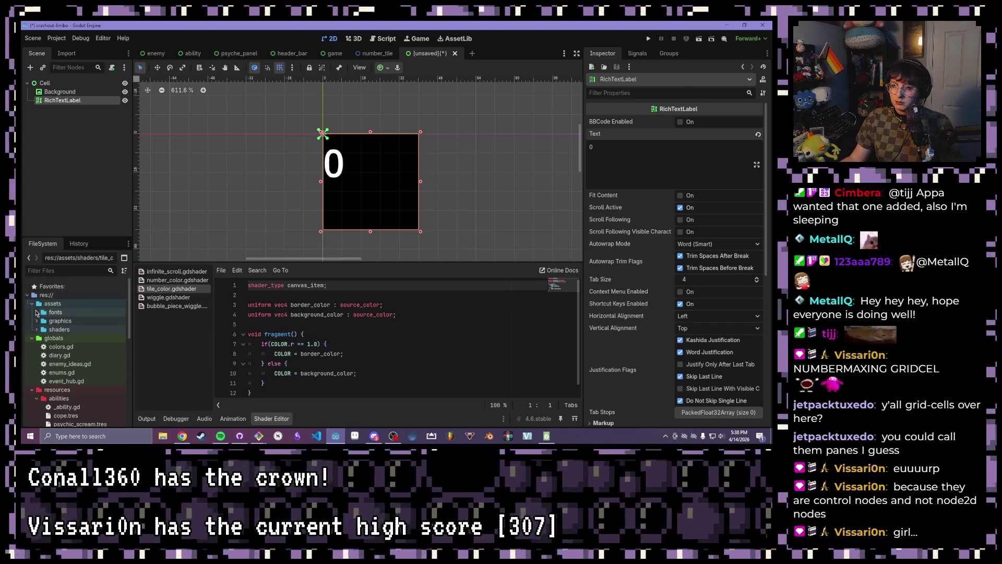
pyautogui.click(37, 312)
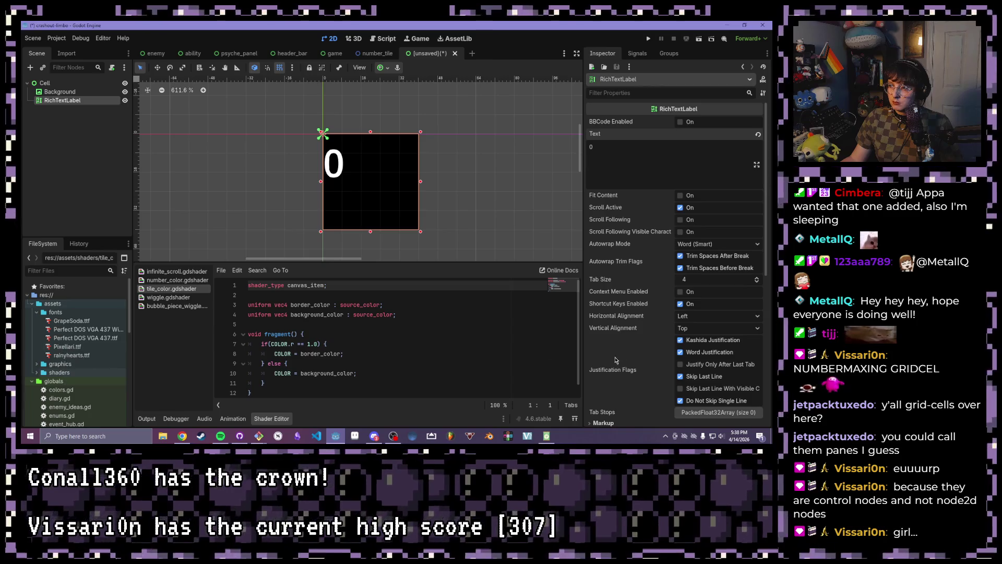
pyautogui.scroll(-5, 616, 271)
pyautogui.click(595, 282)
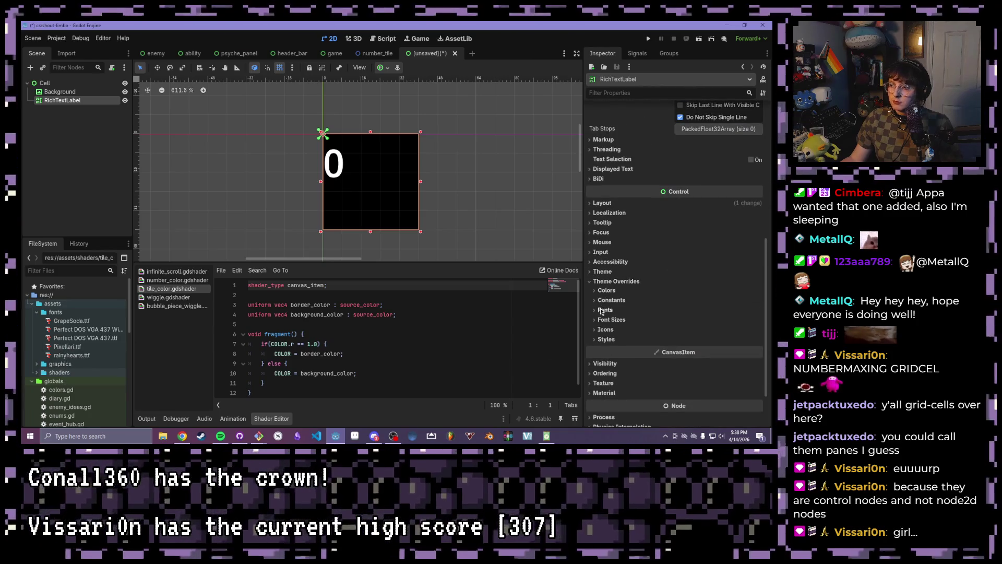
pyautogui.click(601, 309)
pyautogui.moveTo(66, 346); pyautogui.dragTo(716, 326)
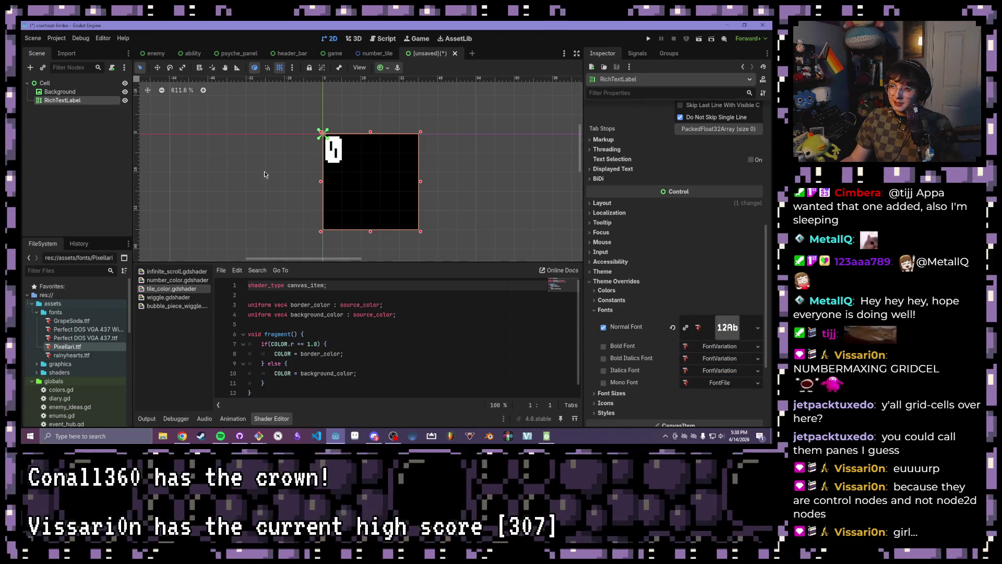
# - Try the Perfect DOS VGA 437, rainyhearts and GrapeSoda fonts, then revert to Pixellari
pyautogui.scroll(1, 264, 172)
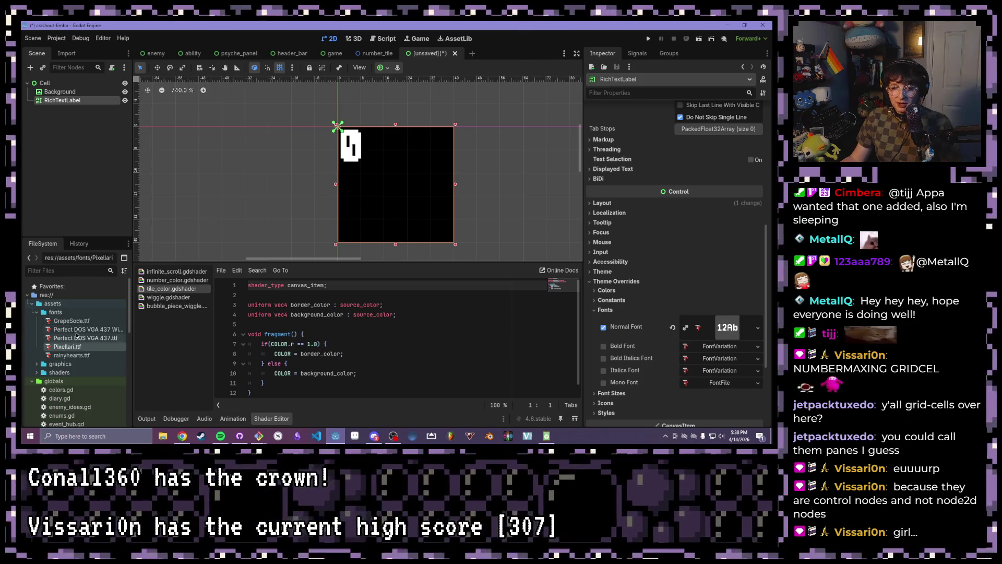
pyautogui.moveTo(77, 338); pyautogui.dragTo(638, 335)
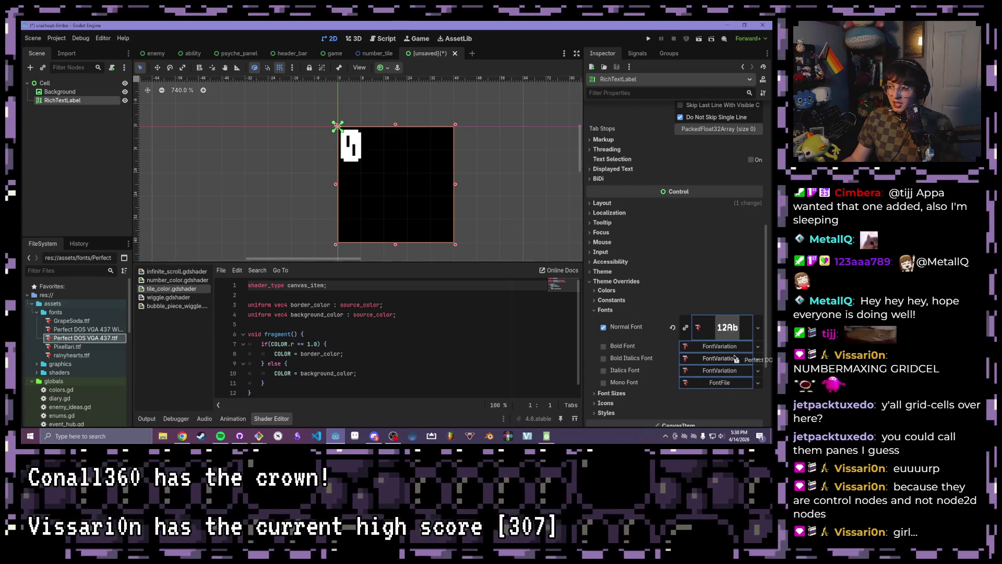
pyautogui.moveTo(736, 358); pyautogui.dragTo(725, 335)
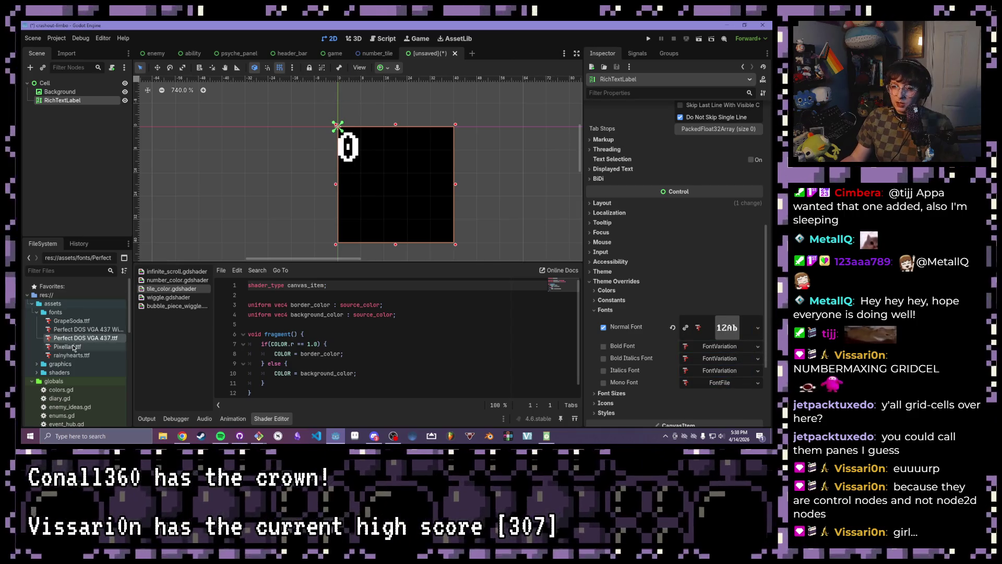
pyautogui.moveTo(63, 357); pyautogui.dragTo(627, 264)
pyautogui.moveTo(713, 328); pyautogui.dragTo(714, 329)
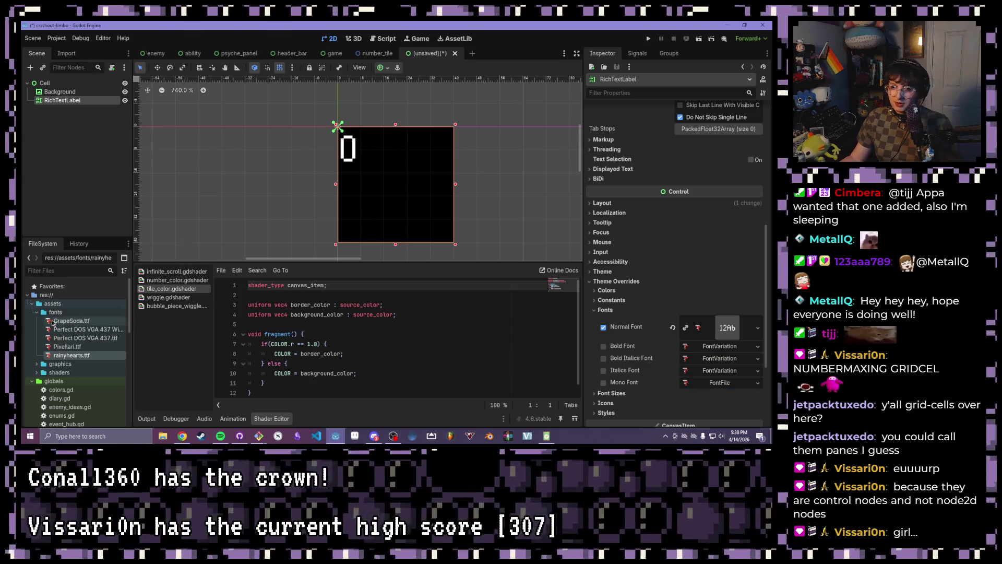
pyautogui.moveTo(52, 323); pyautogui.dragTo(426, 321)
pyautogui.moveTo(732, 334); pyautogui.dragTo(733, 335)
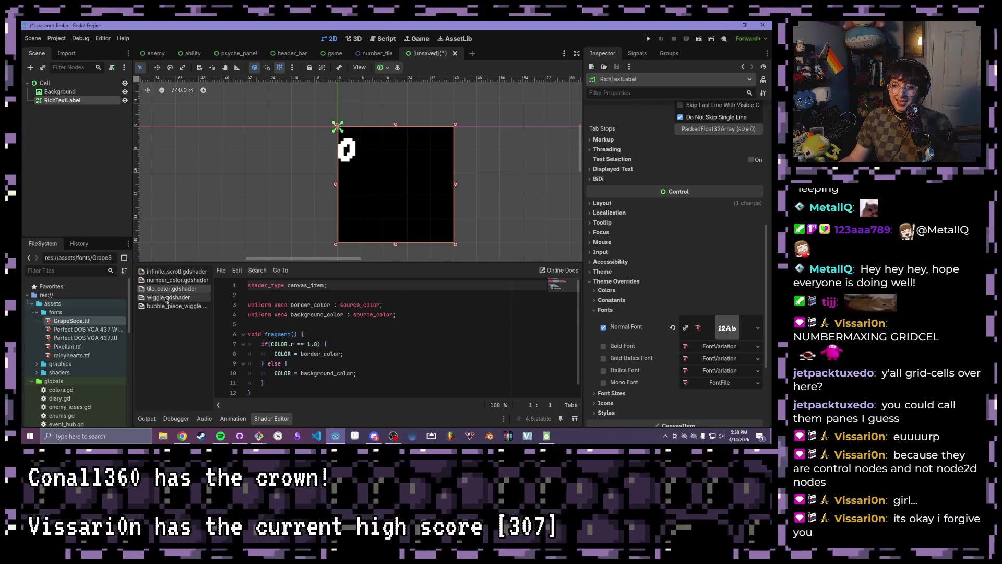
pyautogui.moveTo(75, 349)
pyautogui.mouseDown()
pyautogui.moveTo(773, 340)
pyautogui.moveTo(728, 329)
pyautogui.mouseUp()
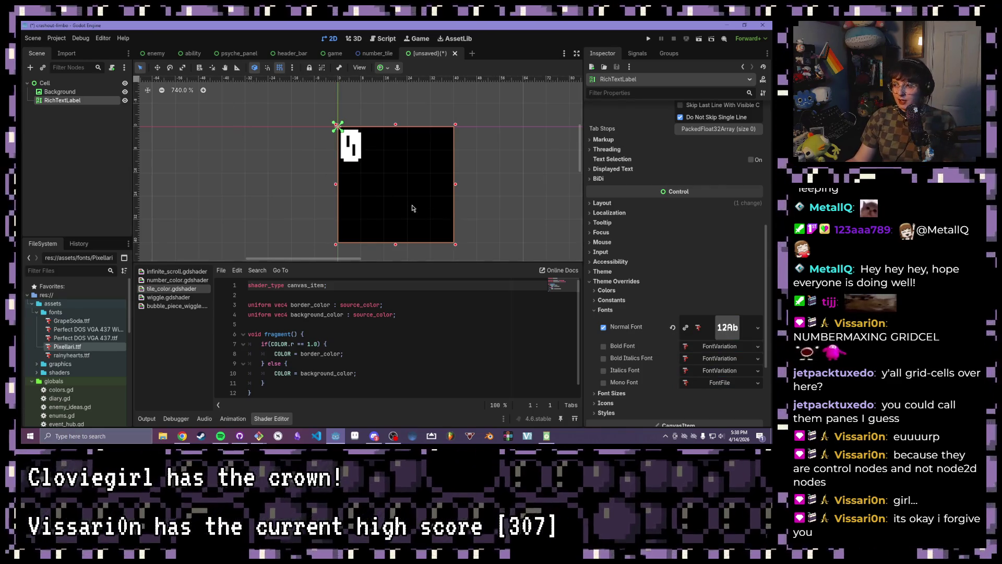
pyautogui.scroll(2, 573, 244)
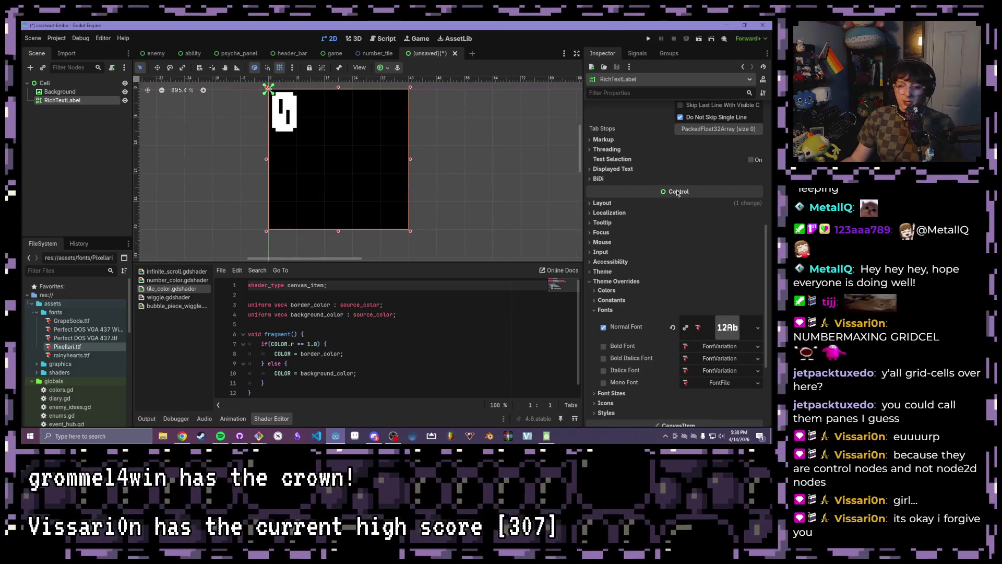
pyautogui.scroll(3, 626, 172)
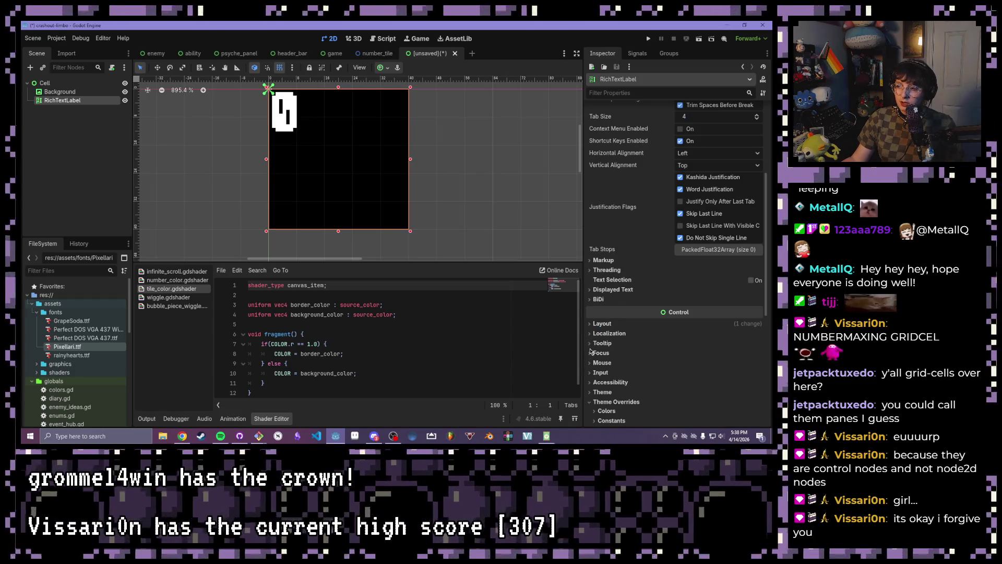
pyautogui.scroll(4, 594, 329)
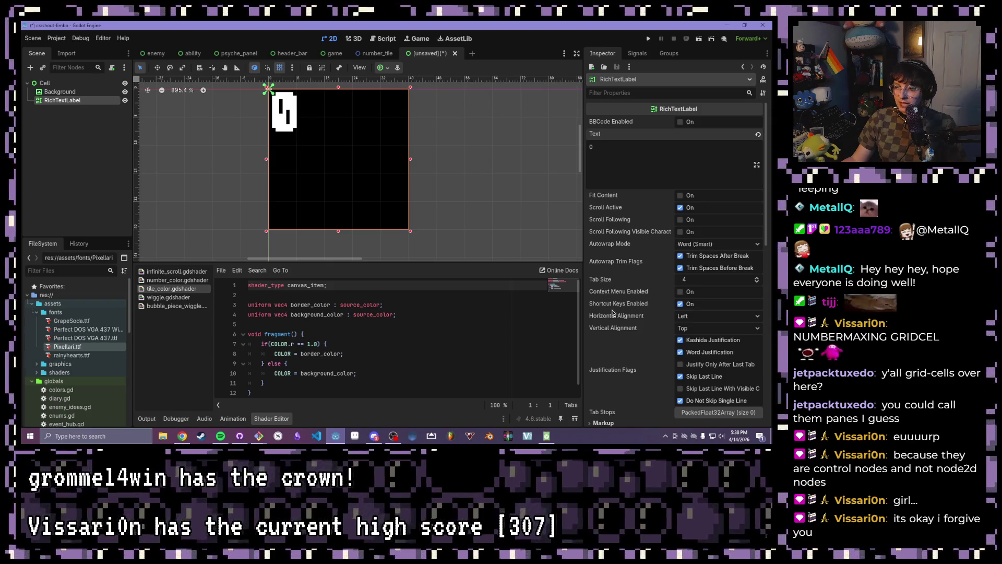
# - Set the RichTextLabel's horizontal and vertical alignment both to Center
pyautogui.click(758, 318)
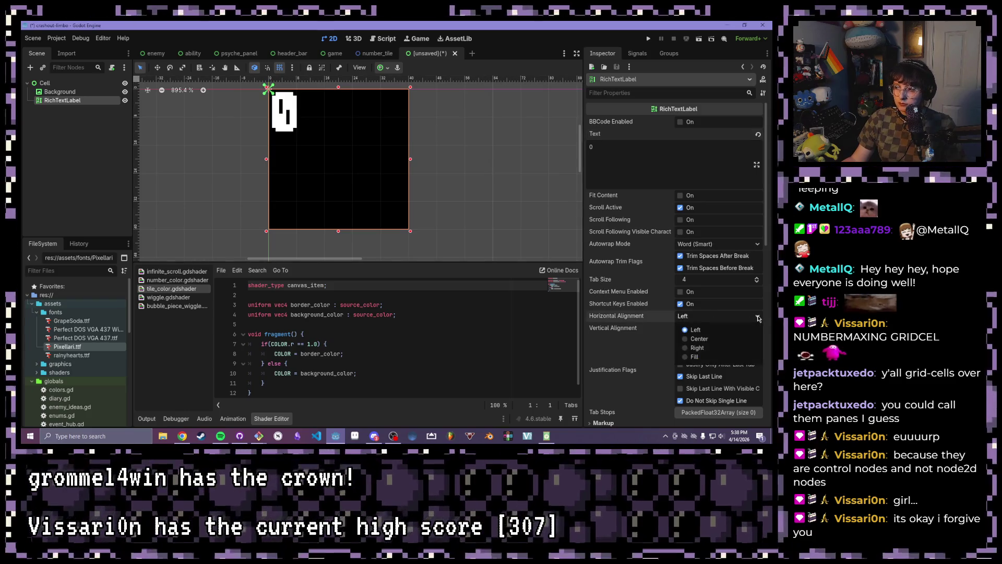
pyautogui.click(702, 342)
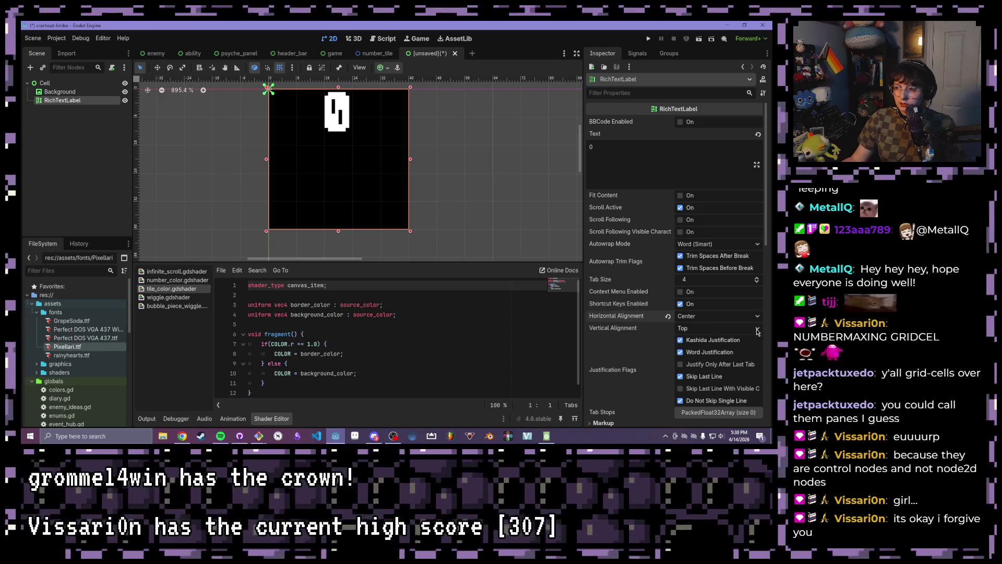
pyautogui.click(758, 329)
pyautogui.click(714, 353)
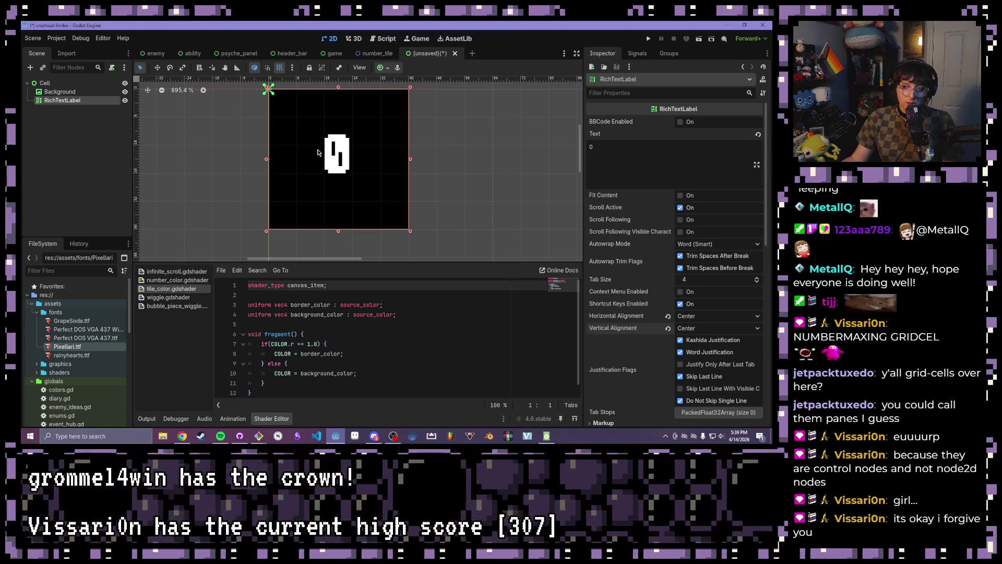
pyautogui.scroll(-8, 605, 303)
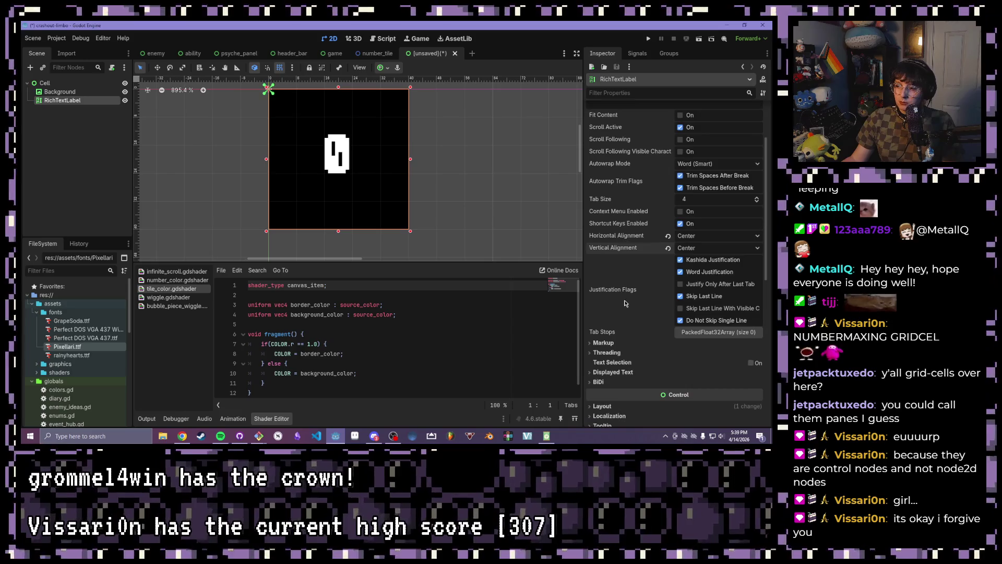
pyautogui.scroll(-3, 625, 311)
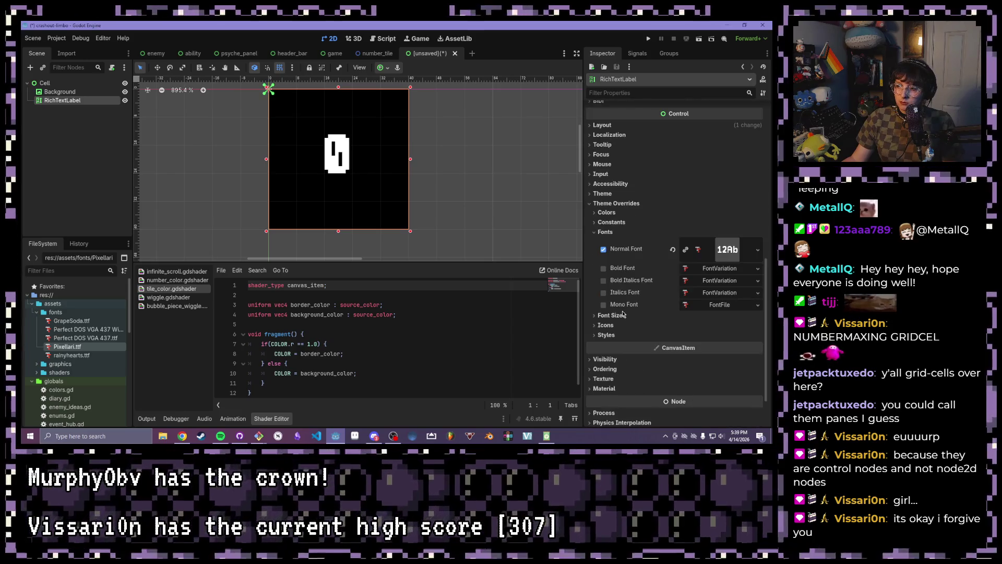
# - Override the label's normal font size to 32
pyautogui.click(621, 315)
pyautogui.moveTo(757, 327); pyautogui.dragTo(759, 327)
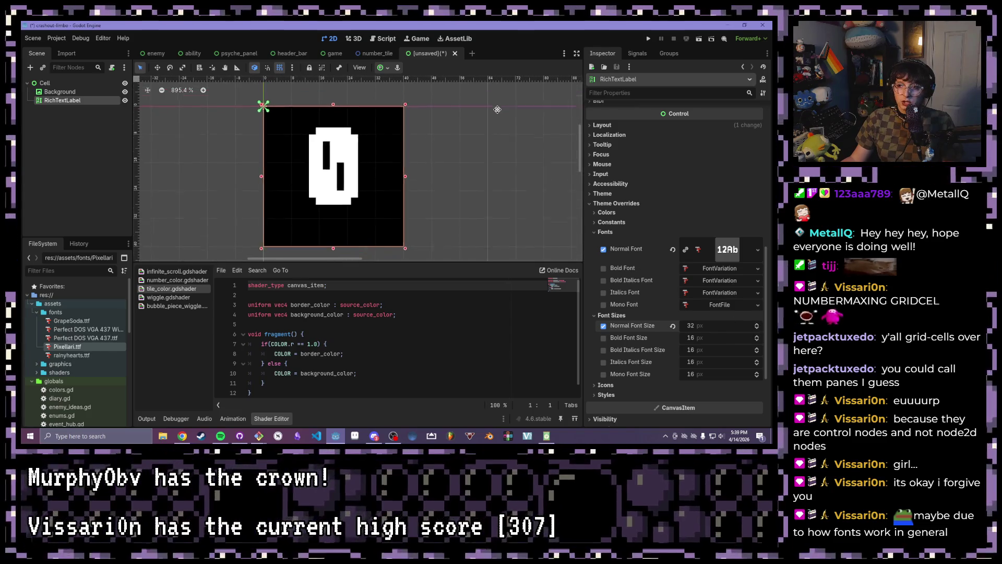
pyautogui.moveTo(490, 118); pyautogui.dragTo(491, 150)
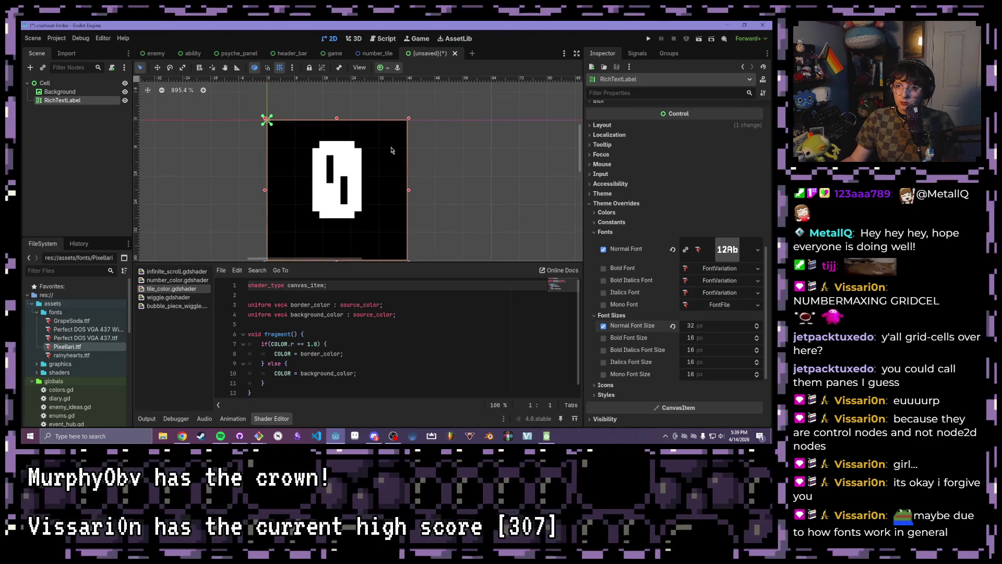
# - Rename the RichTextLabel node to Number
pyautogui.doubleClick(84, 102)
pyautogui.write('Number')
pyautogui.press('Return')
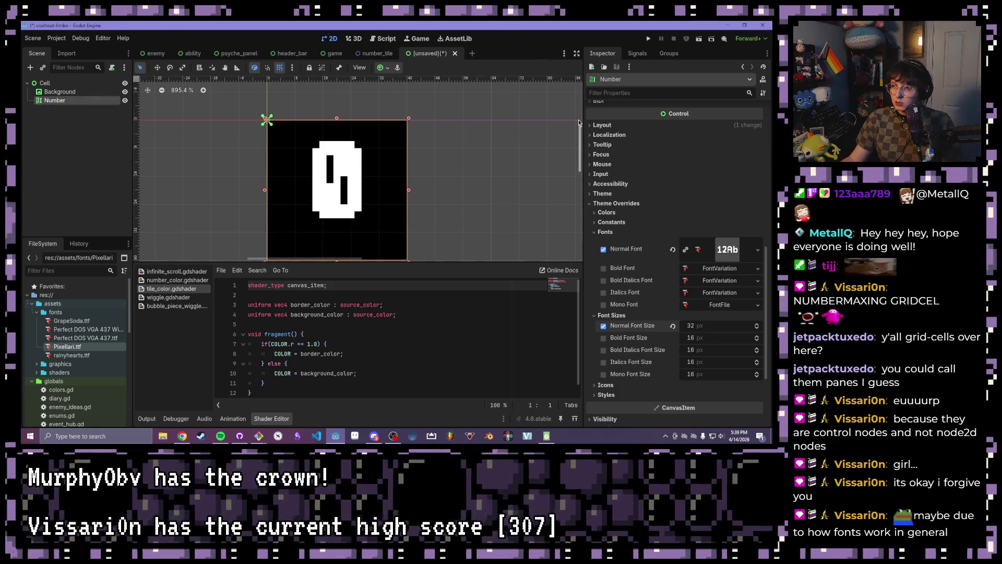
pyautogui.scroll(-3, 678, 266)
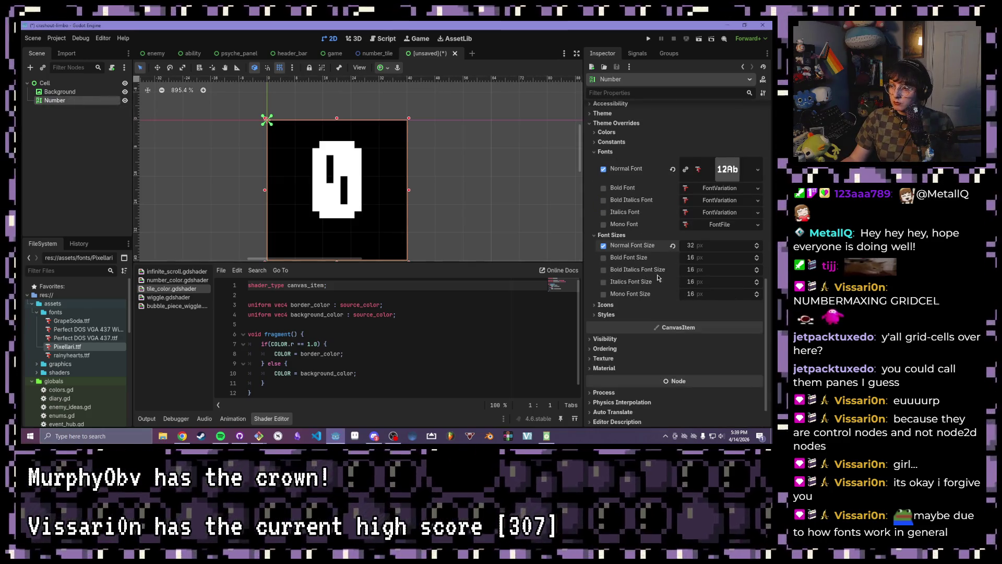
pyautogui.scroll(-1, 659, 278)
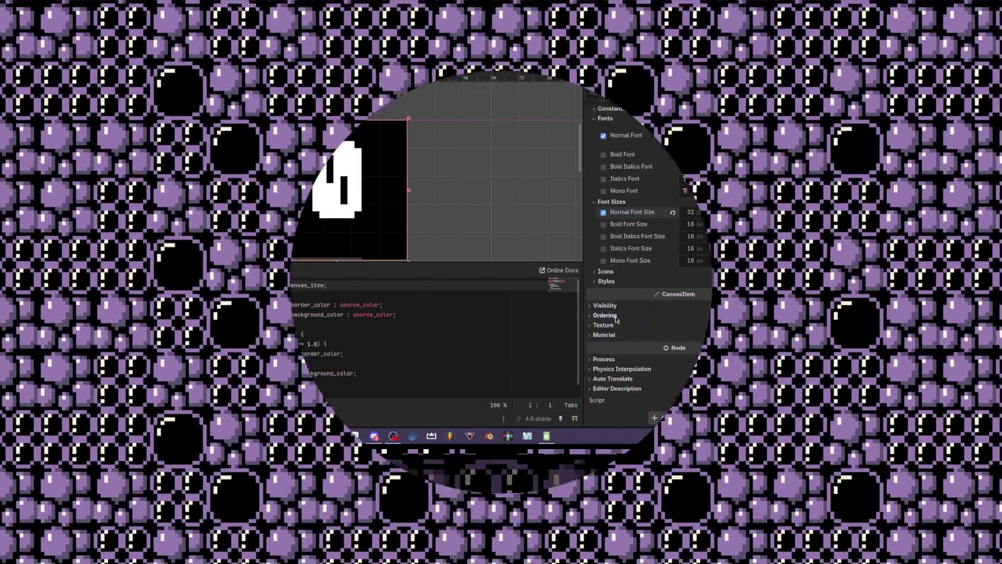
pyautogui.scroll(3, 608, 216)
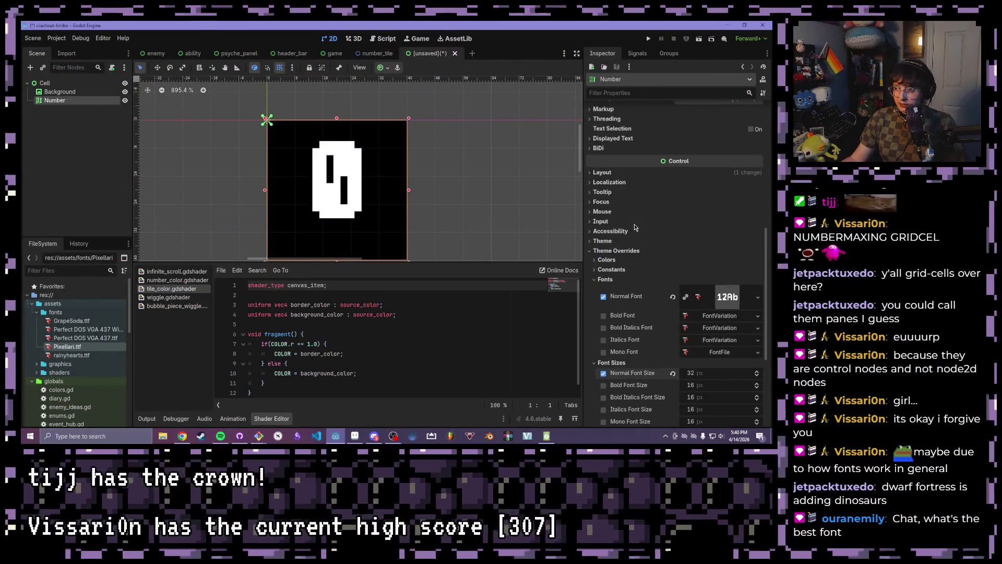
# - Enable the Number label's Font Shadow Color override with hex colour 211e20
pyautogui.click(595, 260)
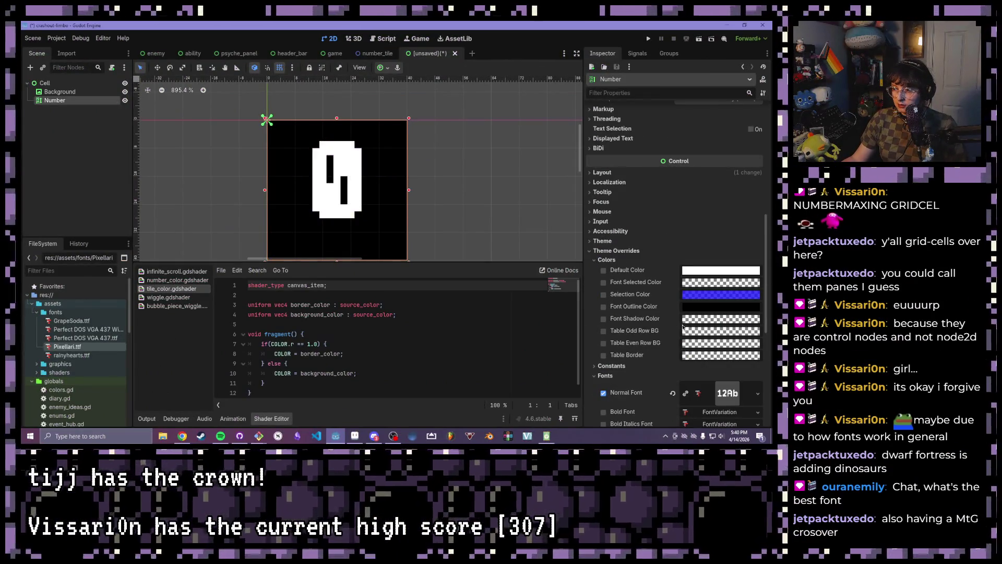
pyautogui.click(708, 319)
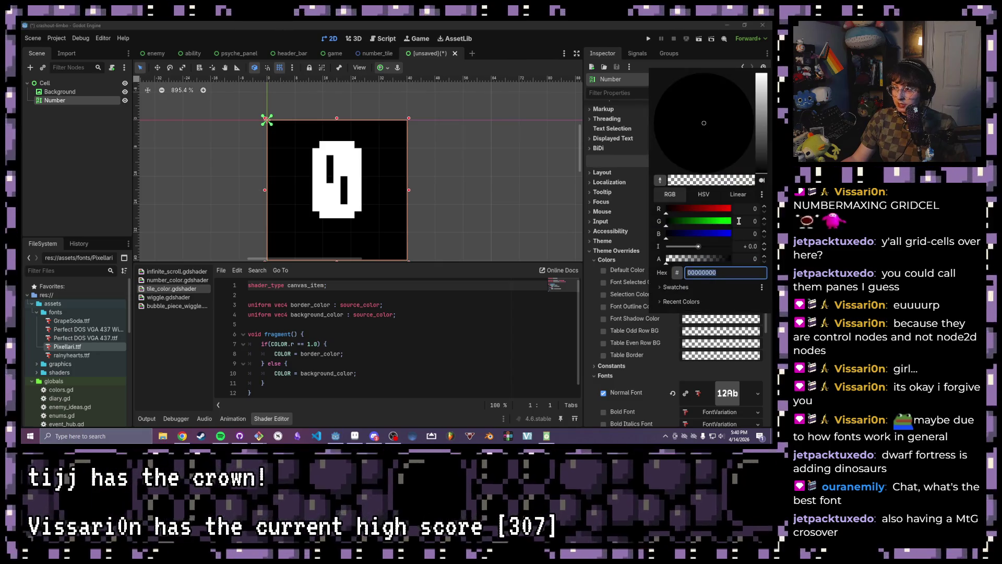
pyautogui.click(727, 272)
pyautogui.write('000000')
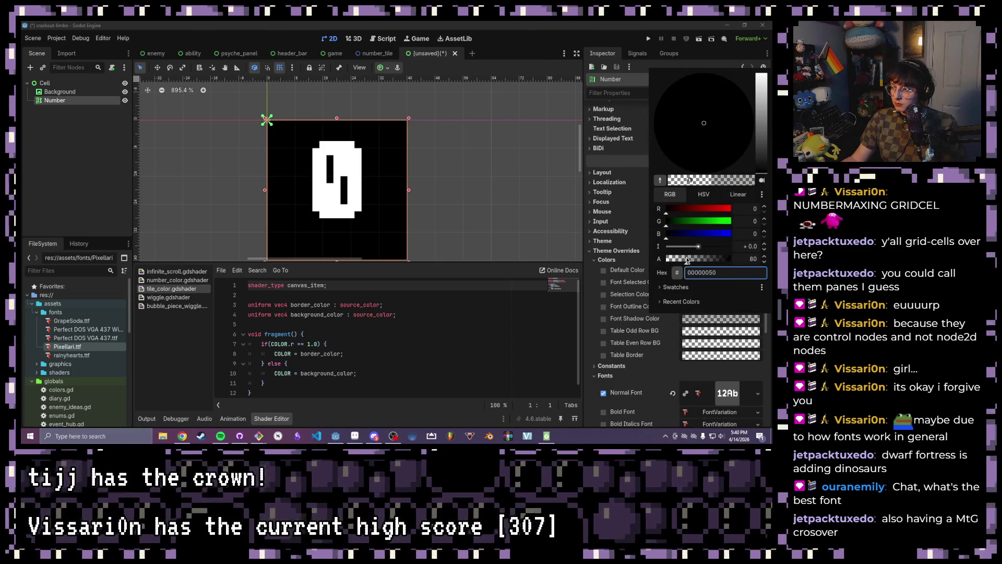
pyautogui.press('Return')
pyautogui.hotkey('ctrl', 'a')
pyautogui.write('211e20')
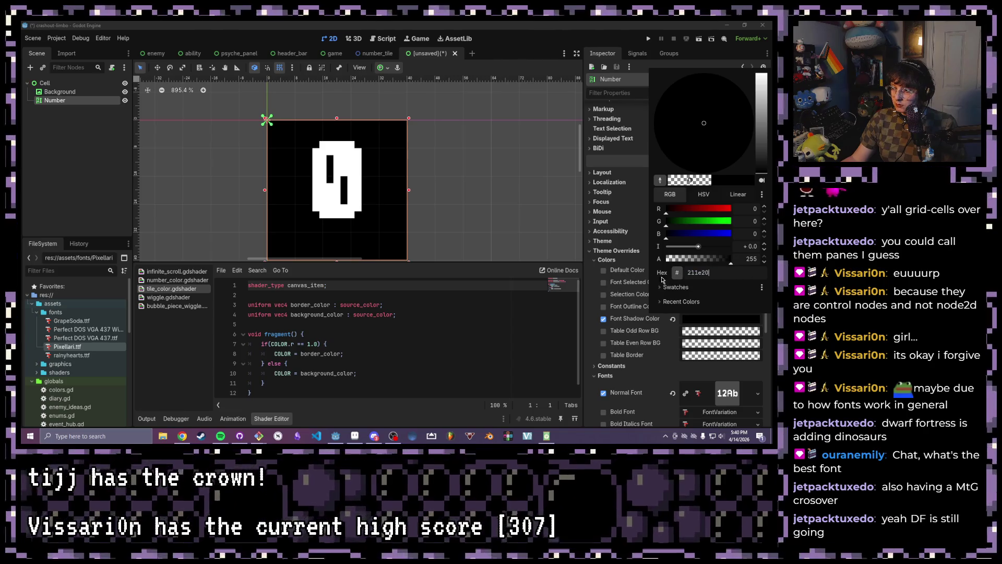
pyautogui.press('Escape')
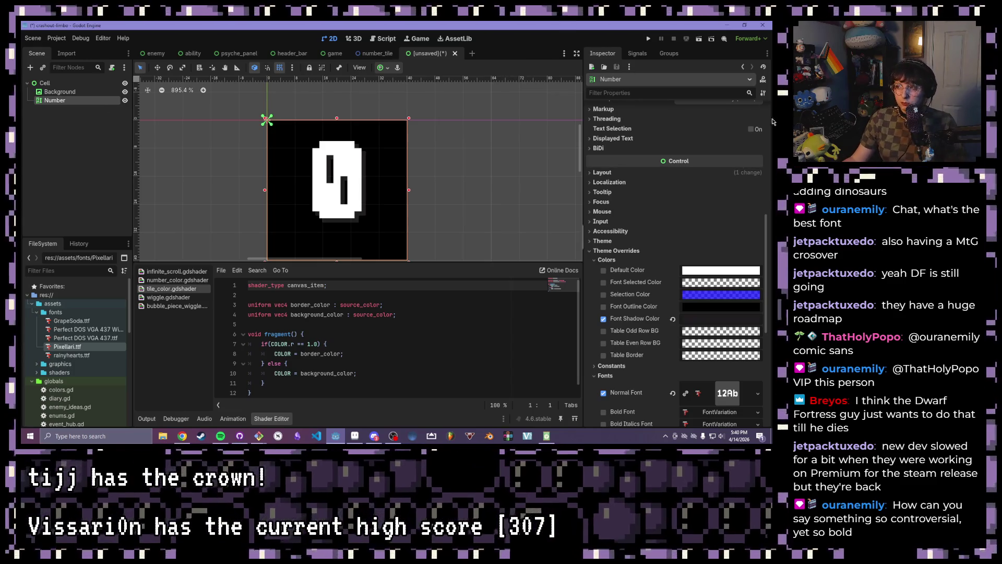
pyautogui.scroll(-5, 612, 241)
pyautogui.scroll(-3, 612, 242)
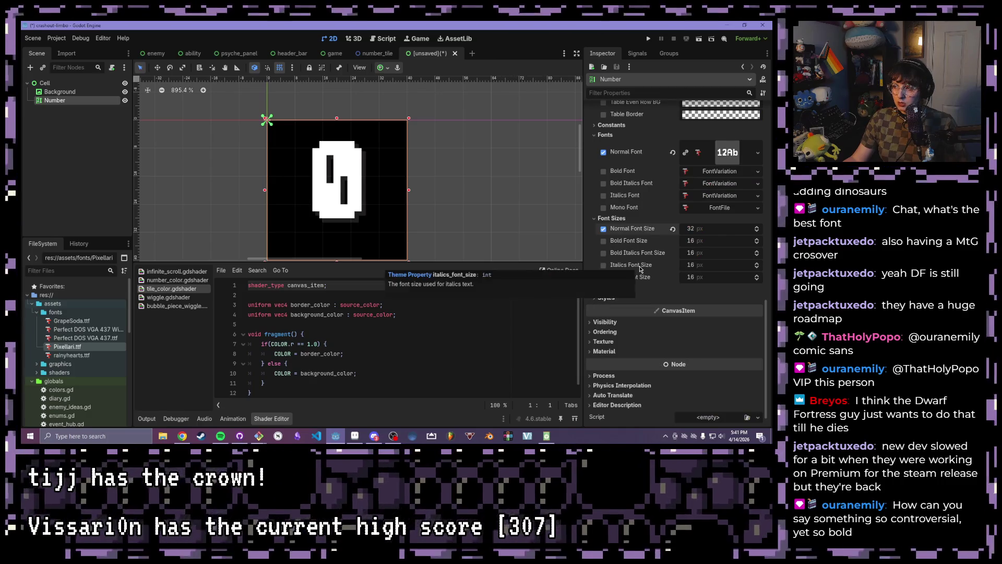
pyautogui.scroll(4, 640, 269)
pyautogui.click(595, 246)
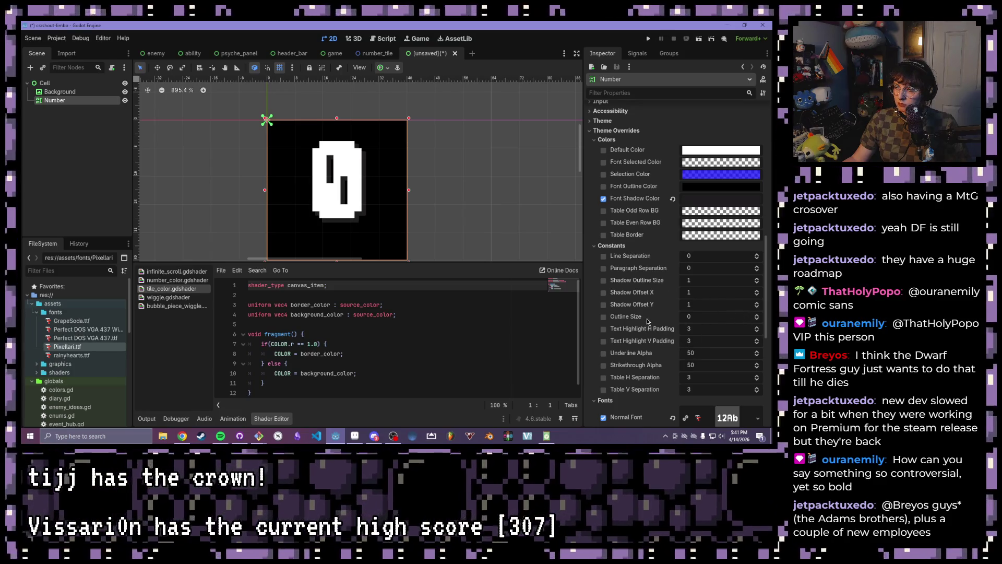
# - Set the Number label's Shadow Offset Y and Shadow Offset X overrides both to 2
pyautogui.click(757, 308)
pyautogui.click(758, 303)
pyautogui.click(758, 303)
pyautogui.click(757, 290)
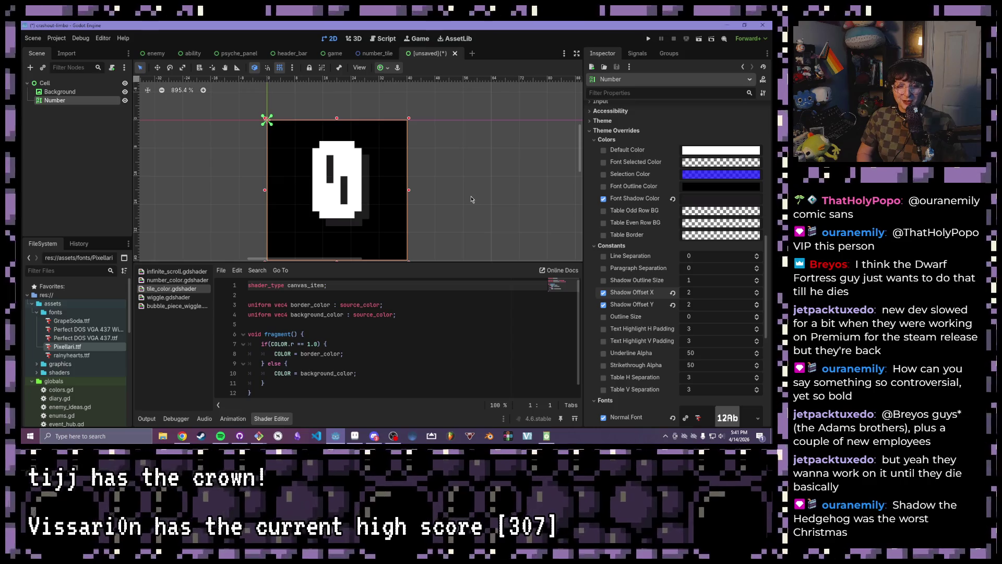
pyautogui.click(264, 137)
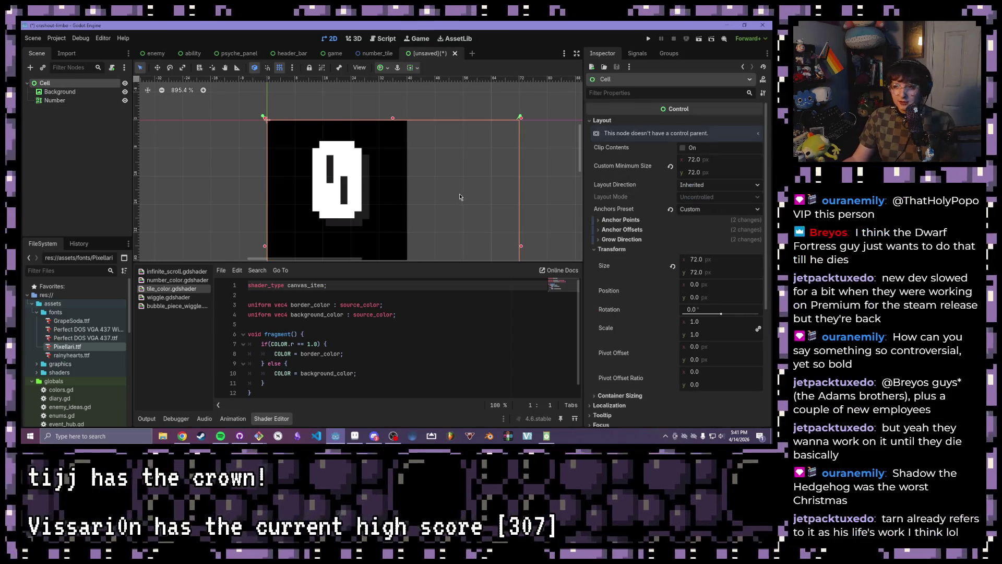
pyautogui.click(68, 100)
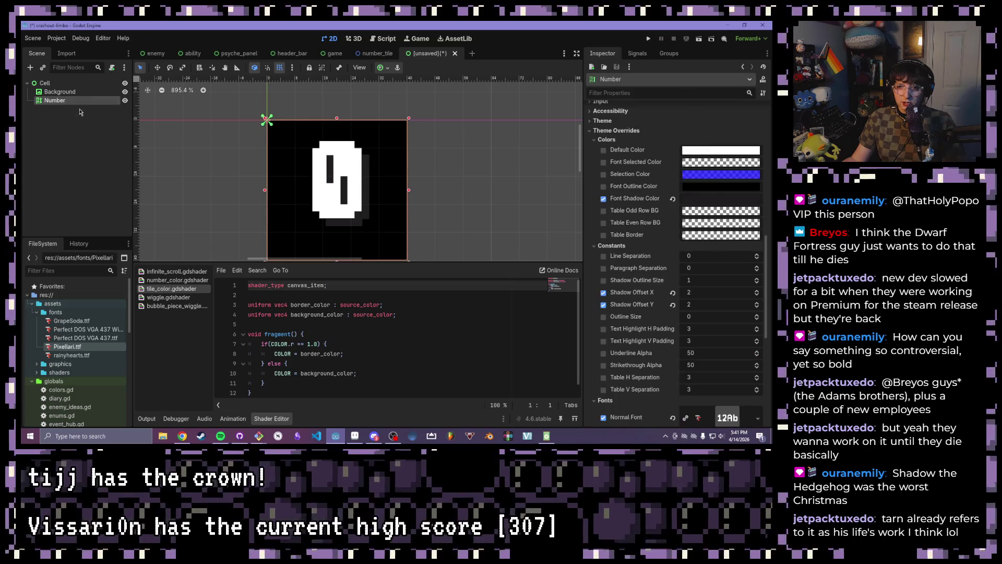
# - Enable BBCode on the Number label, test a [color=red] tag, then undo it back to plain 0
pyautogui.scroll(15, 666, 202)
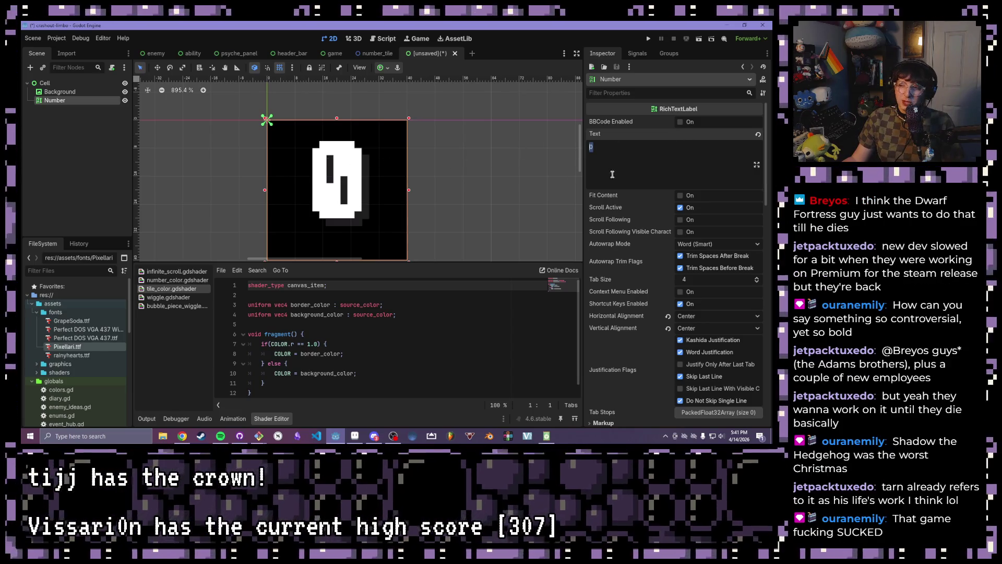
pyautogui.click(591, 148)
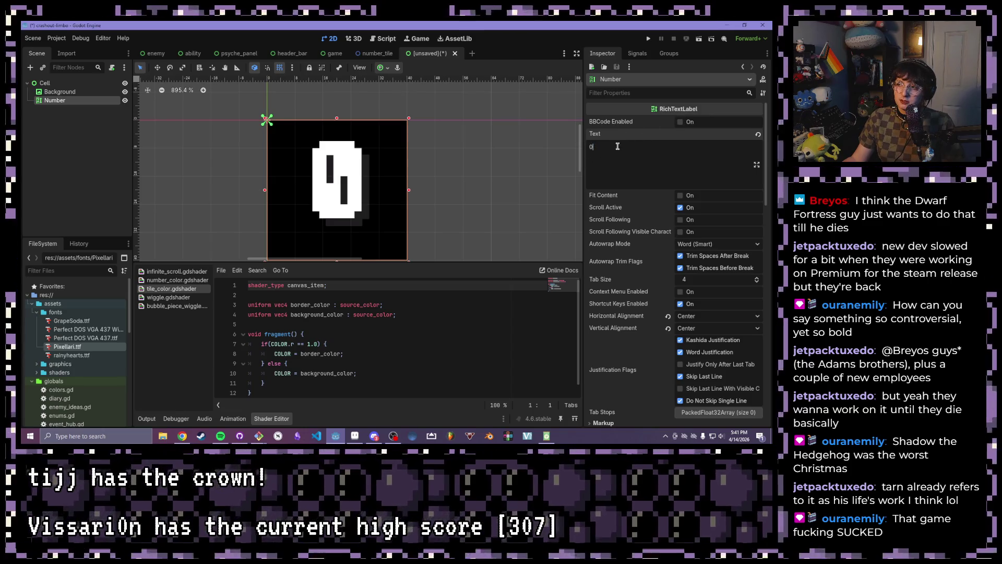
pyautogui.click(689, 123)
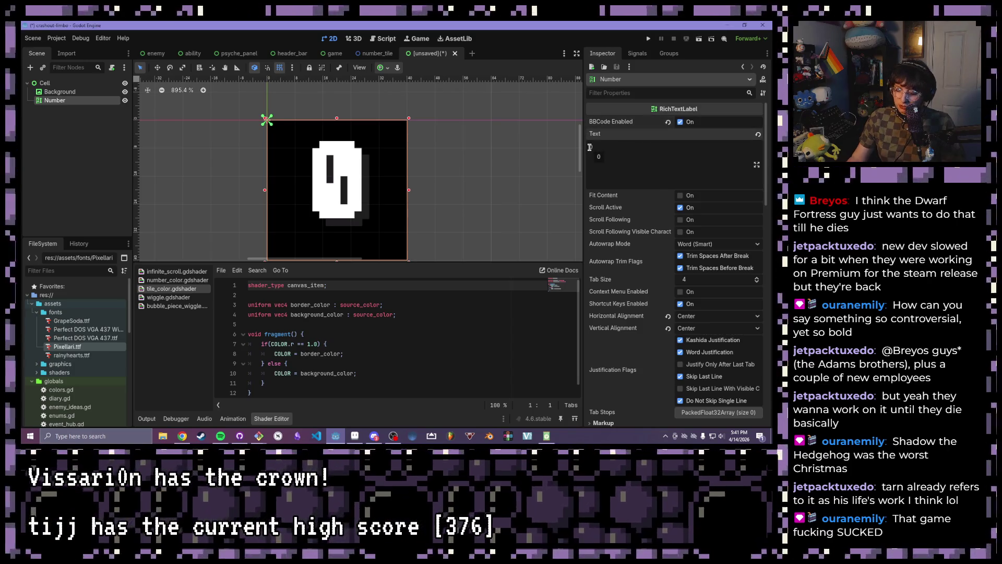
pyautogui.click(589, 148)
pyautogui.write('[color0')
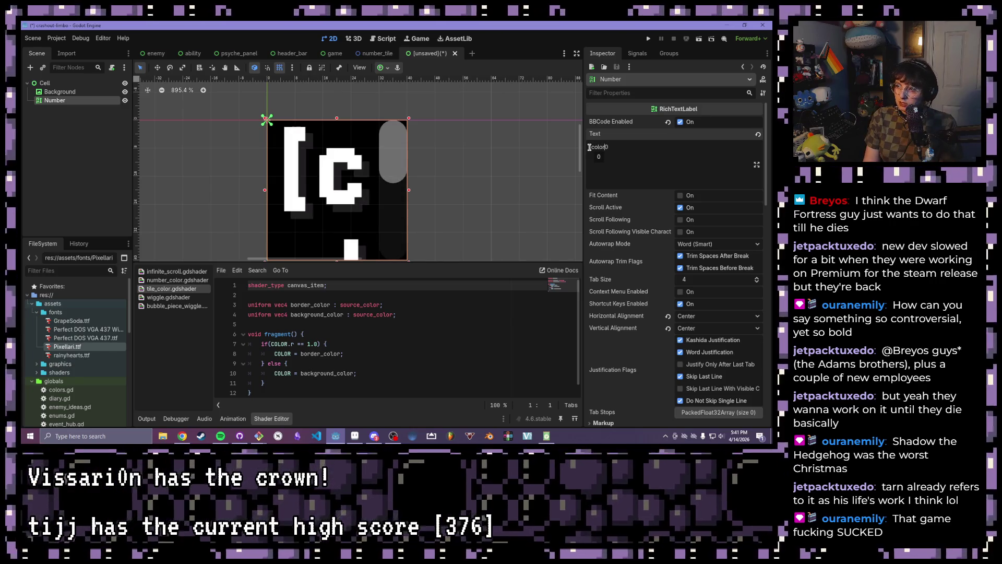
pyautogui.write('=red]')
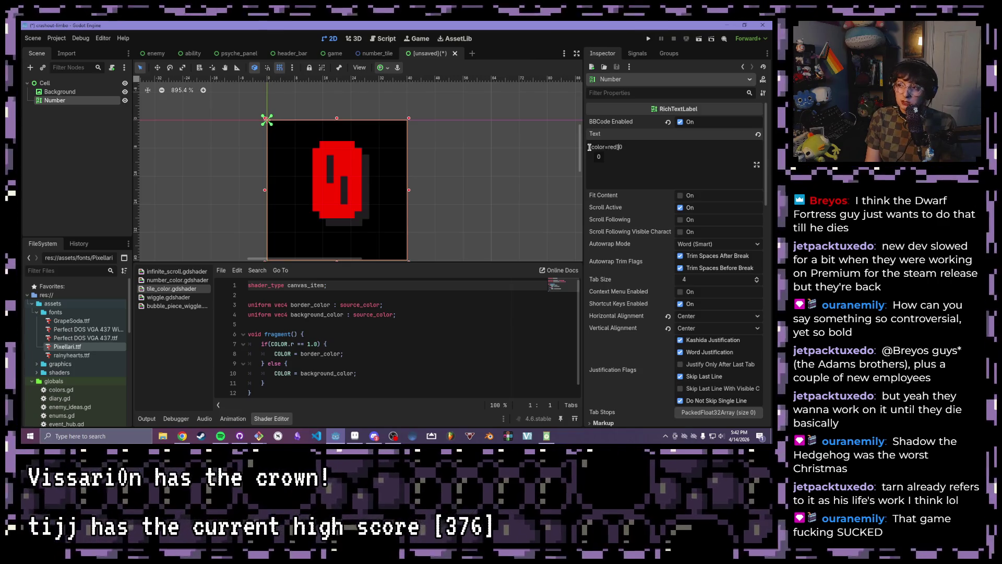
pyautogui.hotkey('ctrl', 'z')
pyautogui.hotkey('ctrl', 'z')
pyautogui.hotkey('ctrl', 'z')
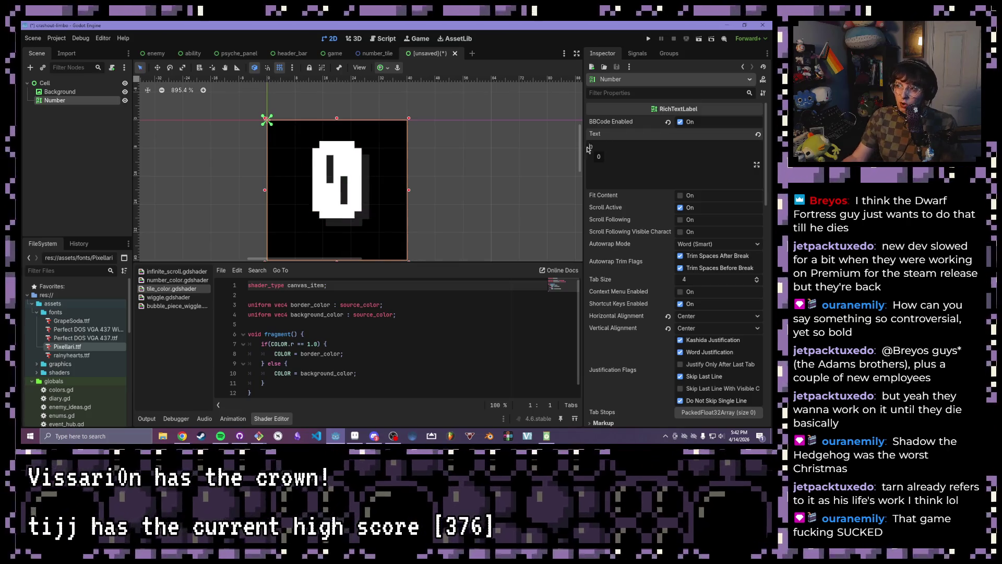
pyautogui.scroll(-10, 601, 177)
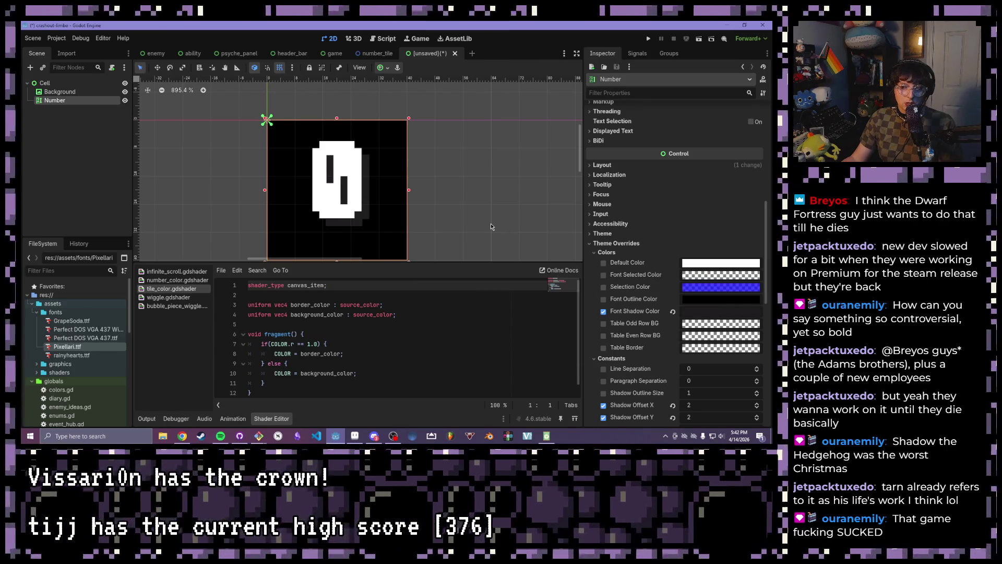
pyautogui.hscroll(2, 491, 226)
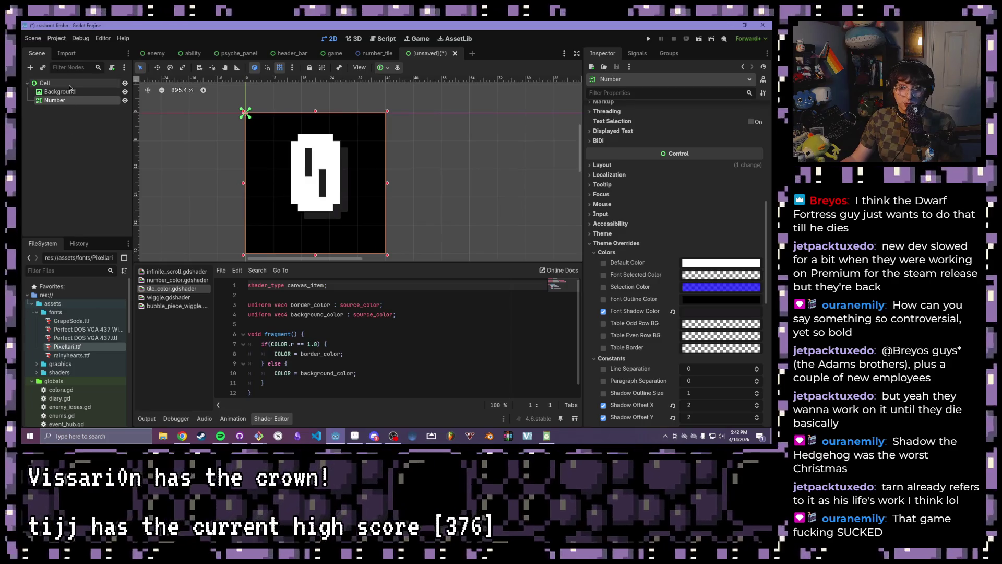
# - Select the Background node and set its Transform scale to 3
pyautogui.click(73, 84)
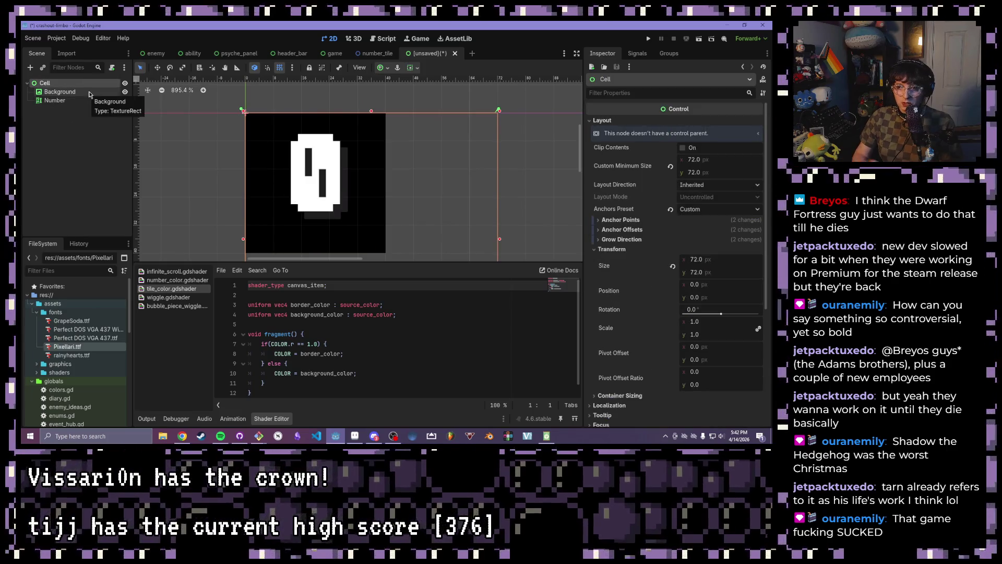
pyautogui.scroll(-5, 293, 162)
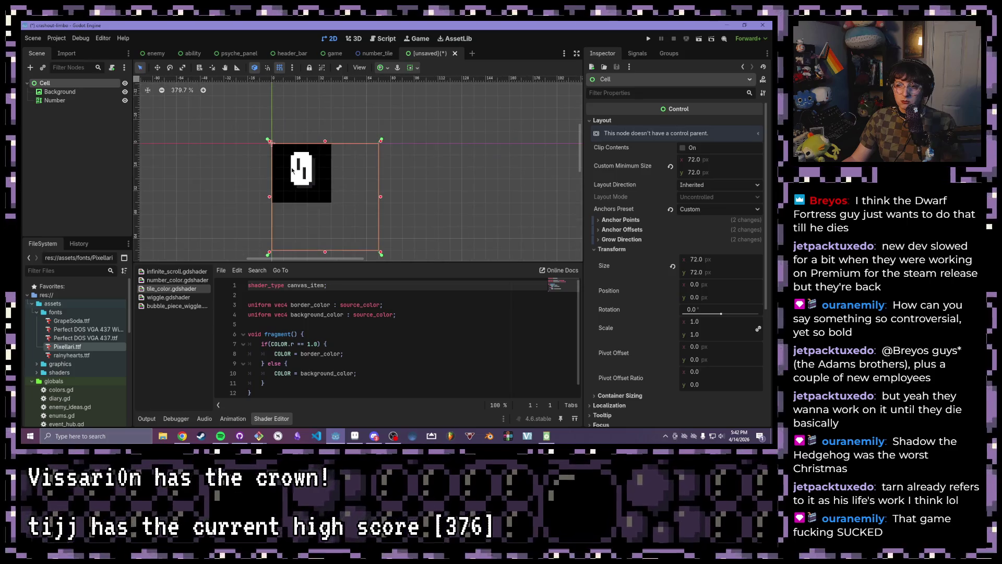
pyautogui.click(61, 93)
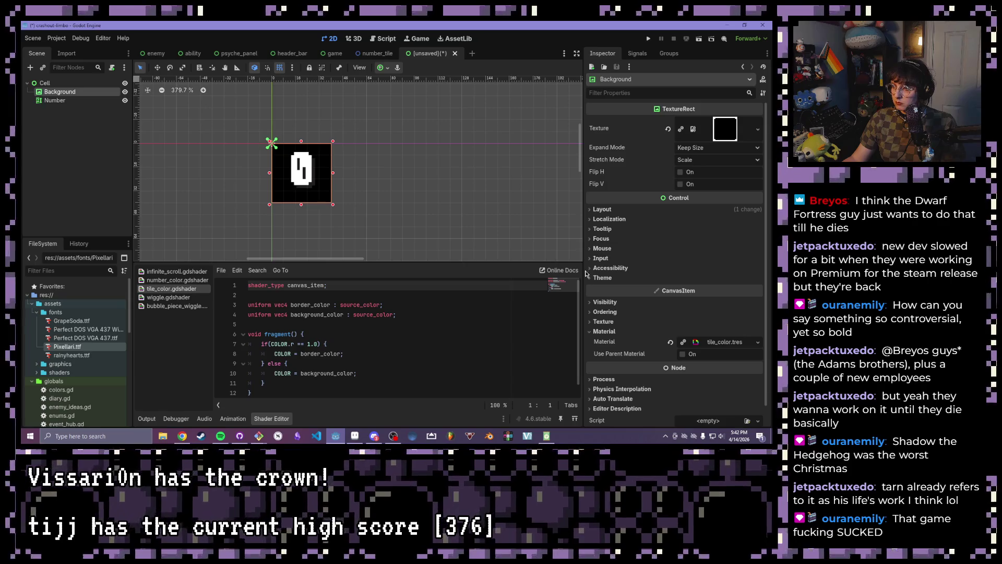
pyautogui.click(602, 277)
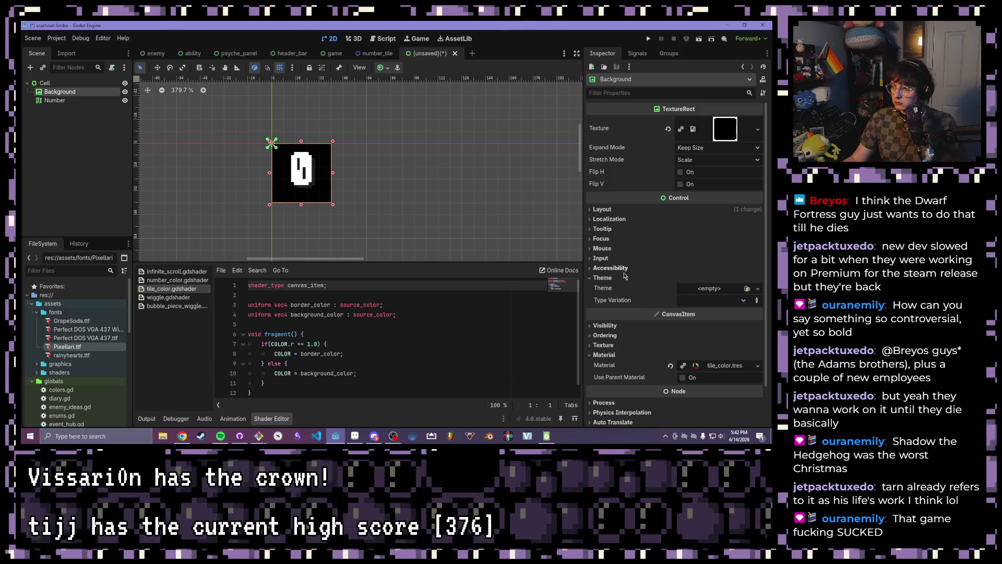
pyautogui.click(601, 277)
pyautogui.scroll(-2, 616, 276)
pyautogui.scroll(2, 636, 276)
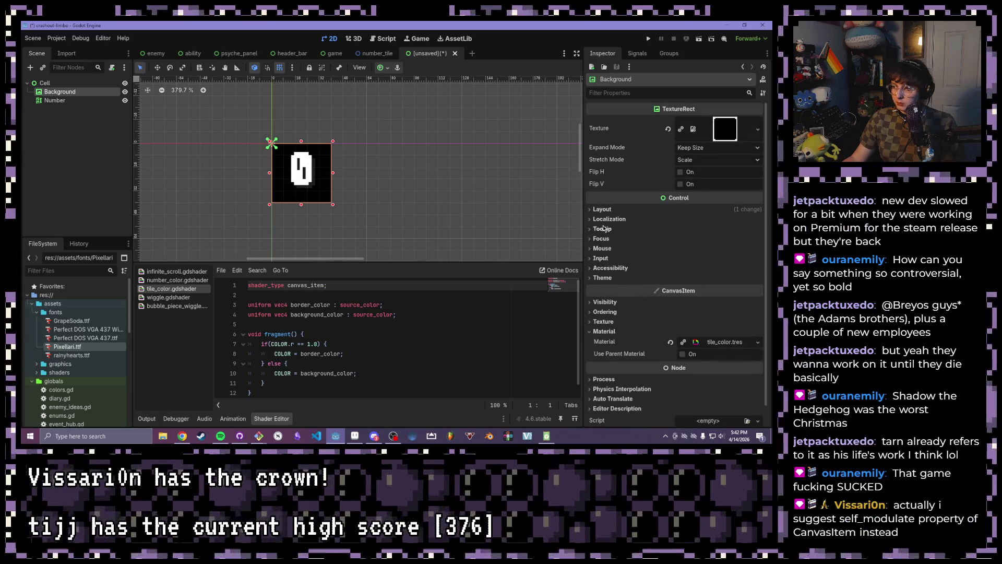
pyautogui.click(603, 209)
pyautogui.click(611, 296)
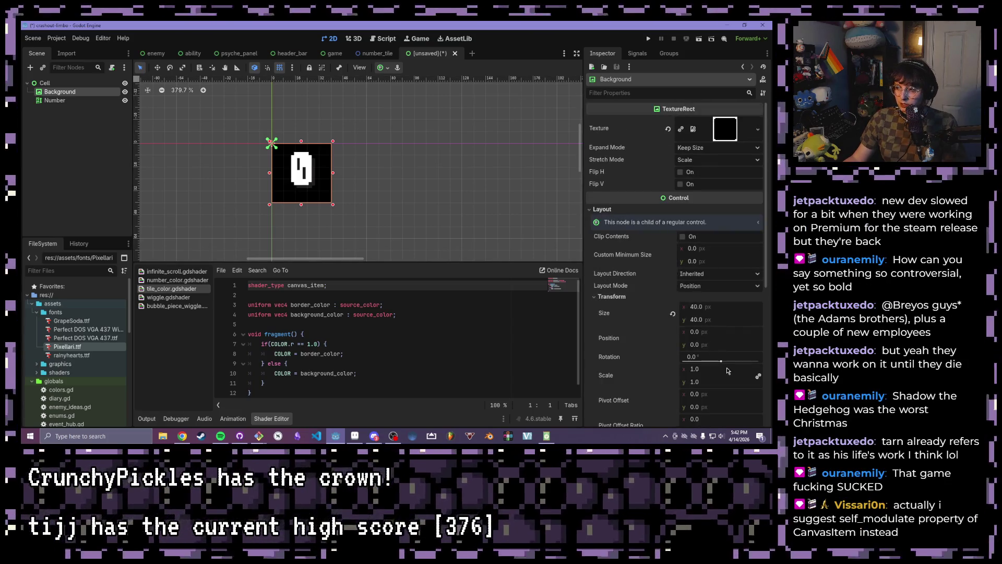
pyautogui.click(713, 368)
pyautogui.write('3')
pyautogui.press('Return')
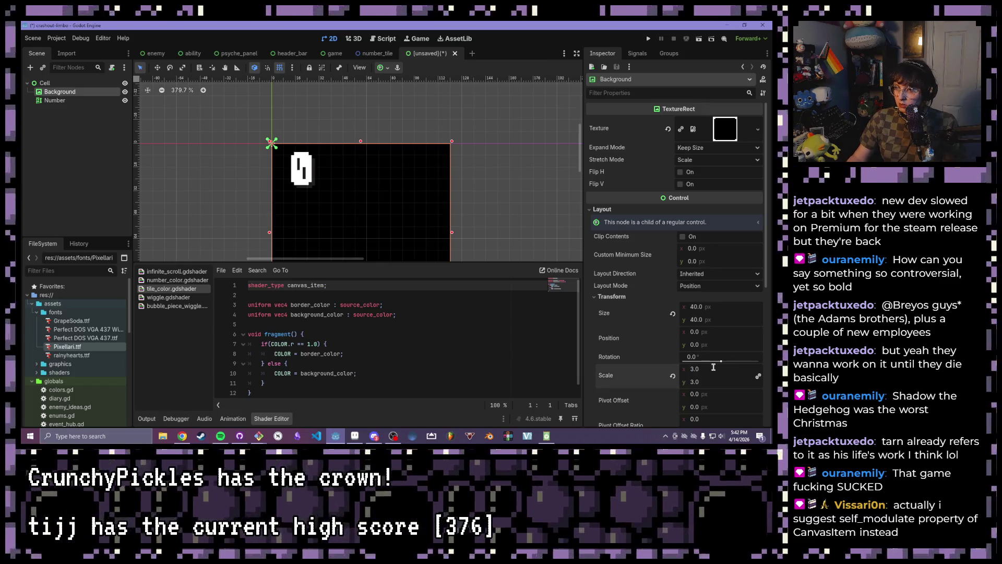
# - Use an anchor preset to make the Background fill its parent Cell
pyautogui.click(52, 84)
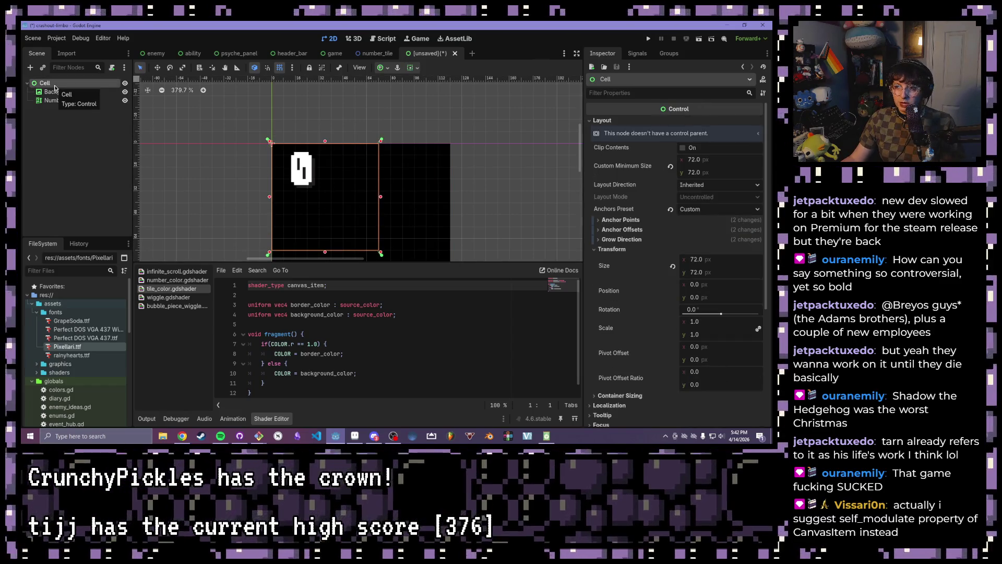
pyautogui.scroll(-5, 325, 155)
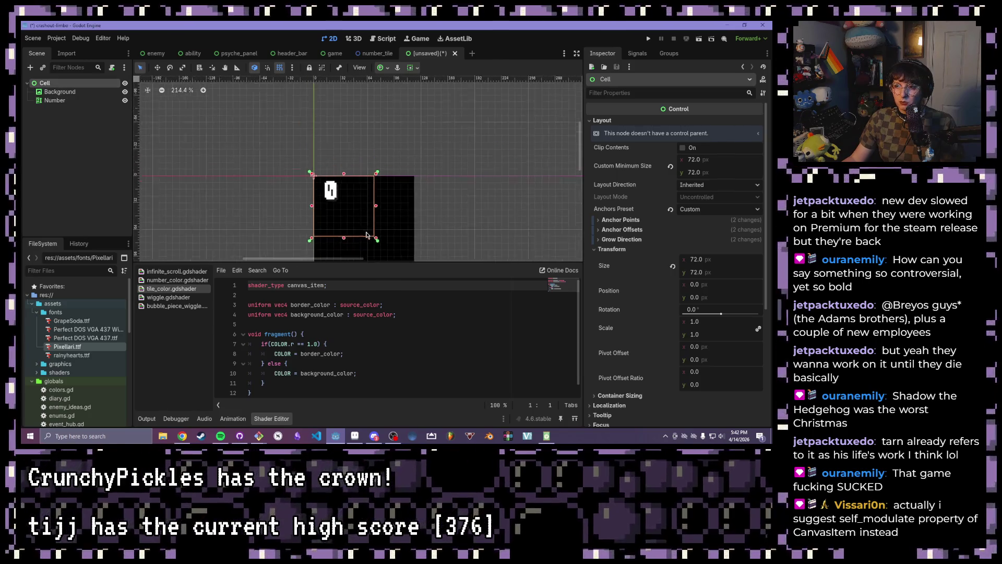
pyautogui.click(50, 92)
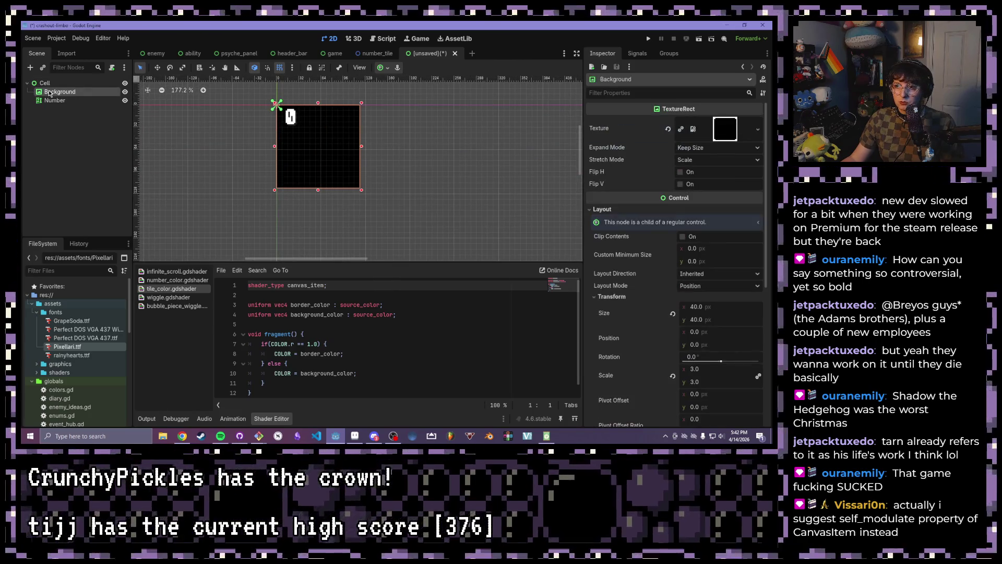
pyautogui.click(54, 100)
pyautogui.click(59, 92)
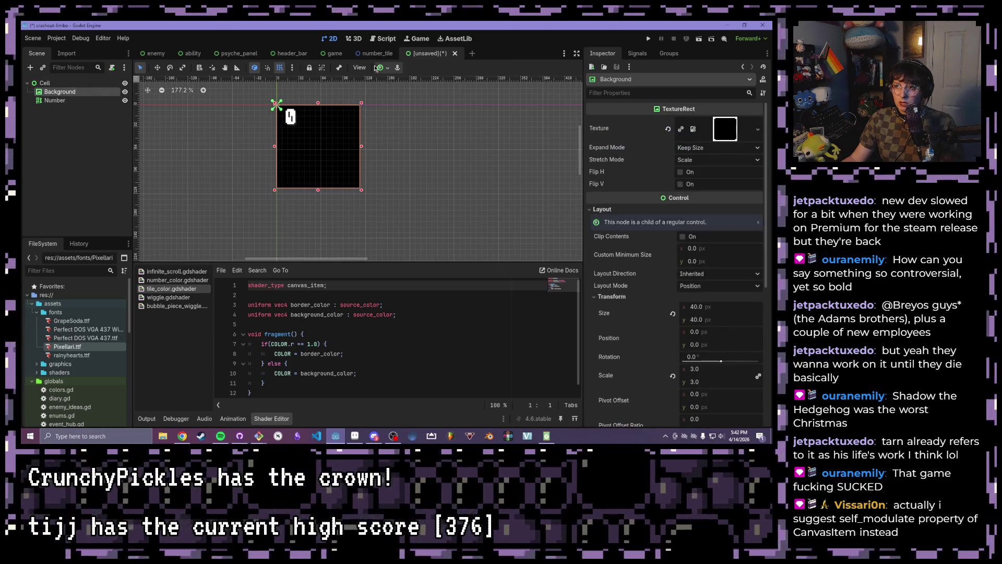
pyautogui.click(387, 69)
pyautogui.click(431, 141)
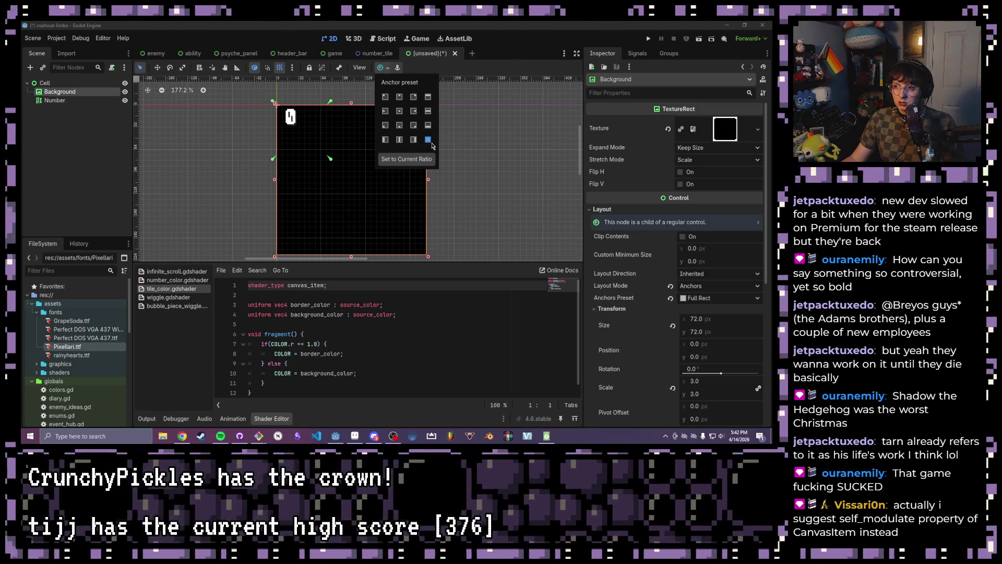
pyautogui.click(48, 84)
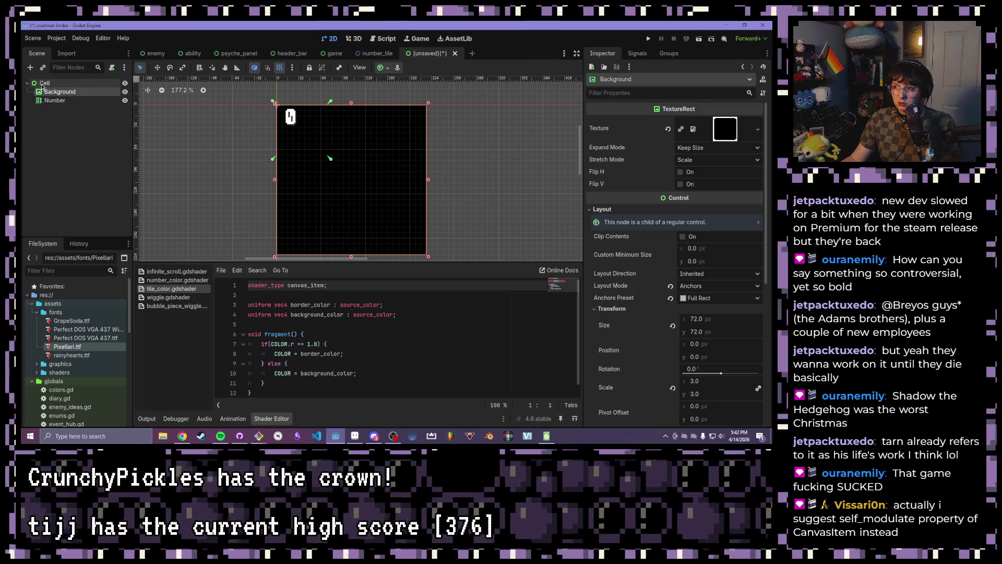
# - Revert the Background's scale back to 1.0 by 1.0
pyautogui.click(43, 85)
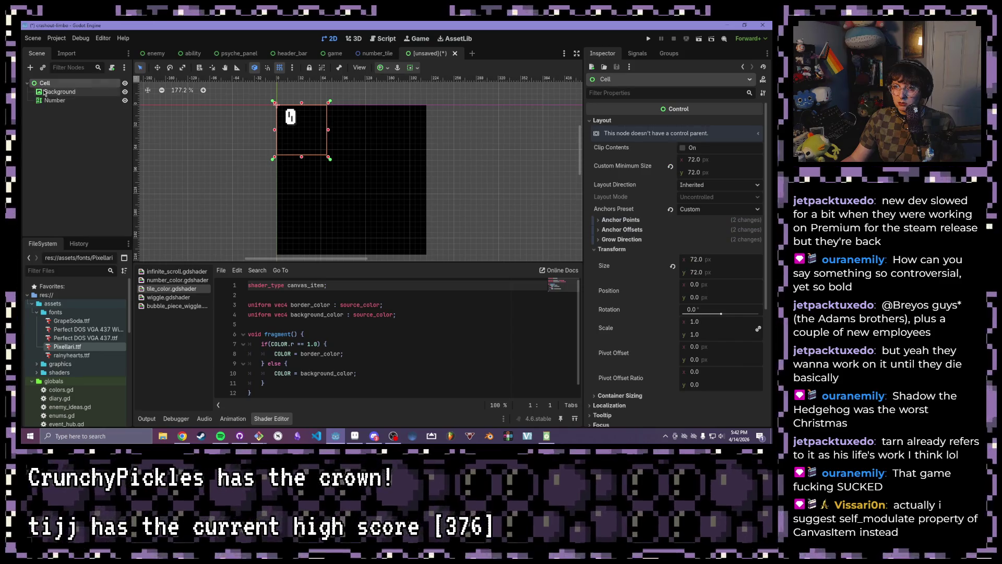
pyautogui.click(58, 92)
pyautogui.scroll(-2, 320, 182)
pyautogui.scroll(-1, 321, 182)
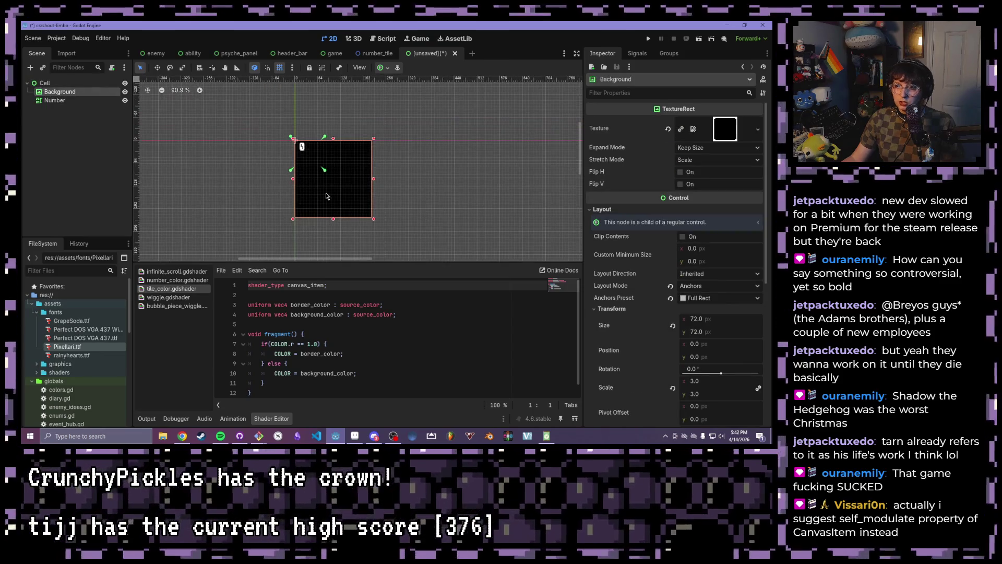
pyautogui.scroll(1, 329, 164)
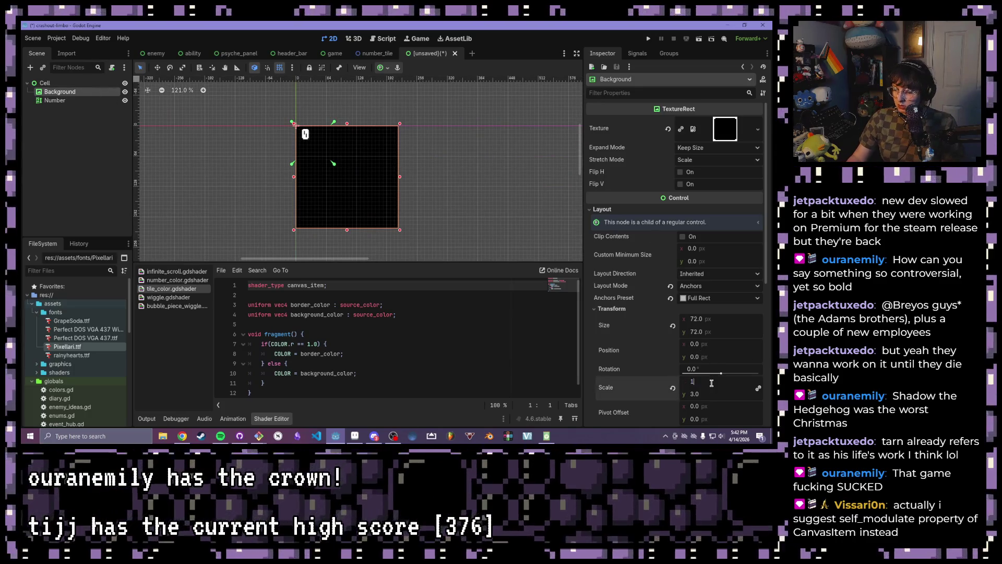
pyautogui.click(672, 388)
pyautogui.scroll(5, 247, 119)
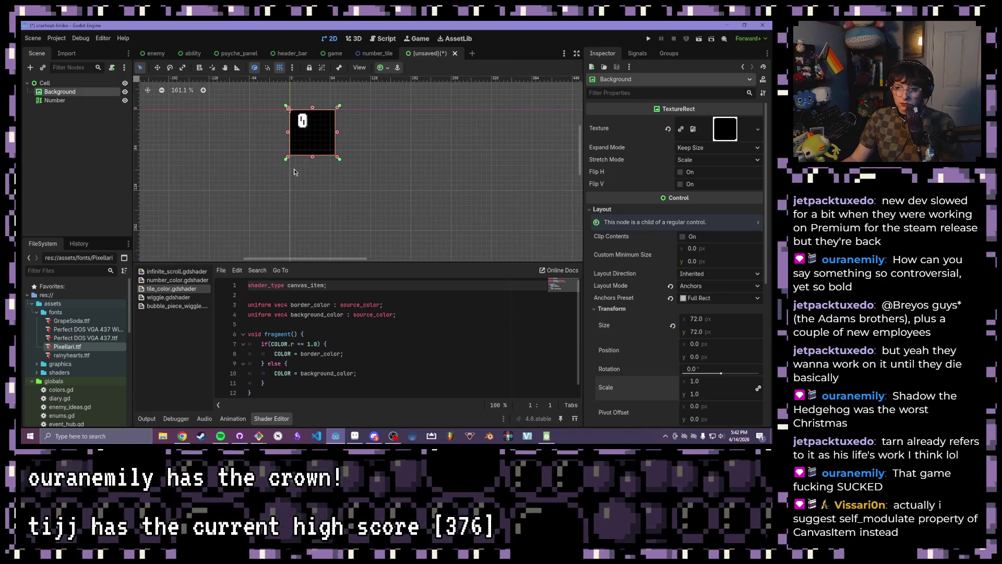
pyautogui.click(54, 100)
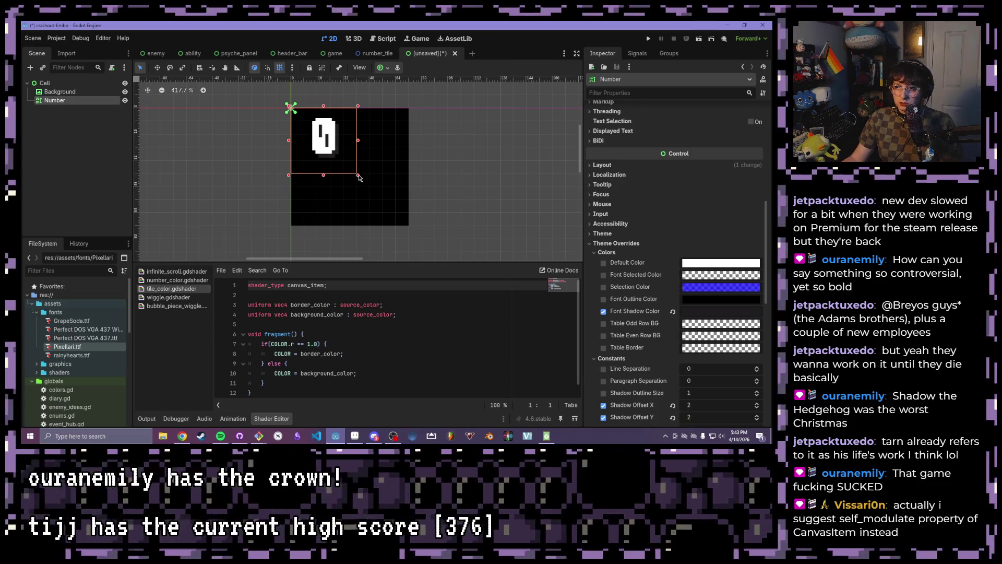
# - Stretch the Number label over the cell and set its Normal Font Size override to 54 px
pyautogui.moveTo(358, 176); pyautogui.dragTo(411, 228)
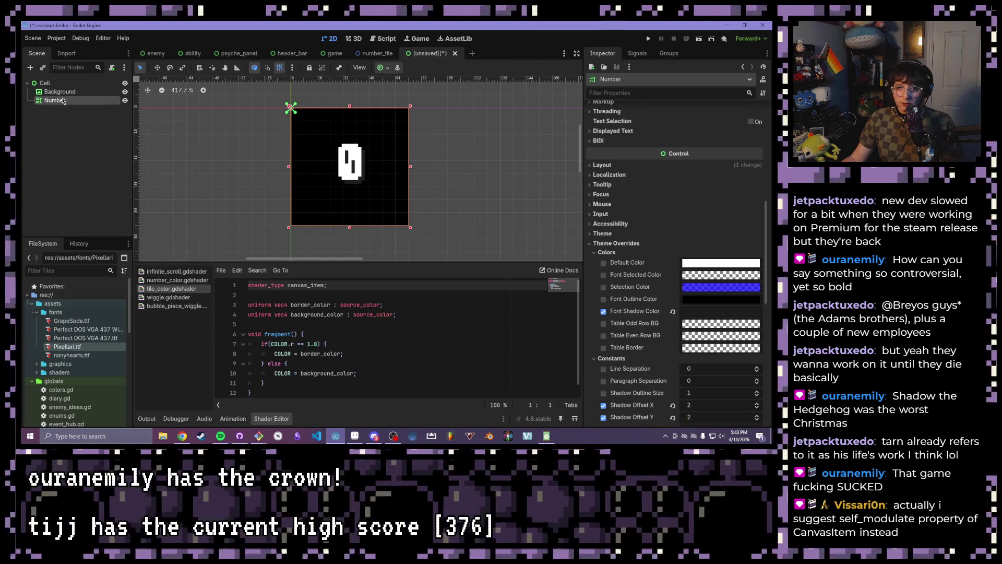
pyautogui.scroll(-10, 737, 303)
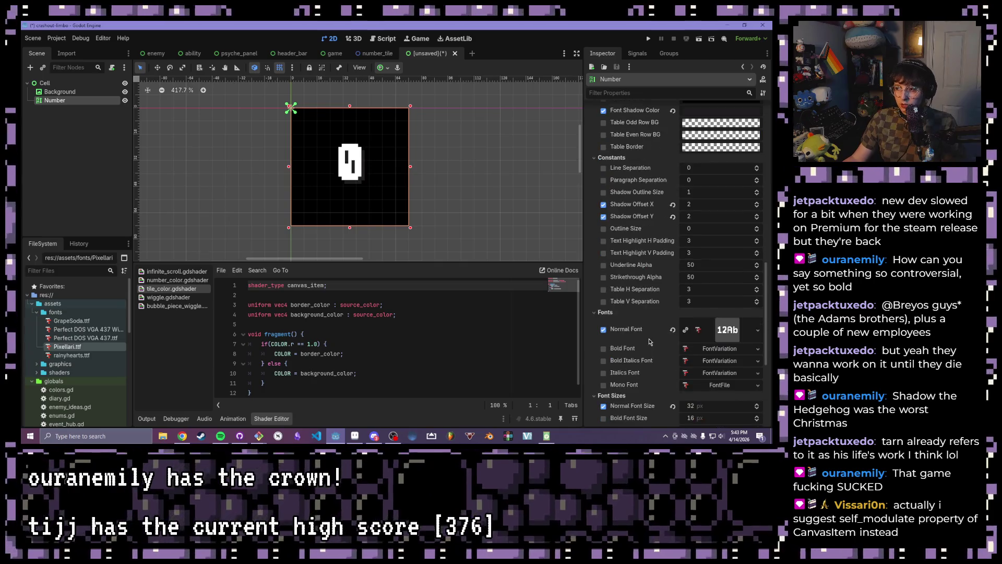
pyautogui.scroll(1, 757, 214)
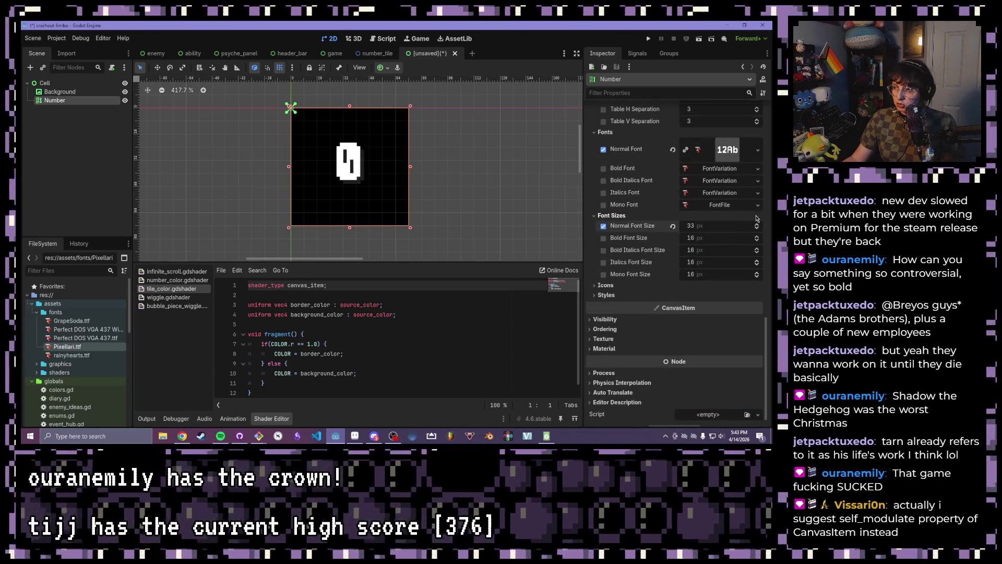
pyautogui.click(757, 225)
pyautogui.click(757, 225)
pyautogui.click(758, 225)
pyautogui.click(757, 225)
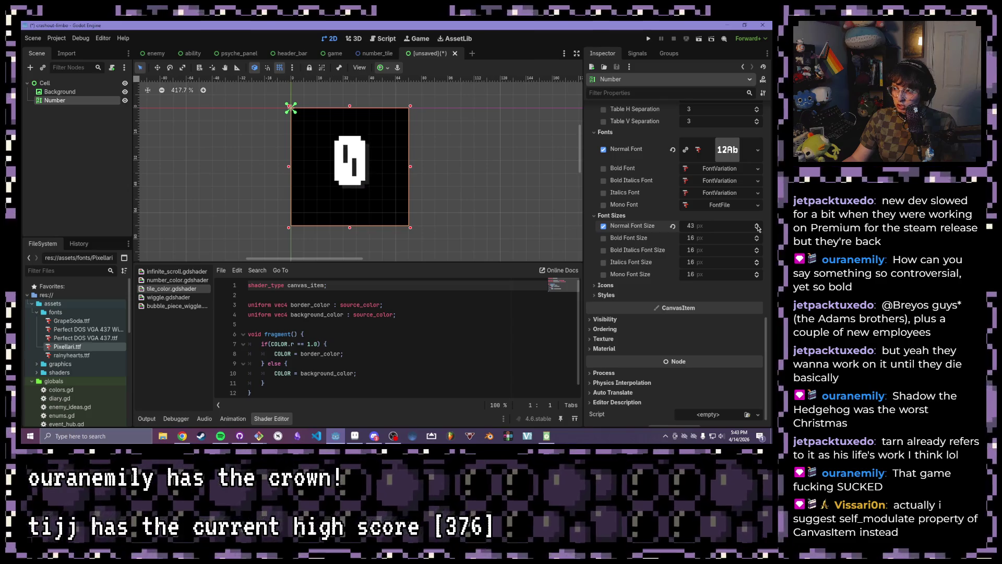
pyautogui.click(758, 226)
pyautogui.click(757, 225)
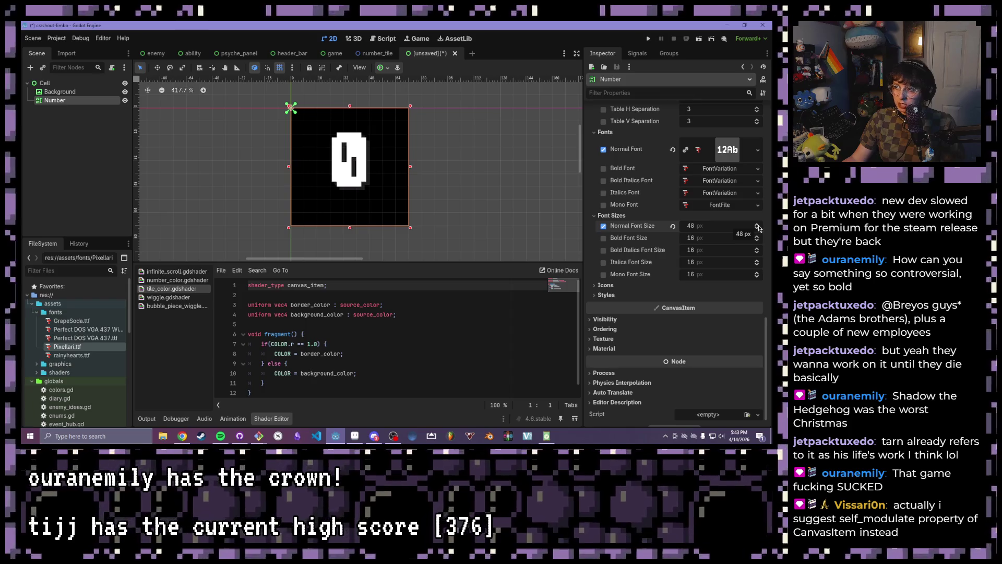
pyautogui.click(758, 226)
pyautogui.click(758, 225)
pyautogui.click(758, 226)
pyautogui.click(758, 225)
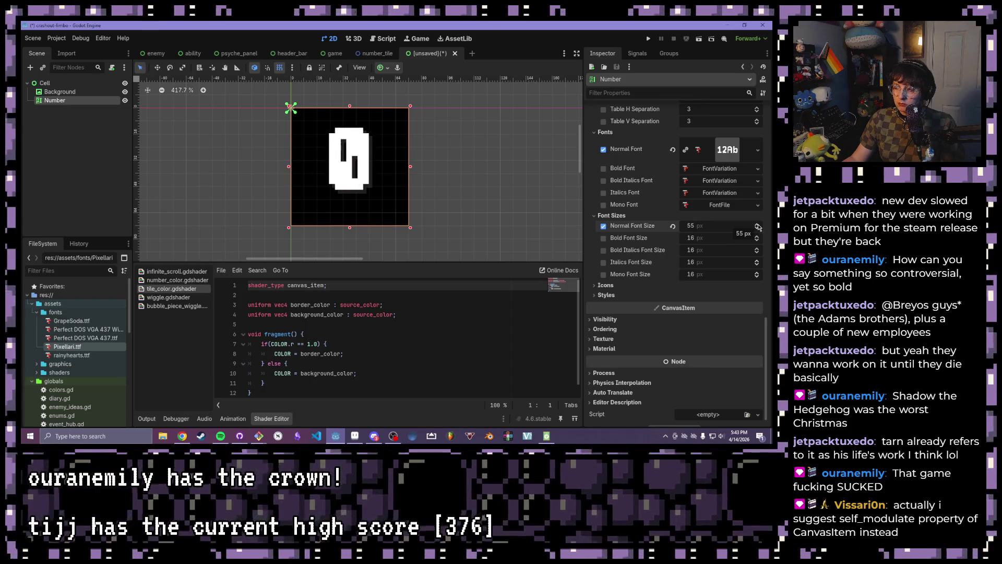
pyautogui.click(758, 229)
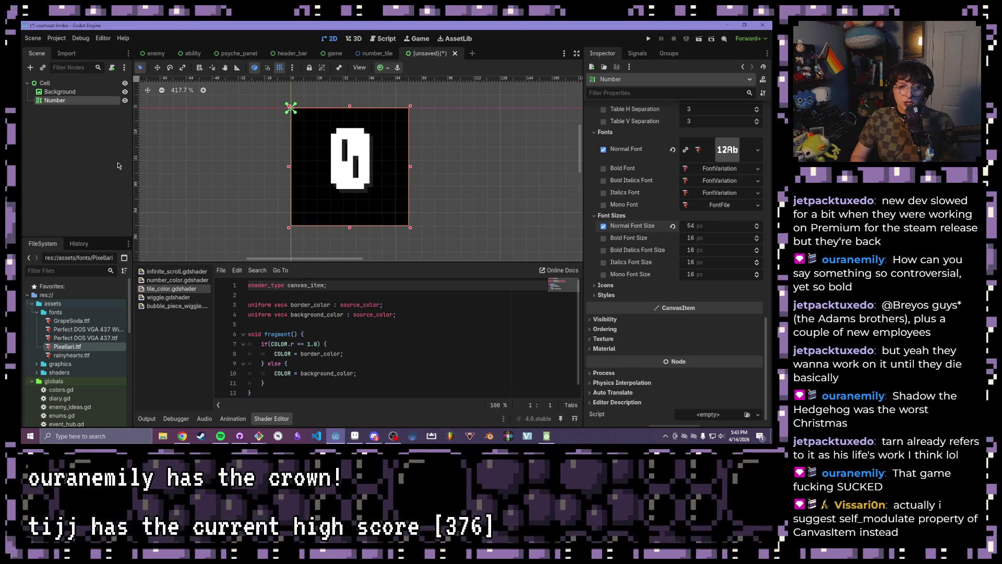
# - Expand the Number label's Visibility properties, then select the Background node
pyautogui.scroll(-2, 599, 313)
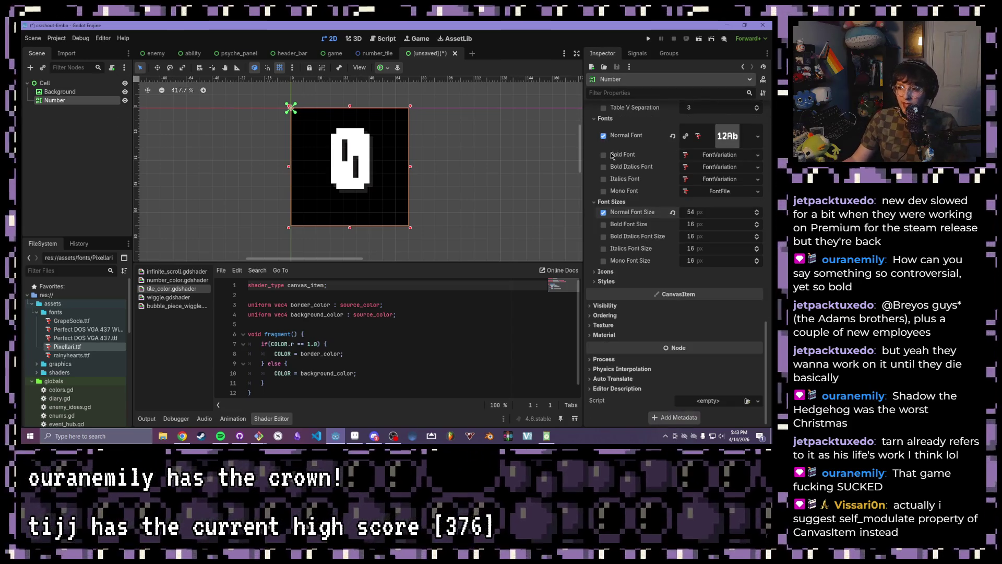
pyautogui.click(603, 305)
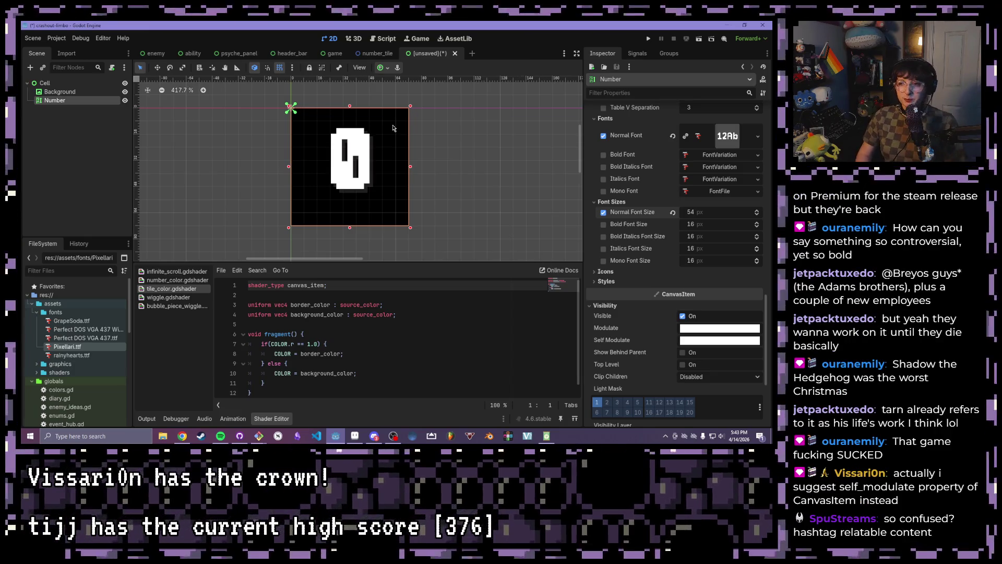
pyautogui.click(63, 92)
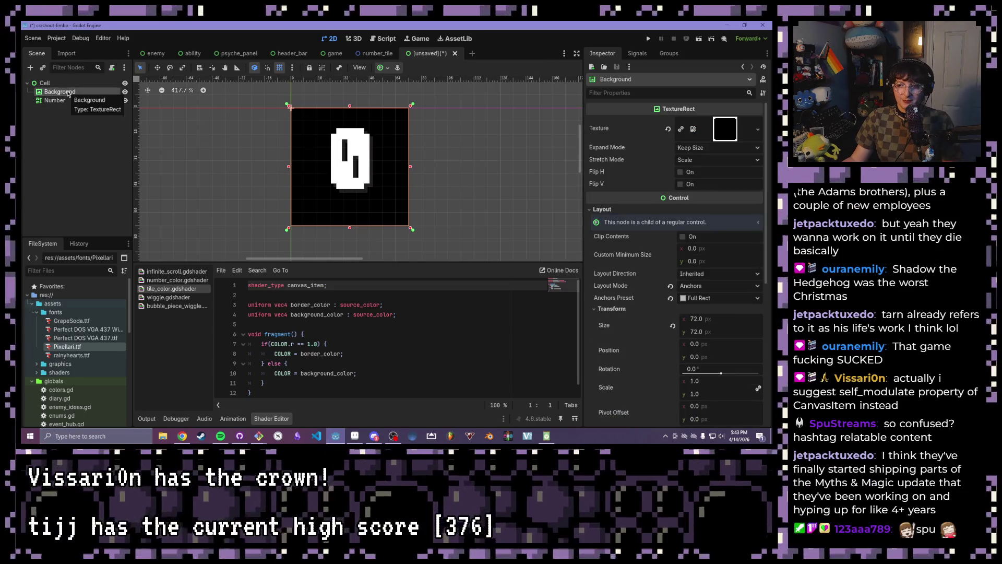
# - Select the Cell root node and bring up Attach Script, proposing res://cell.gd extending Control
pyautogui.click(51, 83)
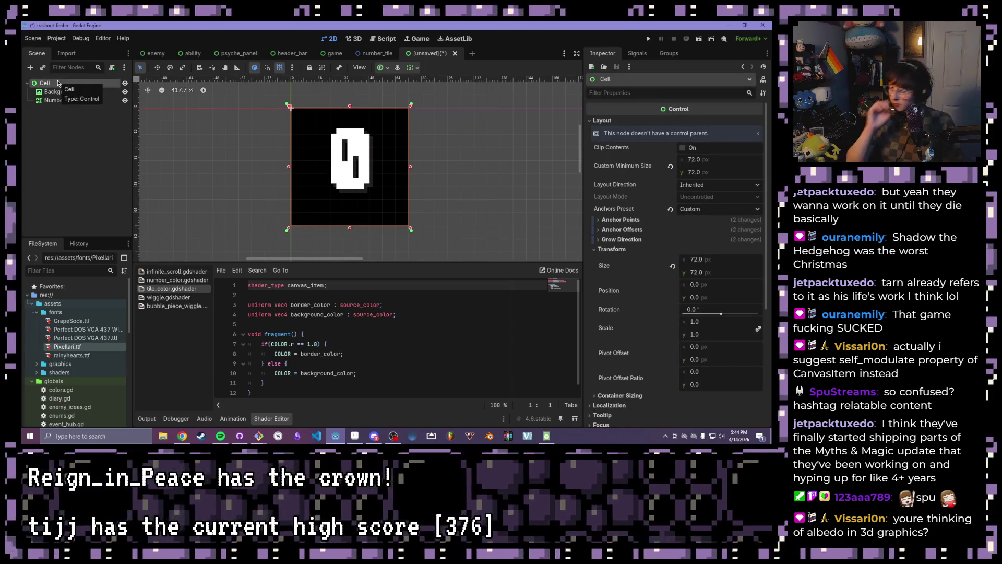
pyautogui.click(112, 69)
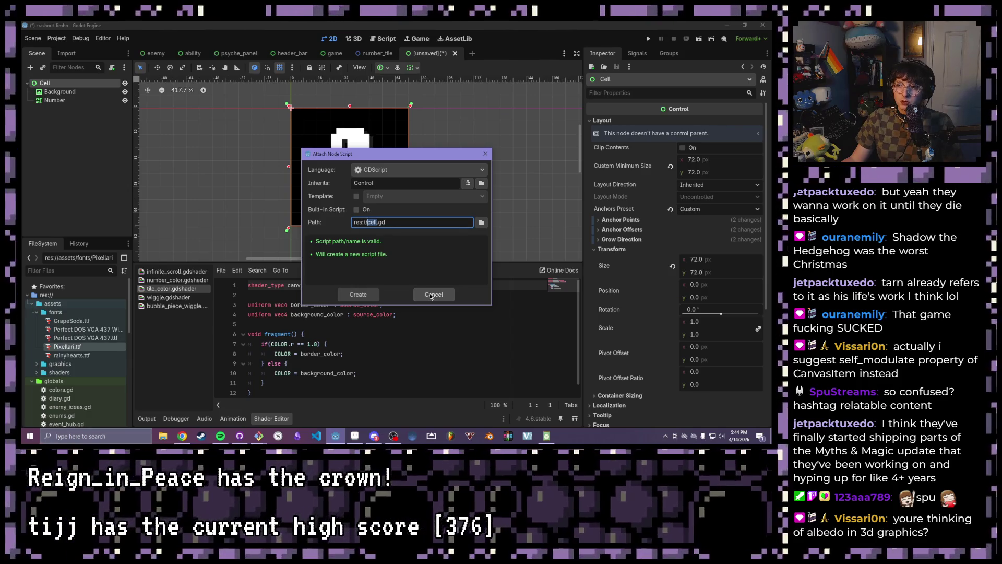
# - Create a 'cell' folder inside scenes and create the cell.gd script there
pyautogui.click(481, 222)
pyautogui.doubleClick(395, 143)
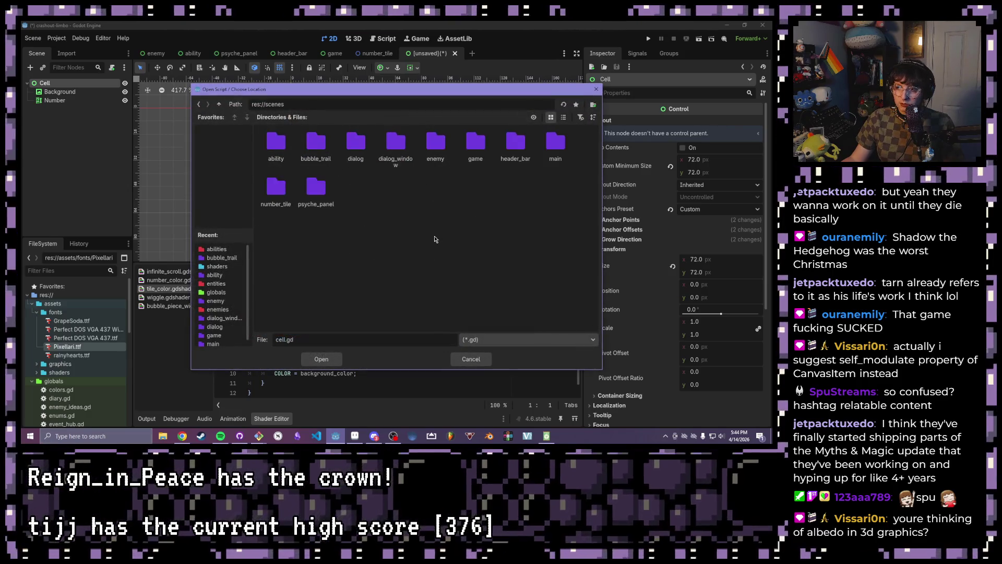
pyautogui.rightClick(389, 258)
pyautogui.click(405, 265)
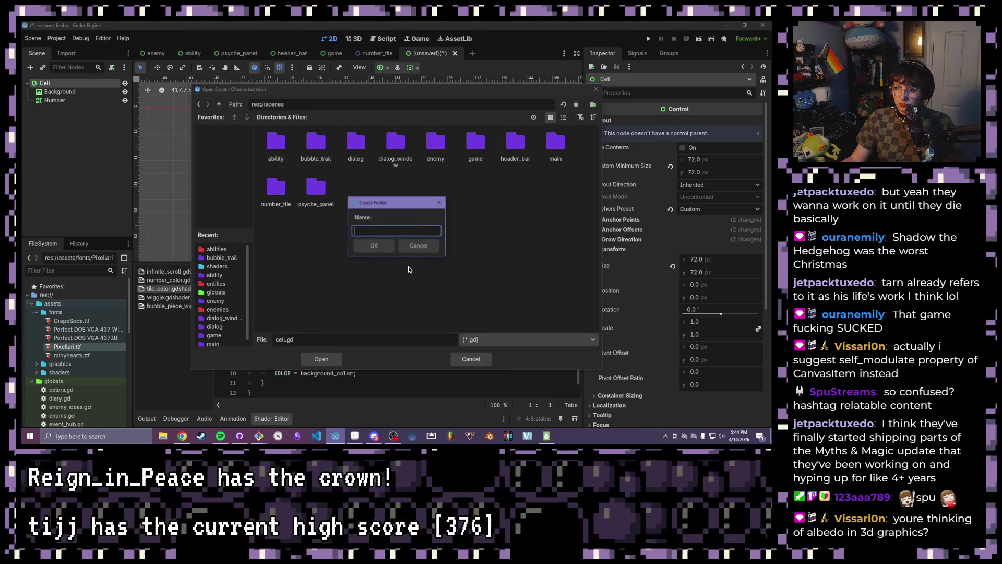
pyautogui.write('ll')
pyautogui.press('Return')
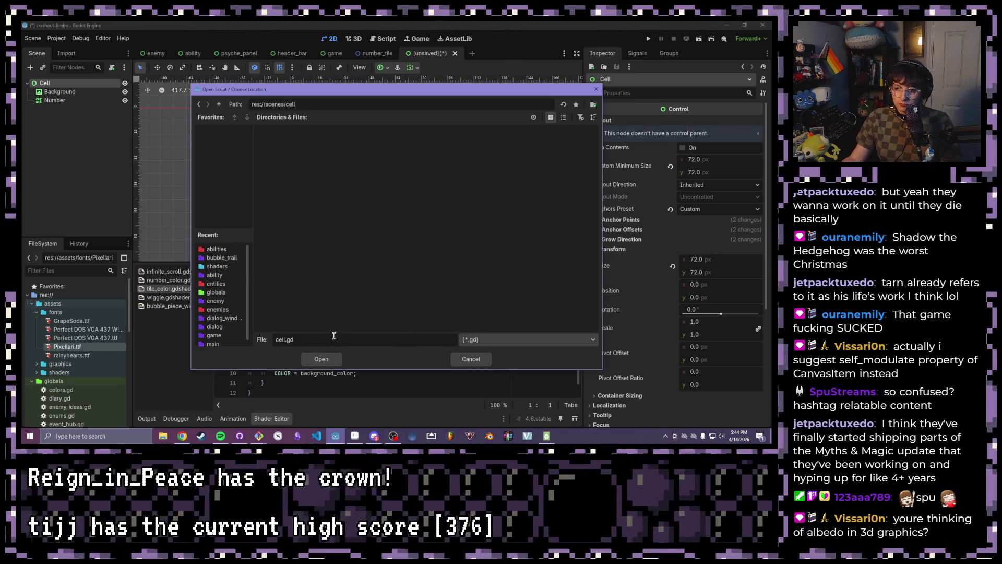
pyautogui.click(330, 360)
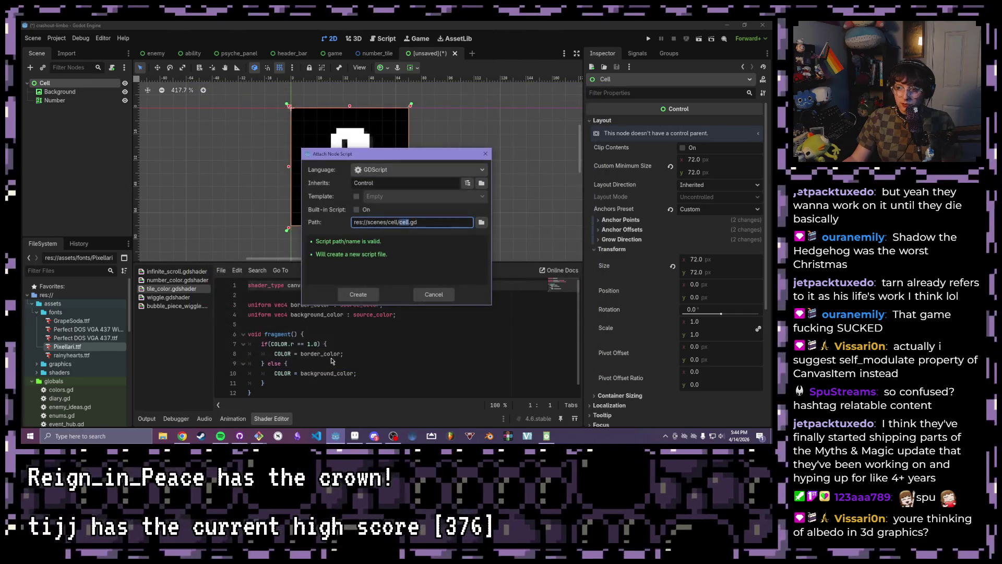
pyautogui.click(358, 294)
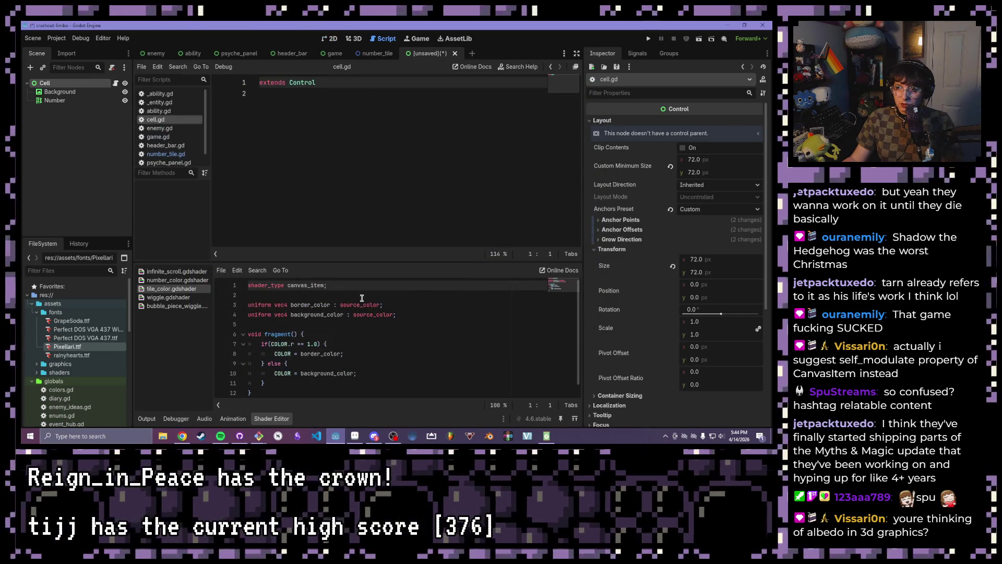
pyautogui.click(289, 111)
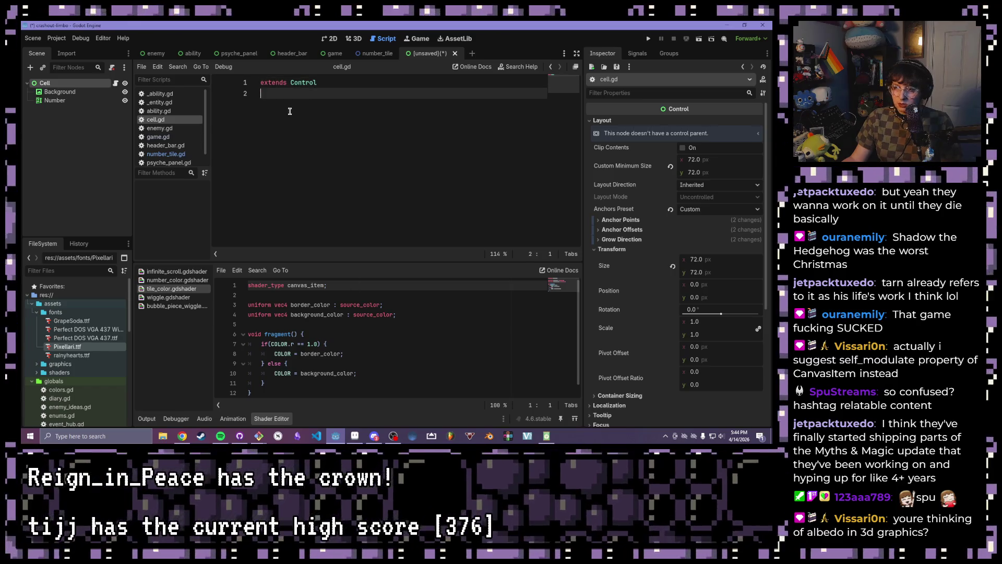
# - Save the scene as cell.tscn in the scenes/cell folder
pyautogui.hotkey('ctrl', 's')
pyautogui.doubleClick(395, 142)
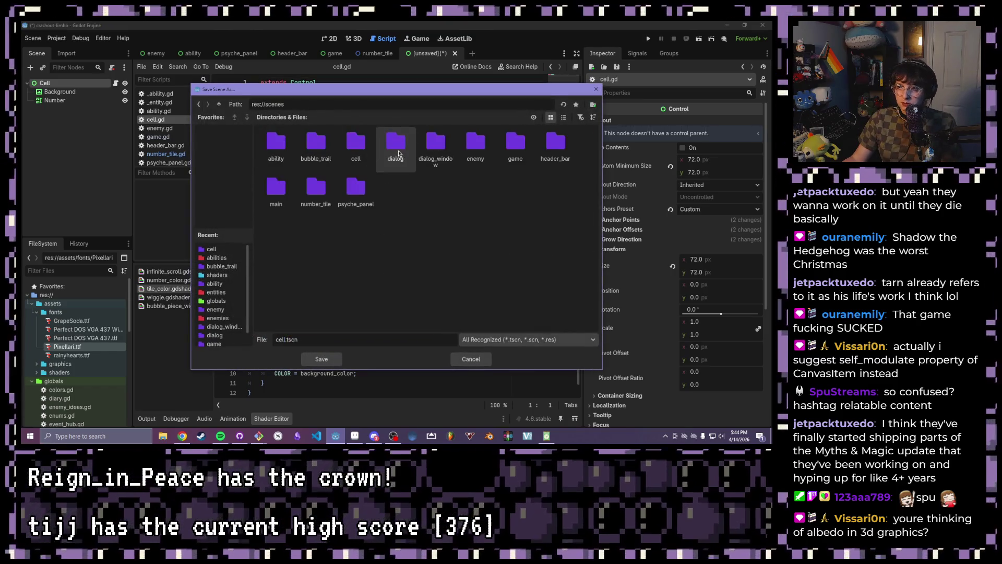
pyautogui.doubleClick(356, 144)
pyautogui.click(336, 361)
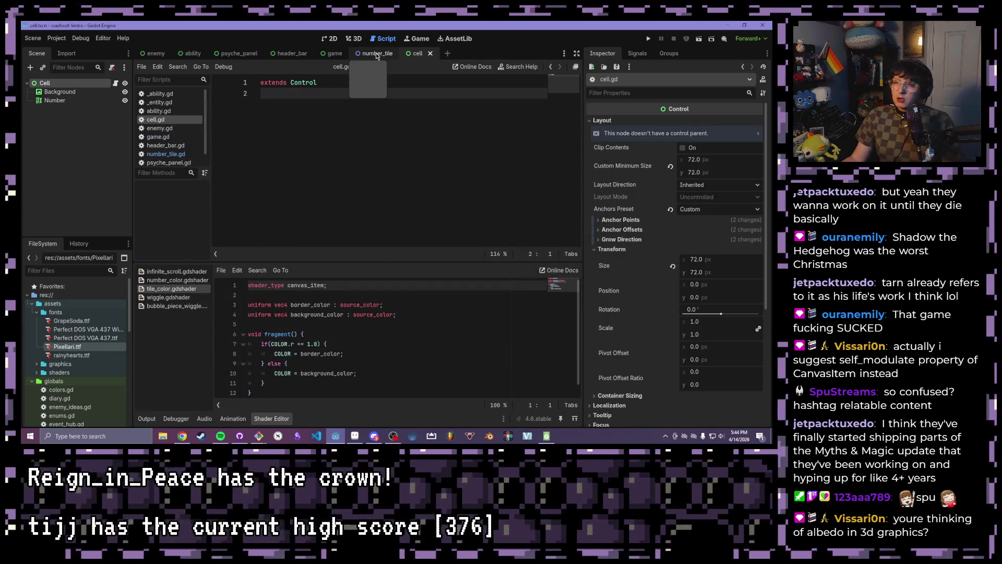
pyautogui.click(334, 54)
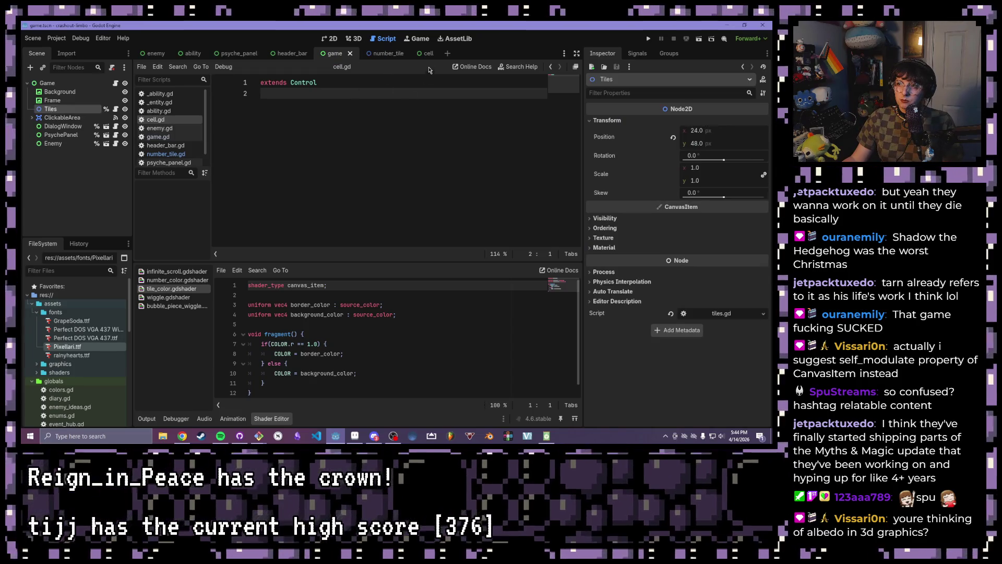
pyautogui.click(417, 53)
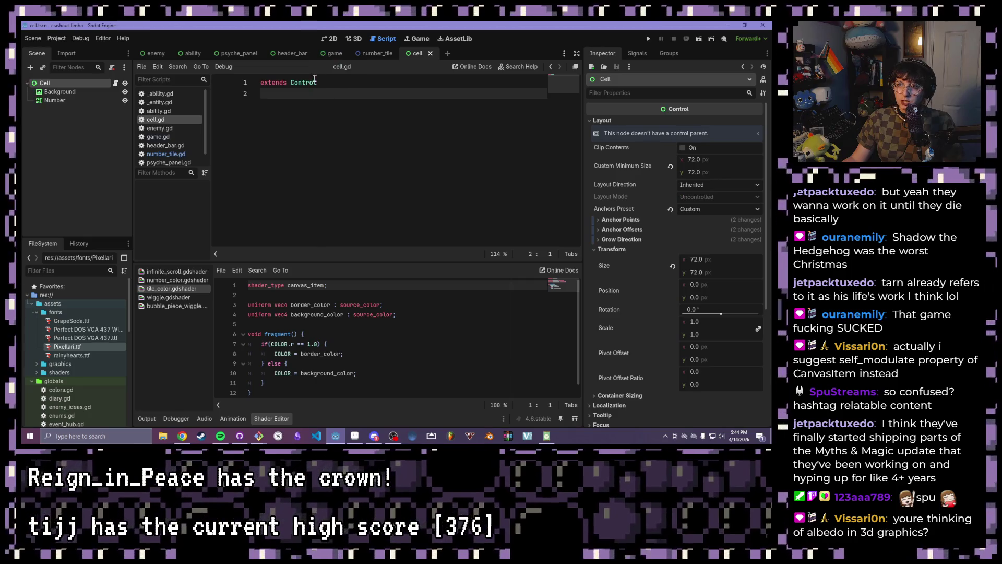
# - View number_tile.gd, enlarge the script editor, show the Output log, then open cell.gd from Cell
pyautogui.moveTo(315, 78)
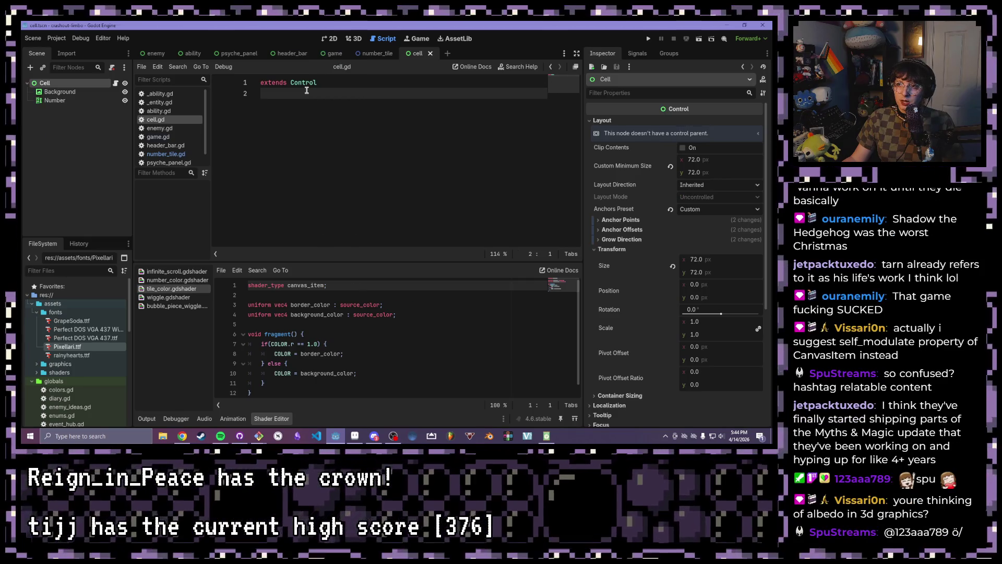
pyautogui.click(169, 155)
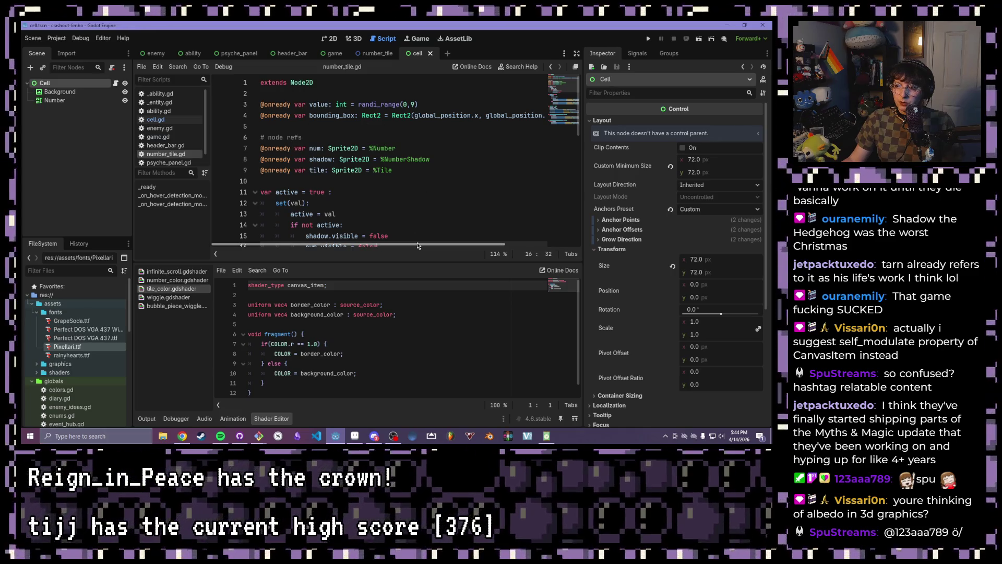
pyautogui.moveTo(418, 245)
pyautogui.mouseDown()
pyautogui.moveTo(457, 248)
pyautogui.moveTo(370, 214)
pyautogui.mouseUp()
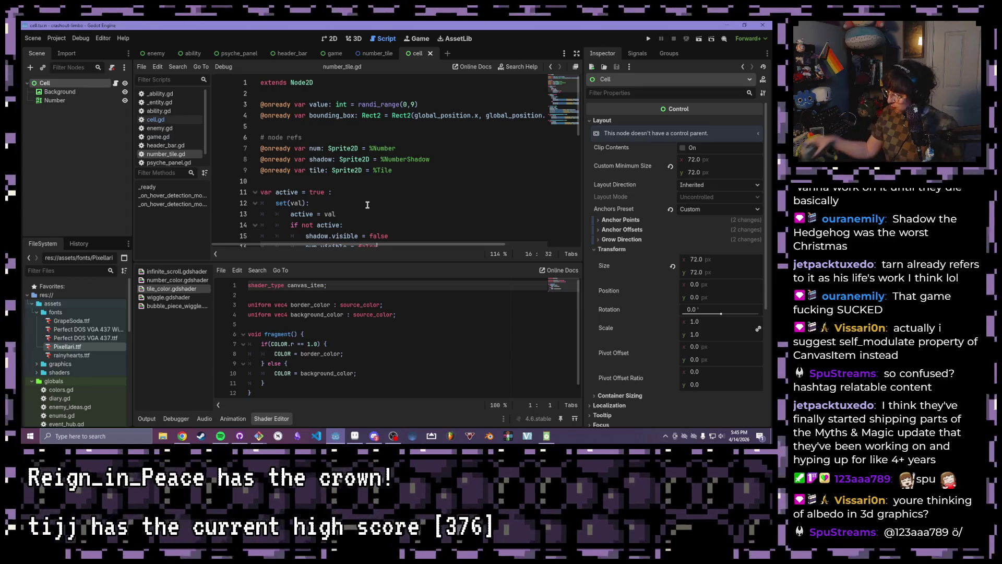
pyautogui.scroll(-4, 367, 205)
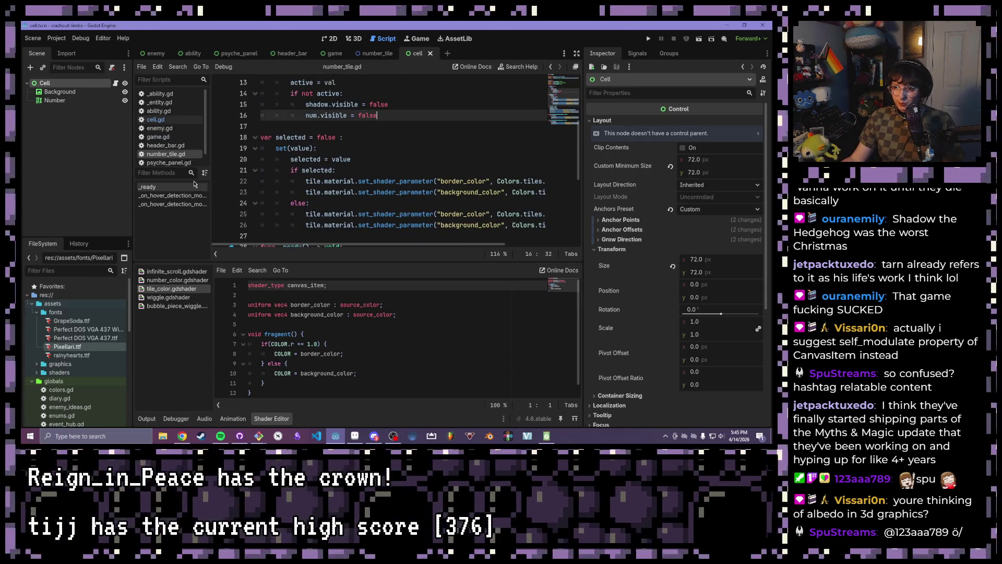
pyautogui.moveTo(380, 261); pyautogui.dragTo(372, 305)
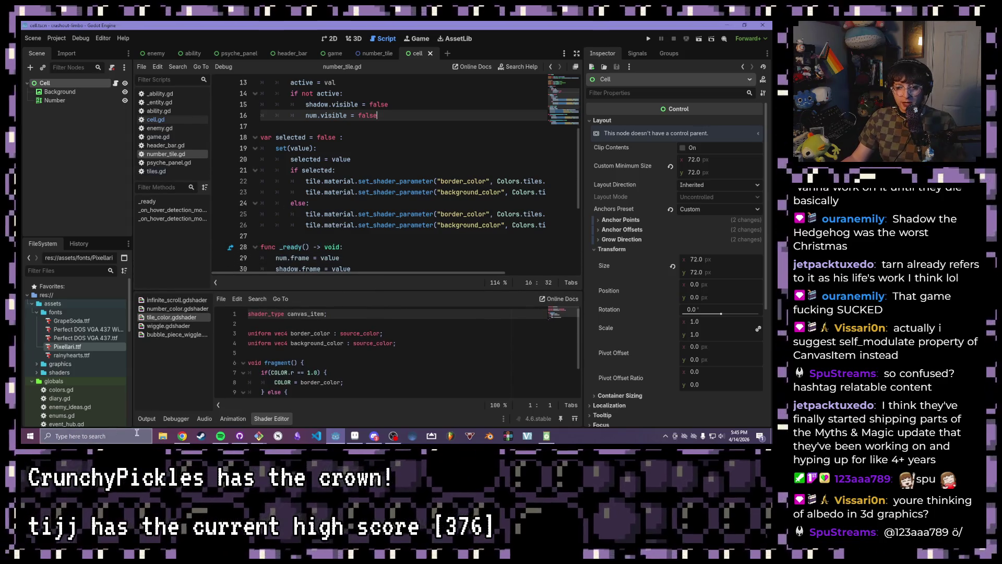
pyautogui.click(147, 418)
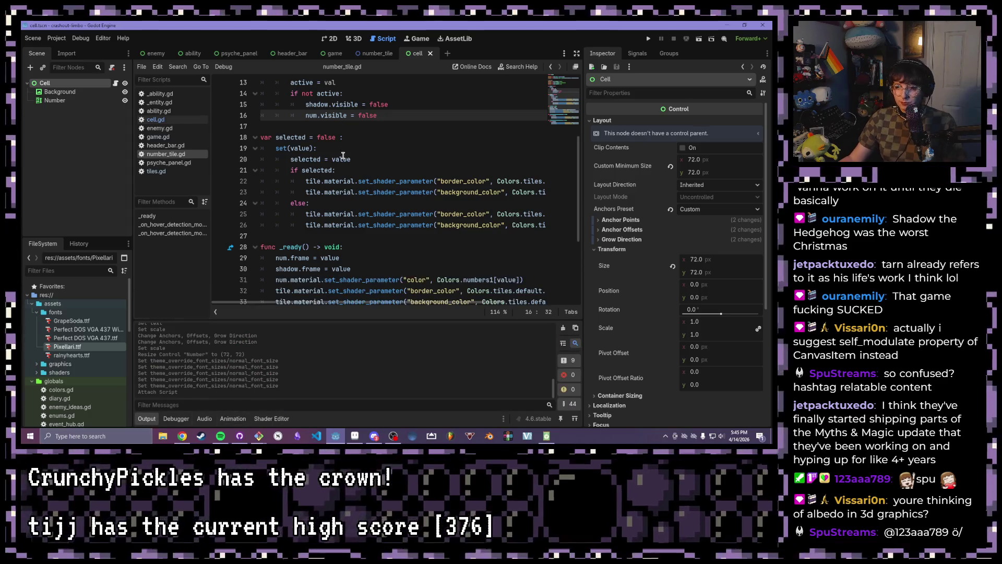
pyautogui.scroll(-4, 365, 167)
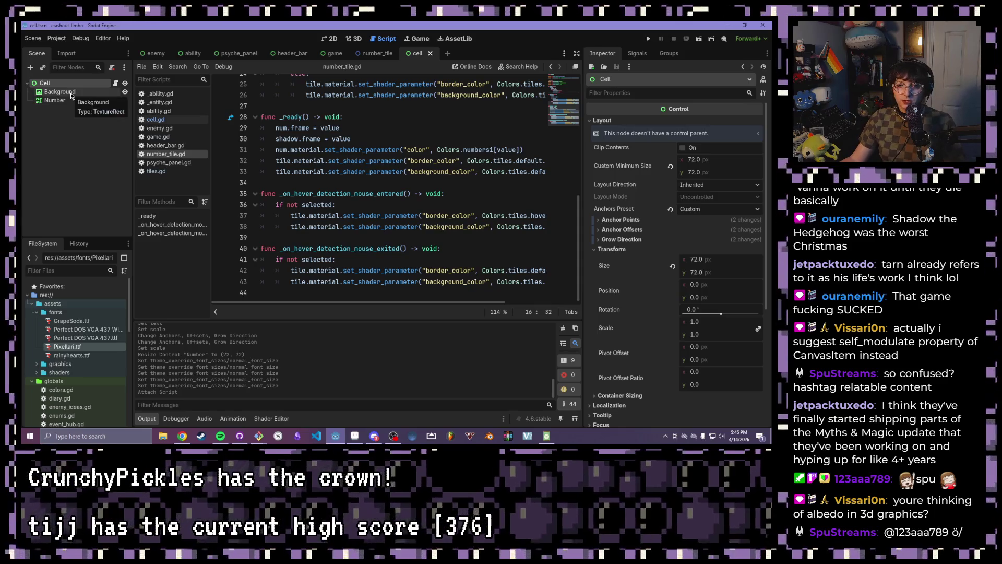
pyautogui.click(116, 84)
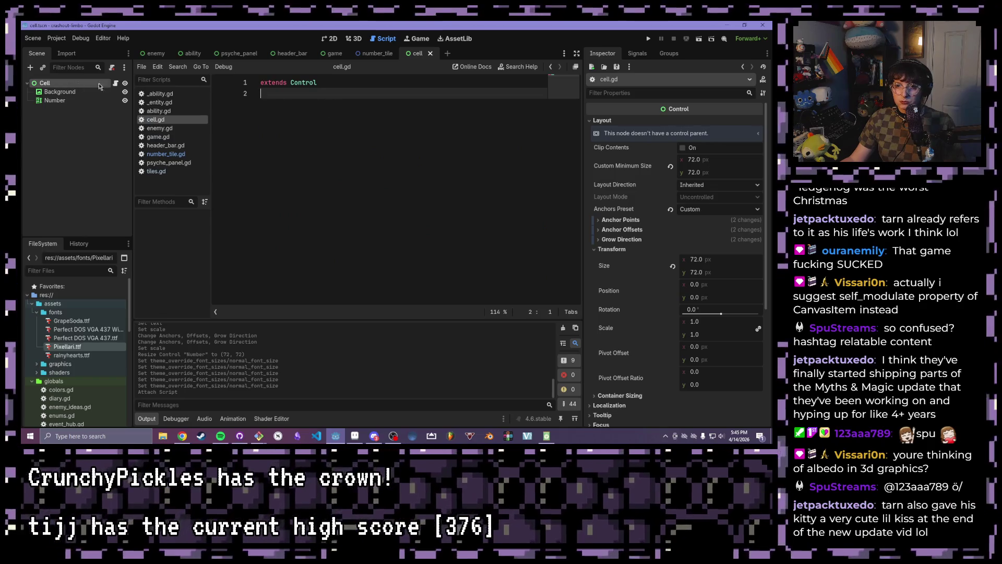
# - Connect mouse_entered and mouse_exited to new _on_mouse_entered/_on_mouse_exited stubs and remove the extra blank line
pyautogui.click(638, 53)
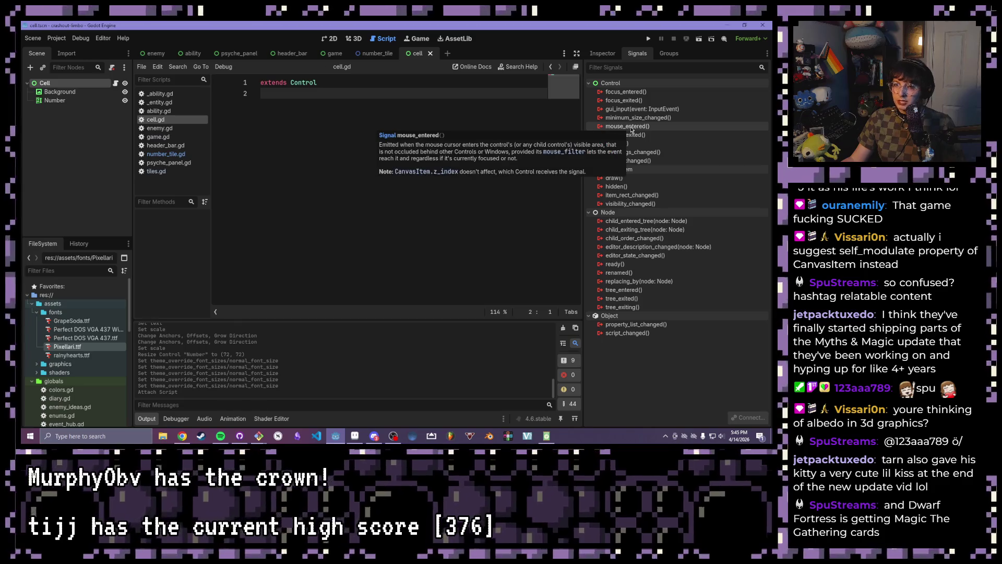
pyautogui.doubleClick(628, 126)
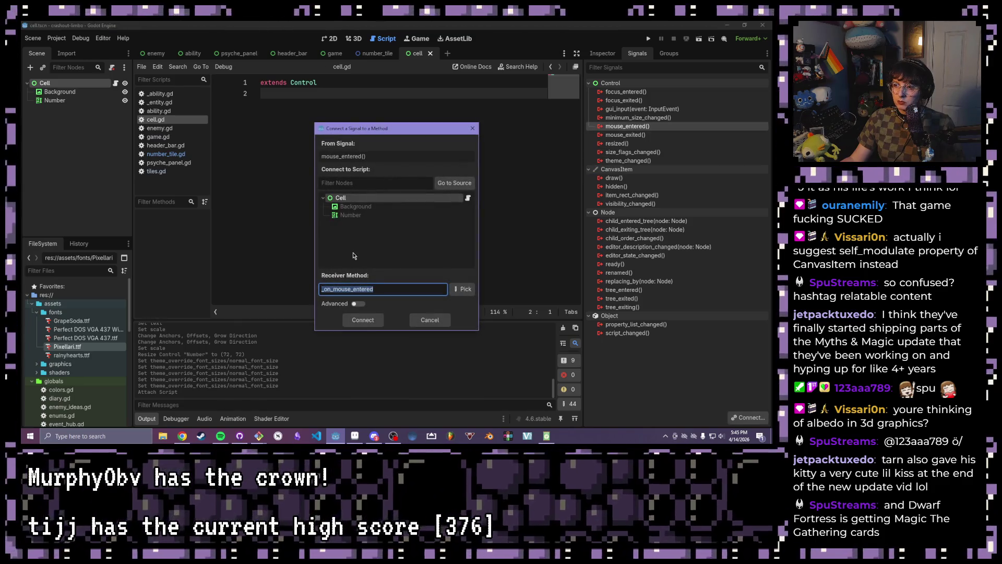
pyautogui.click(365, 321)
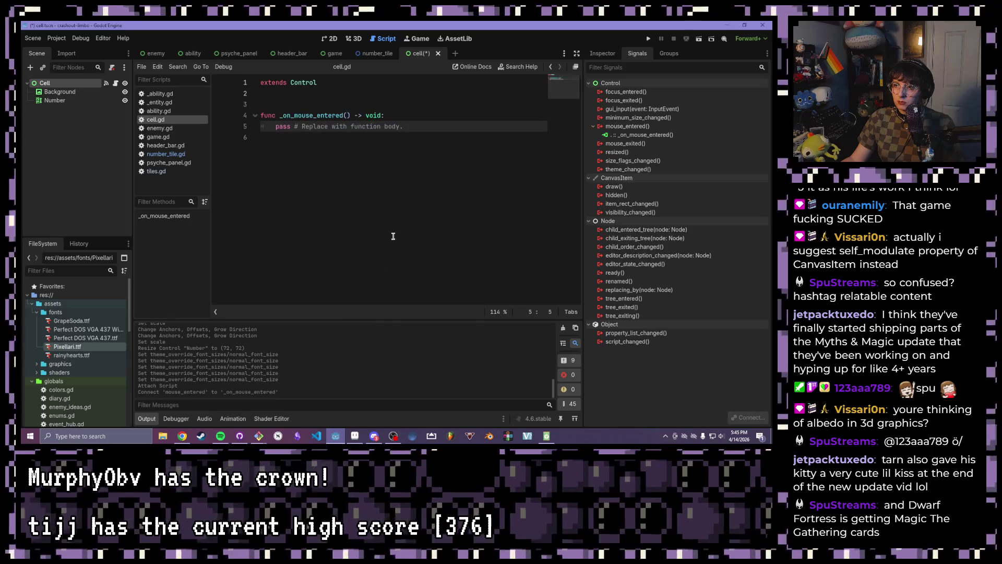
pyautogui.click(624, 144)
pyautogui.doubleClick(624, 144)
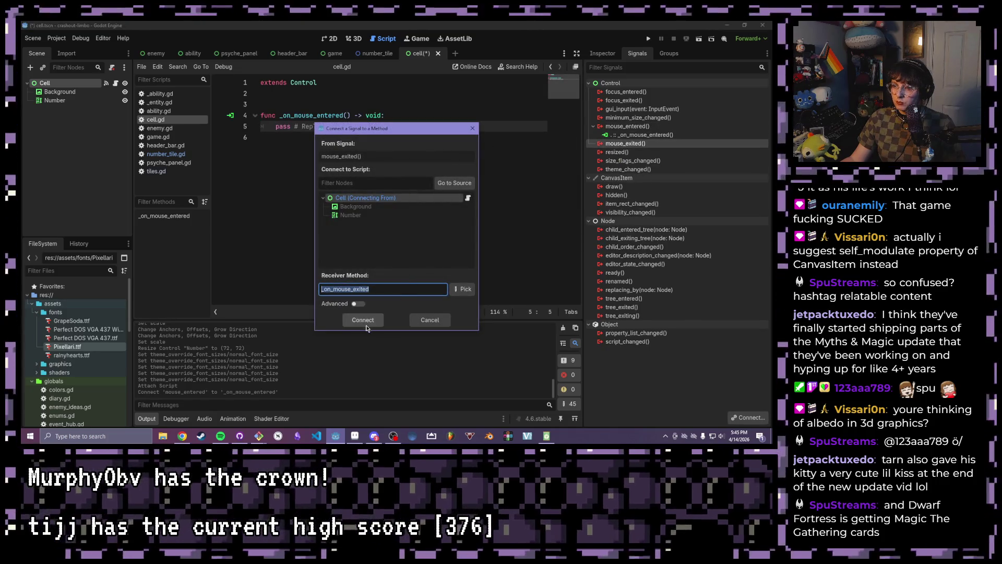
pyautogui.click(365, 324)
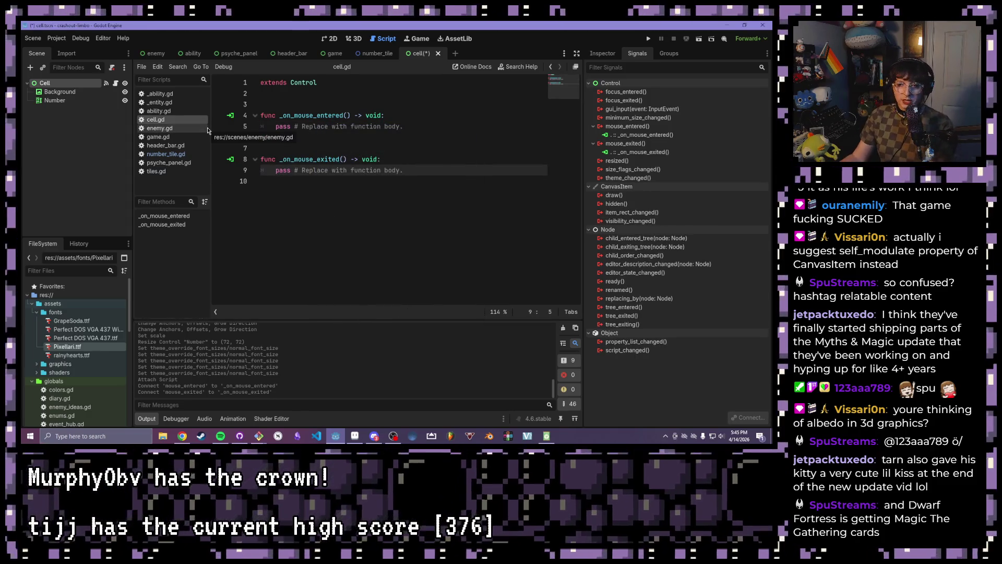
pyautogui.click(262, 159)
pyautogui.press('BackSpace')
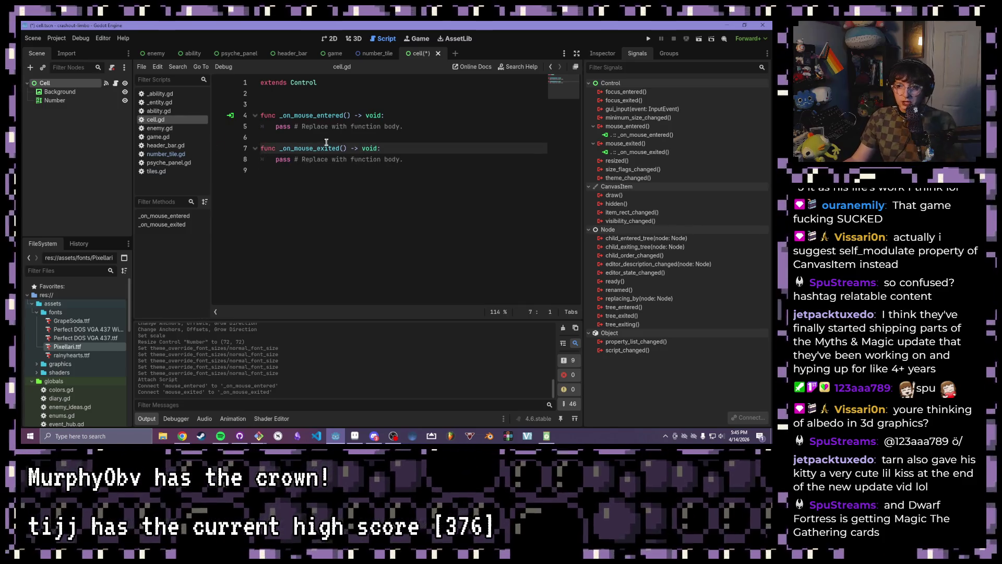
pyautogui.click(326, 141)
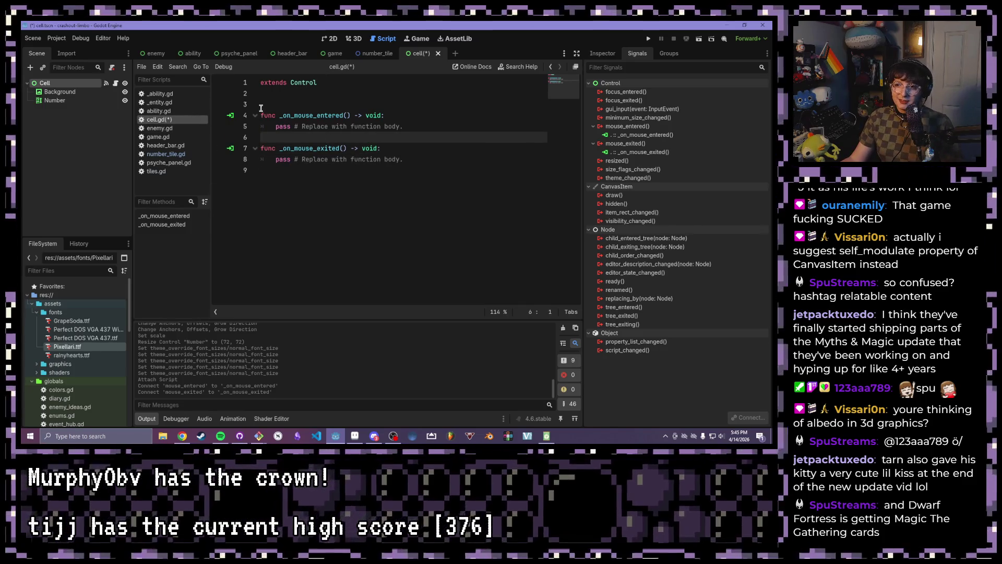
pyautogui.click(261, 113)
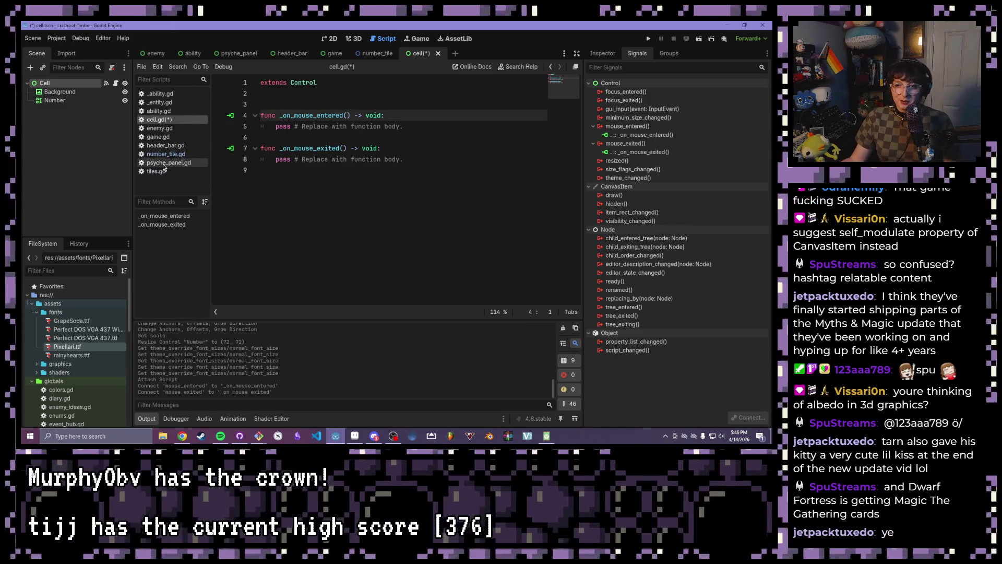
pyautogui.click(159, 154)
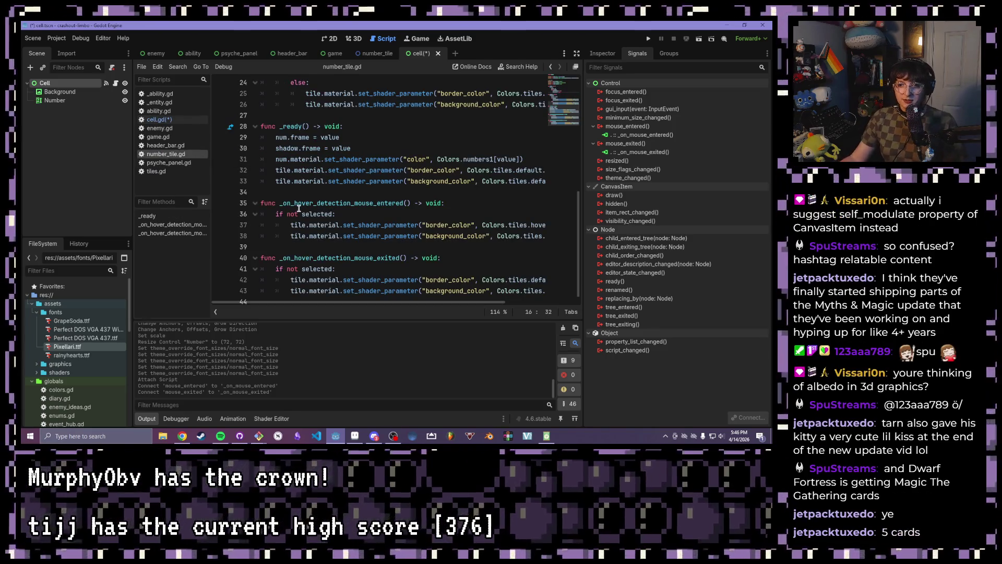
pyautogui.scroll(8, 296, 203)
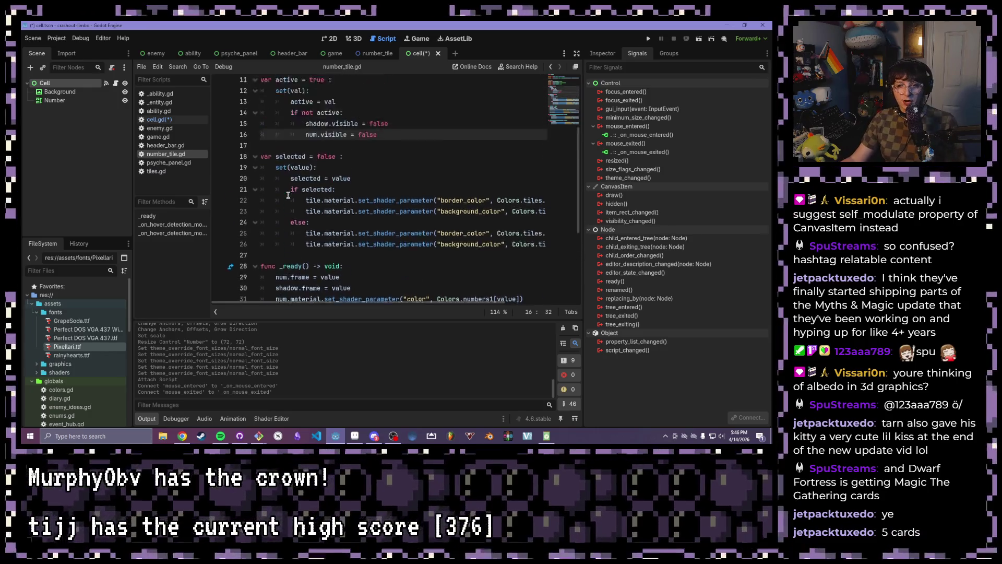
pyautogui.scroll(-2, 313, 198)
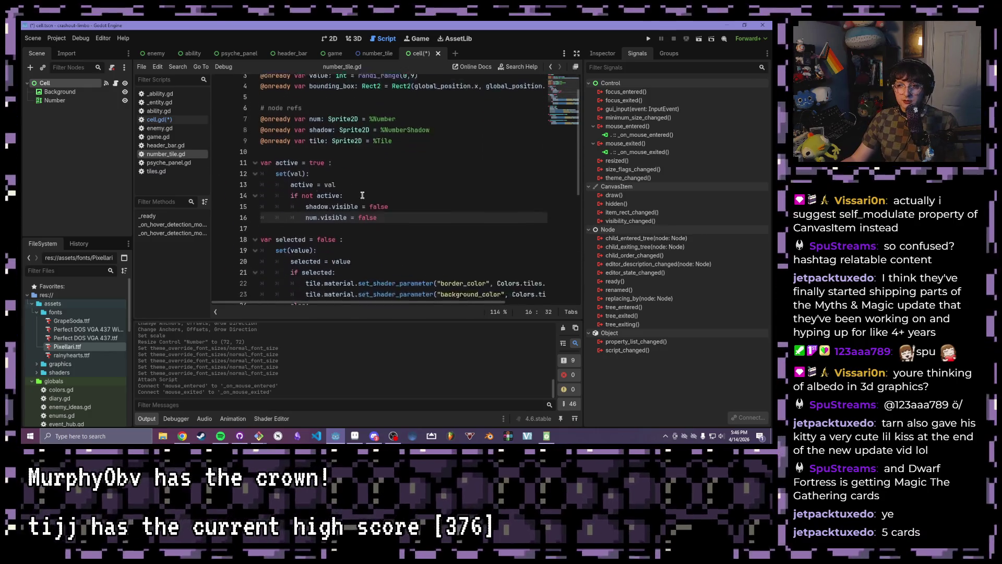
pyautogui.scroll(2, 359, 193)
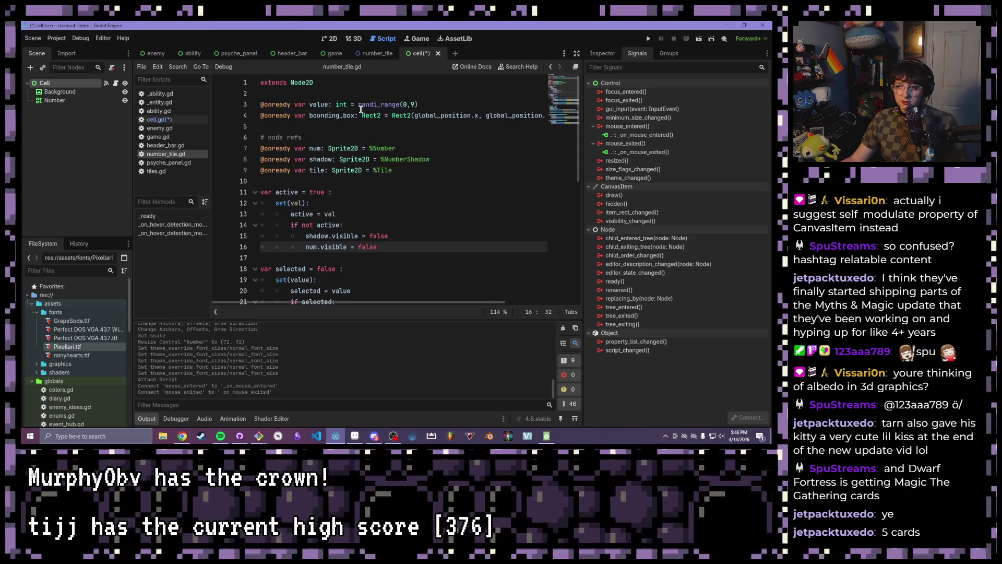
pyautogui.moveTo(361, 108)
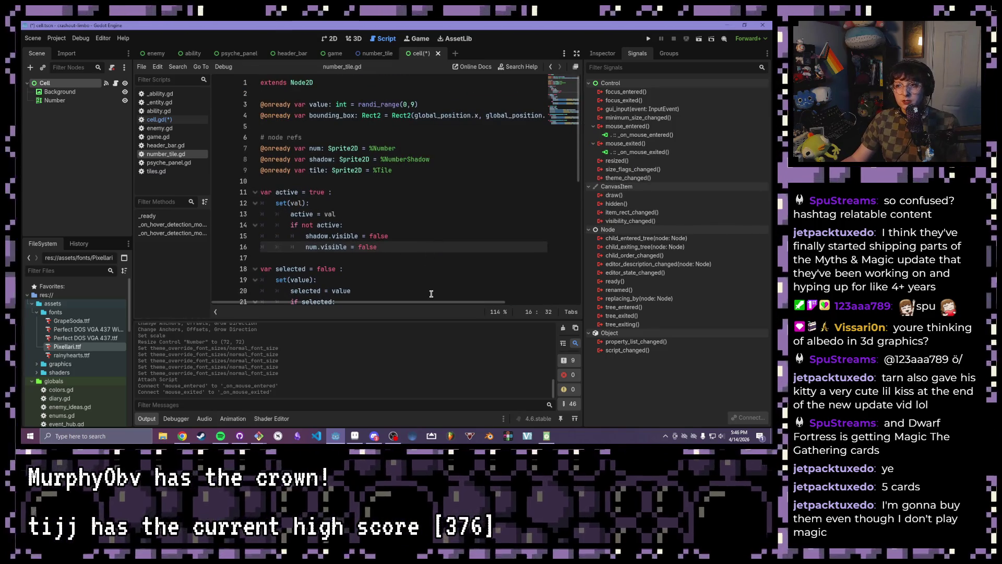
pyautogui.moveTo(430, 305); pyautogui.dragTo(534, 302)
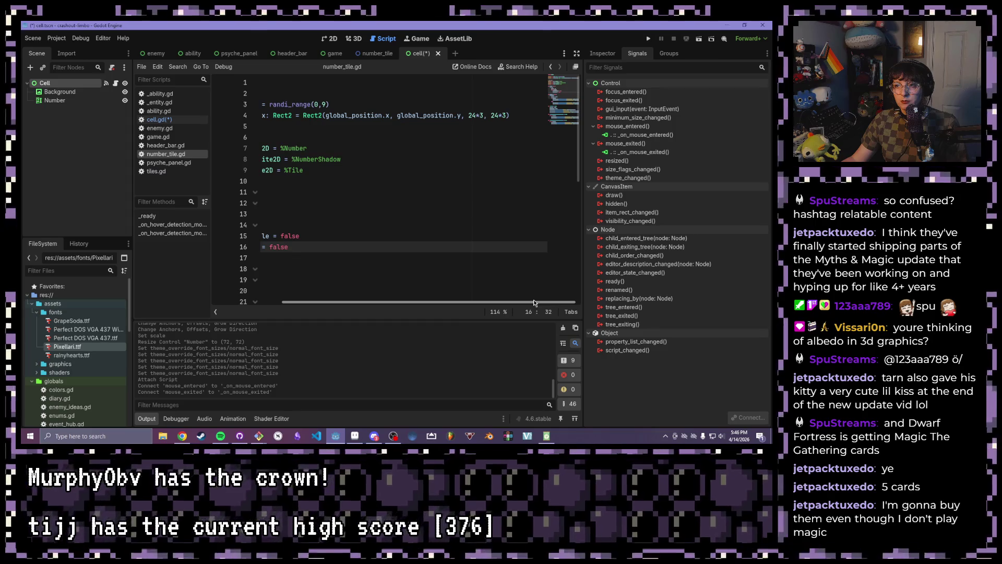
pyautogui.moveTo(517, 116)
pyautogui.mouseDown()
pyautogui.moveTo(208, 105)
pyautogui.moveTo(189, 117)
pyautogui.mouseUp()
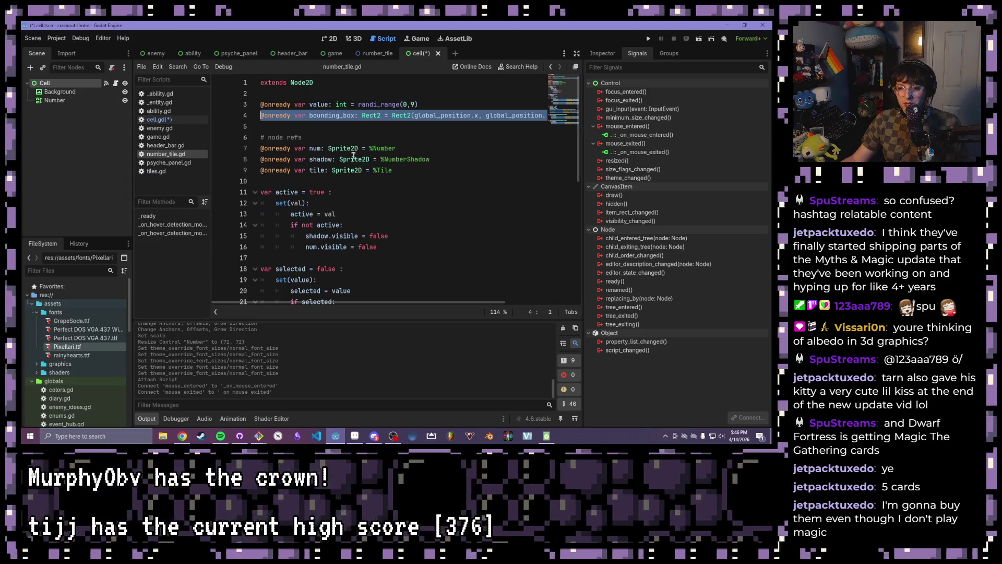
pyautogui.click(159, 120)
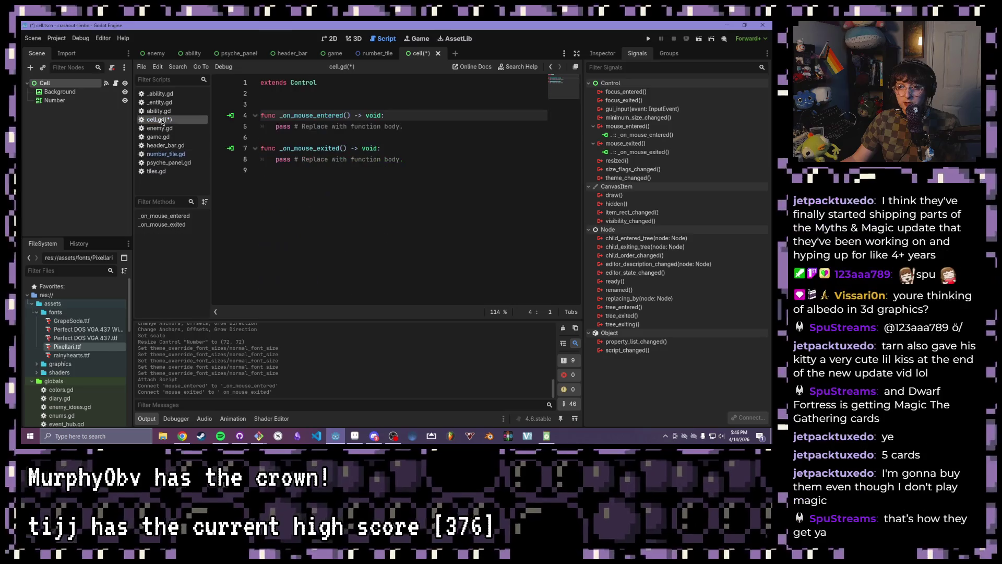
# - Paste the bounding_box declaration into cell.gd, add number_tile.gd's value declaration as line 3, and save
pyautogui.click(337, 85)
pyautogui.write('@onready var bounding_box: Rect2 = Rect2(global_position.x, global_position.y, 24*3, 24*3)')
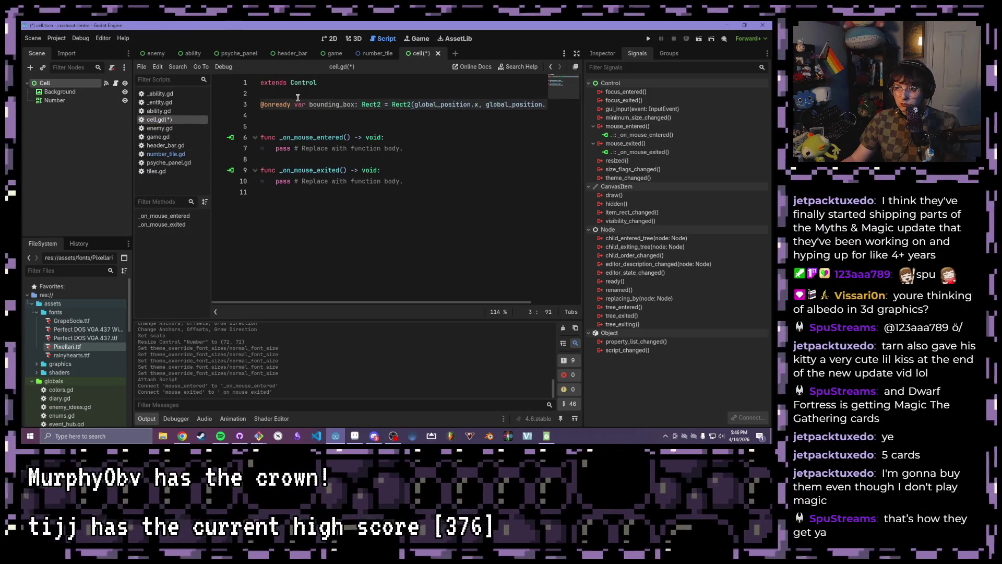
pyautogui.click(298, 95)
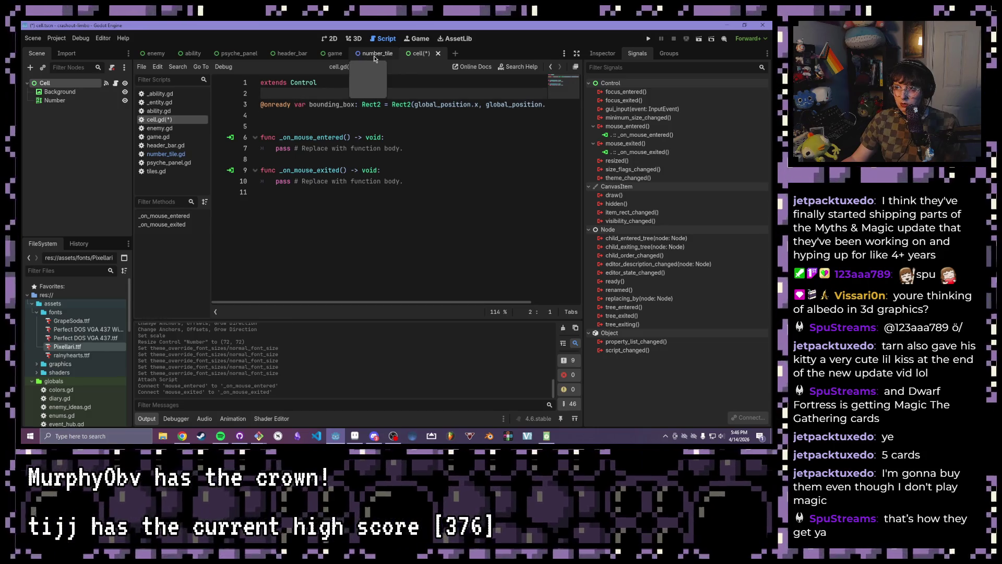
pyautogui.click(374, 54)
pyautogui.click(427, 54)
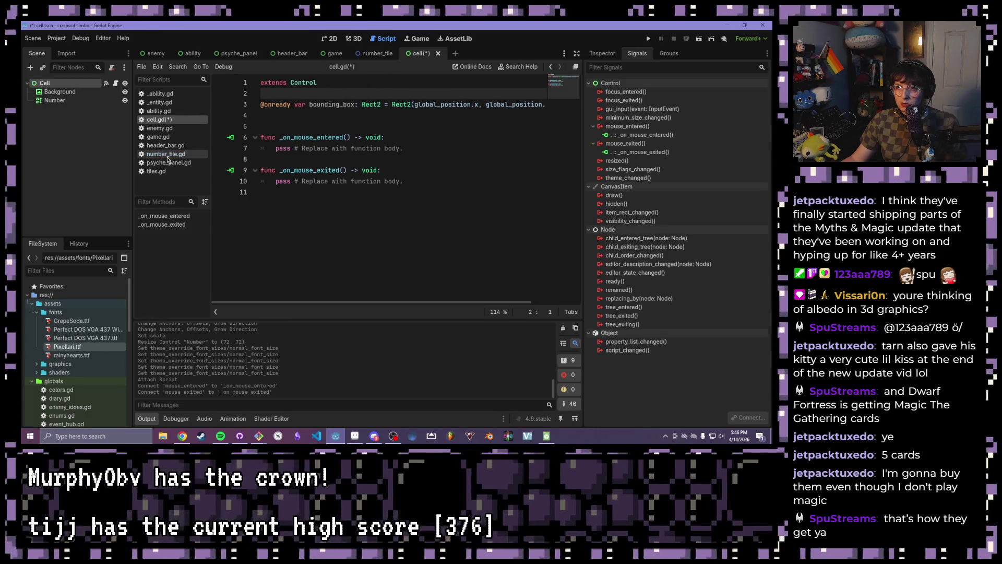
pyautogui.click(166, 154)
pyautogui.moveTo(422, 104); pyautogui.dragTo(244, 104)
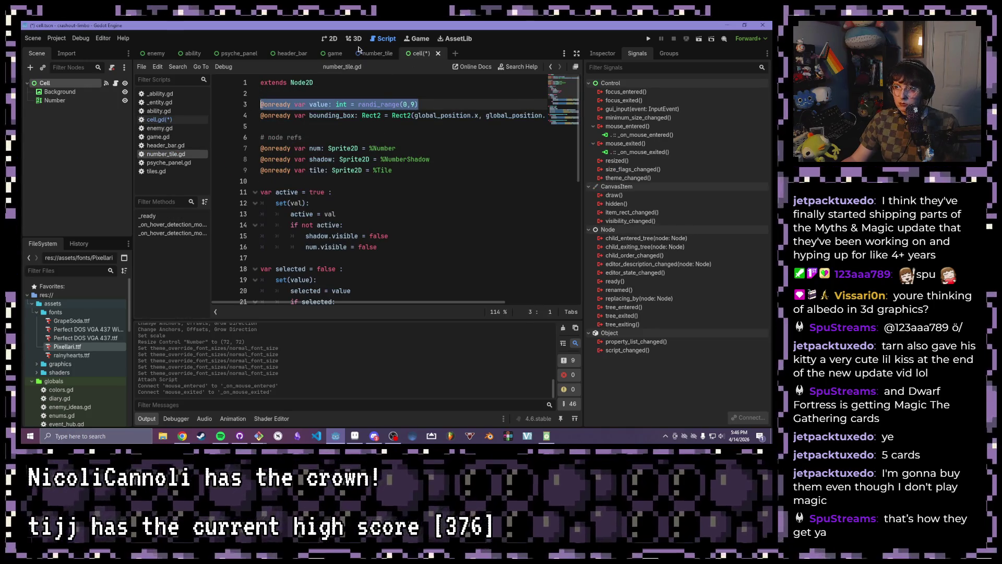
pyautogui.click(372, 54)
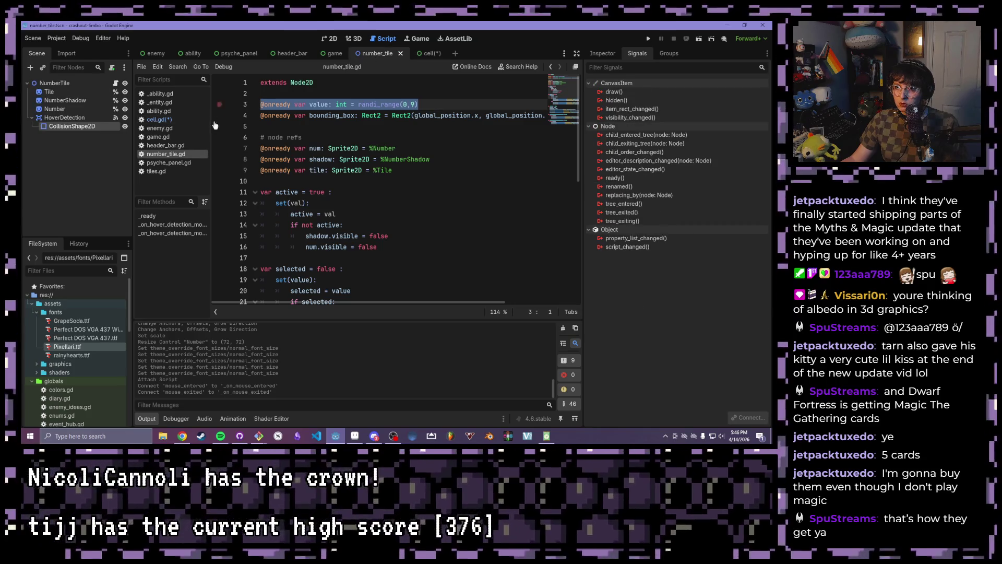
pyautogui.click(159, 119)
pyautogui.press('Return')
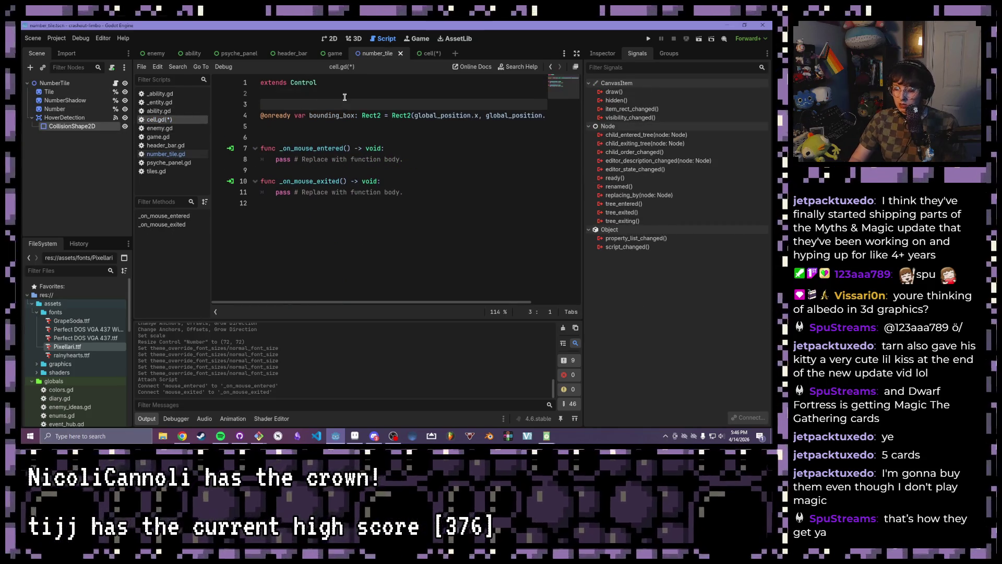
pyautogui.write('@onready var value: int = randi_range(0,9)')
pyautogui.hotkey('ctrl', 's')
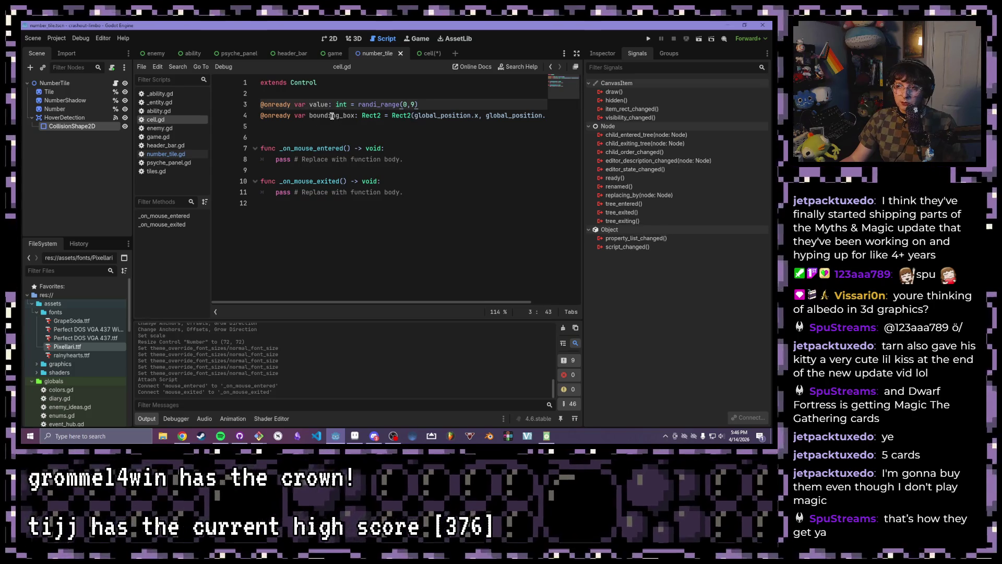
# - Reopen number_tile.gd and review its shadow and tile node reference lines
pyautogui.moveTo(261, 115)
pyautogui.mouseDown()
pyautogui.moveTo(543, 117)
pyautogui.moveTo(473, 125)
pyautogui.moveTo(482, 115)
pyautogui.mouseUp()
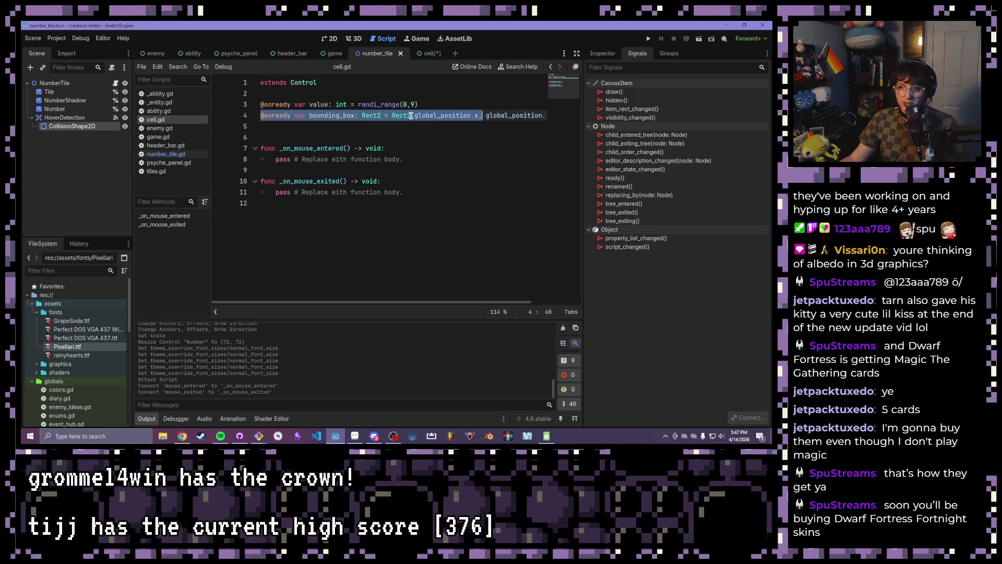
pyautogui.click(420, 138)
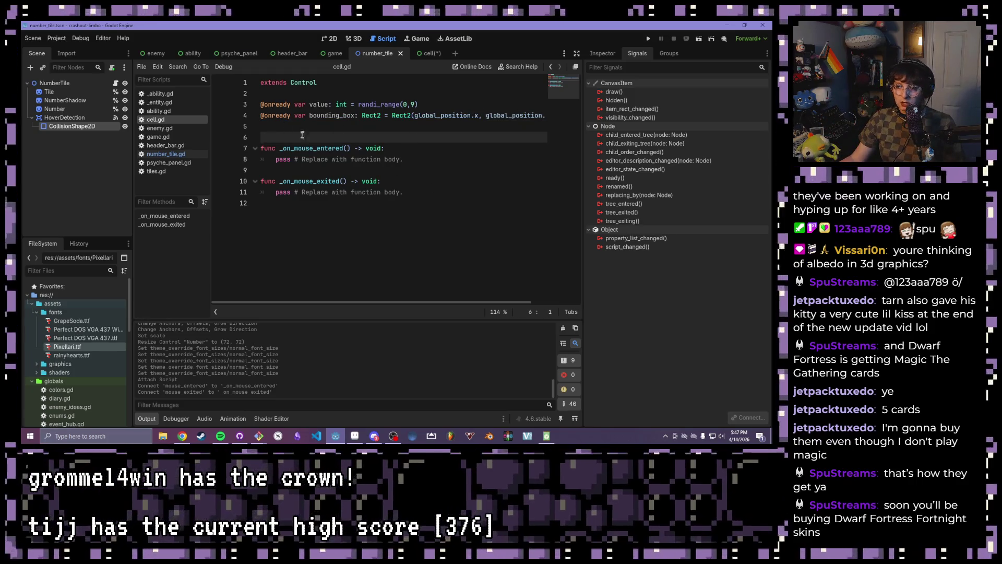
pyautogui.click(435, 54)
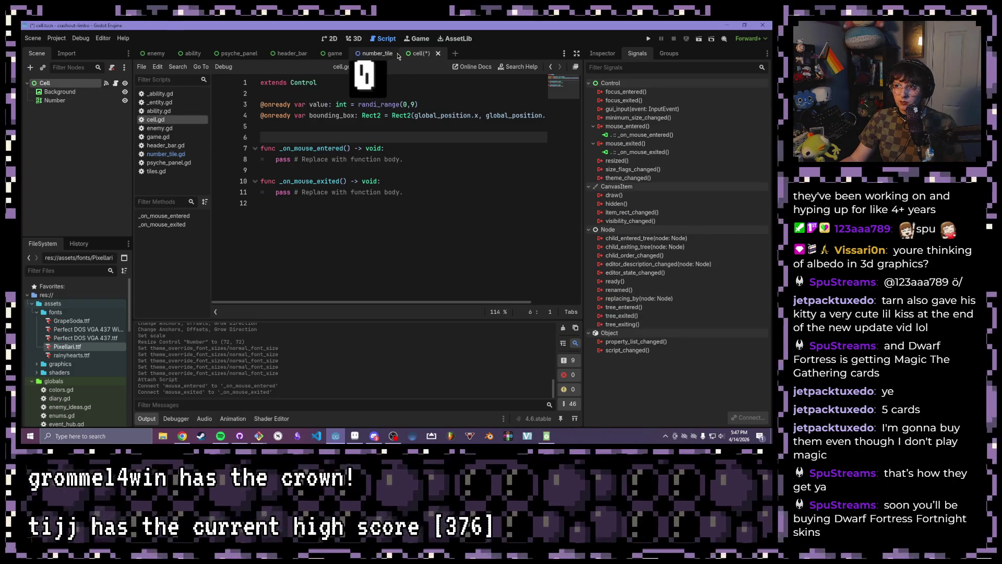
pyautogui.click(166, 154)
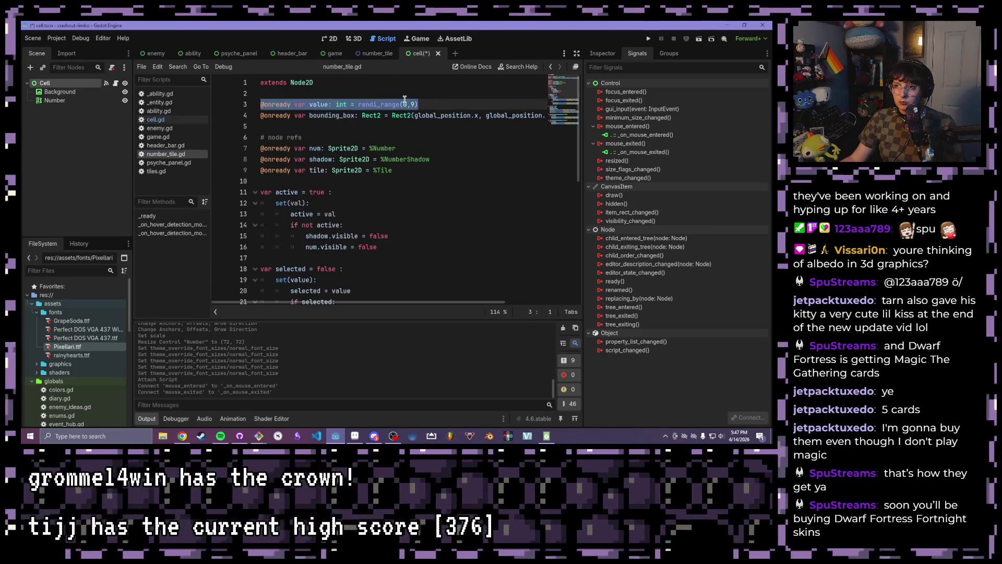
pyautogui.scroll(-2, 308, 95)
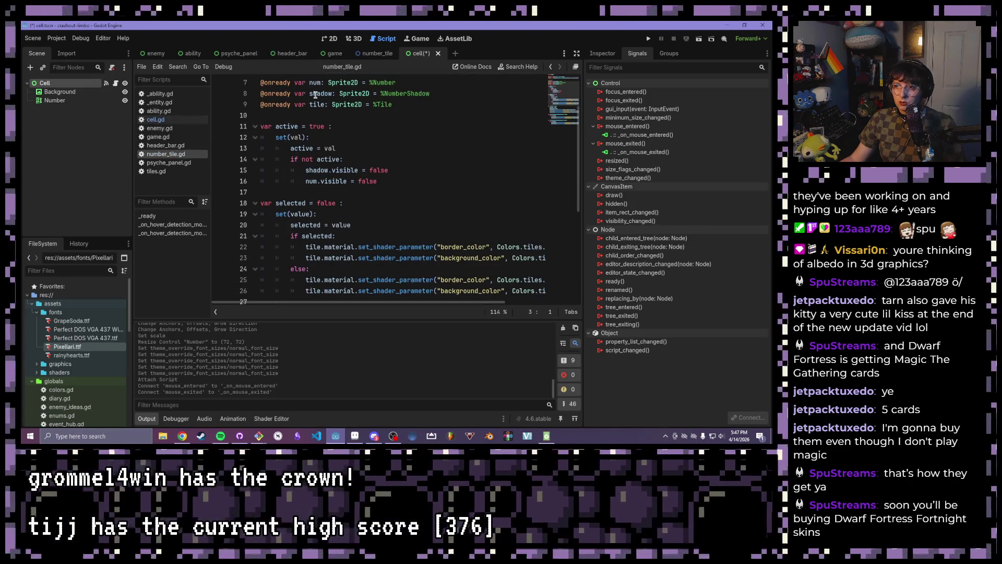
pyautogui.scroll(1, 412, 124)
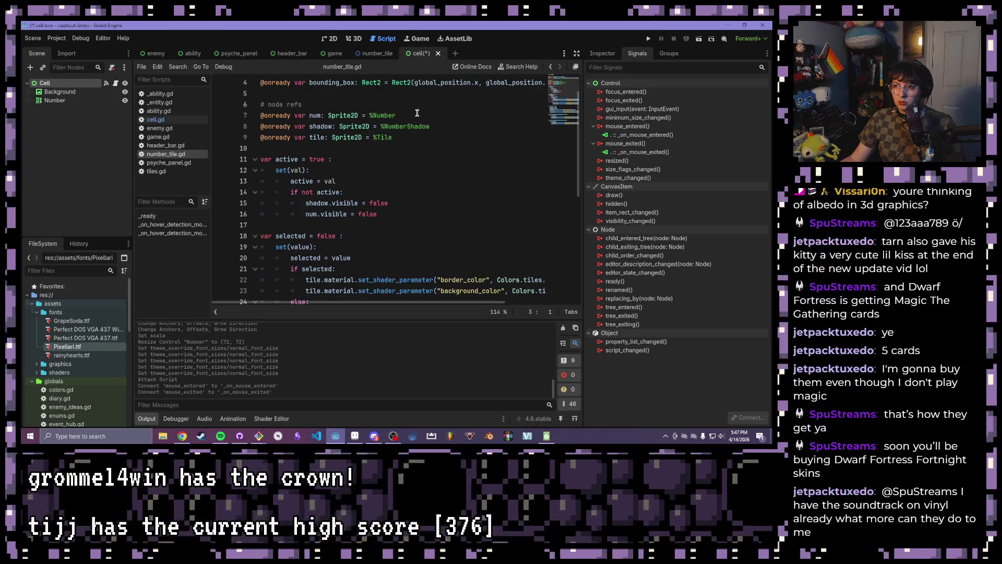
pyautogui.moveTo(441, 136)
pyautogui.mouseDown()
pyautogui.moveTo(261, 136)
pyautogui.moveTo(280, 126)
pyautogui.mouseUp()
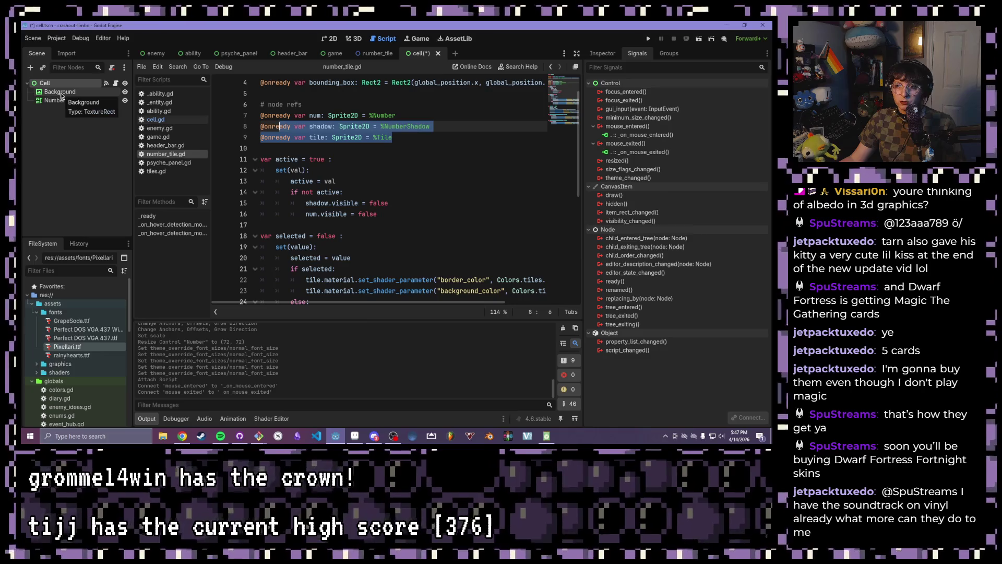
pyautogui.scroll(1, 409, 154)
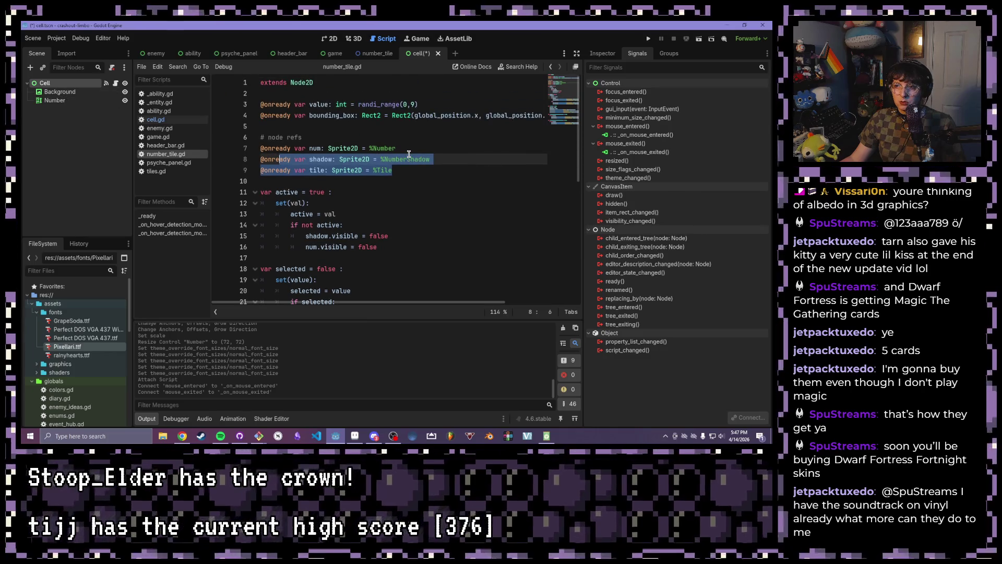
pyautogui.scroll(-1, 409, 154)
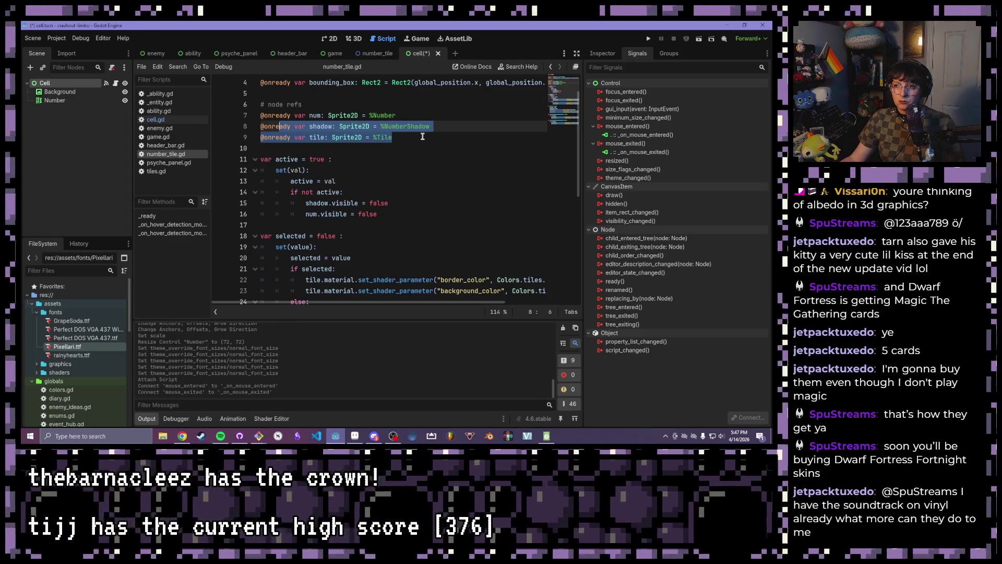
pyautogui.click(469, 136)
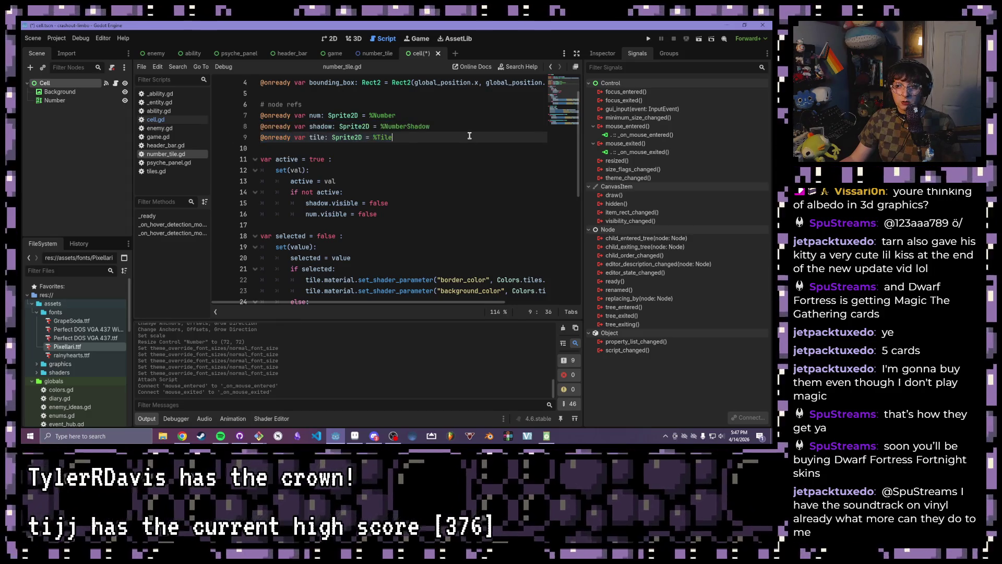
# - Select and copy the active and selected property code in number_tile.gd
pyautogui.scroll(-2, 454, 134)
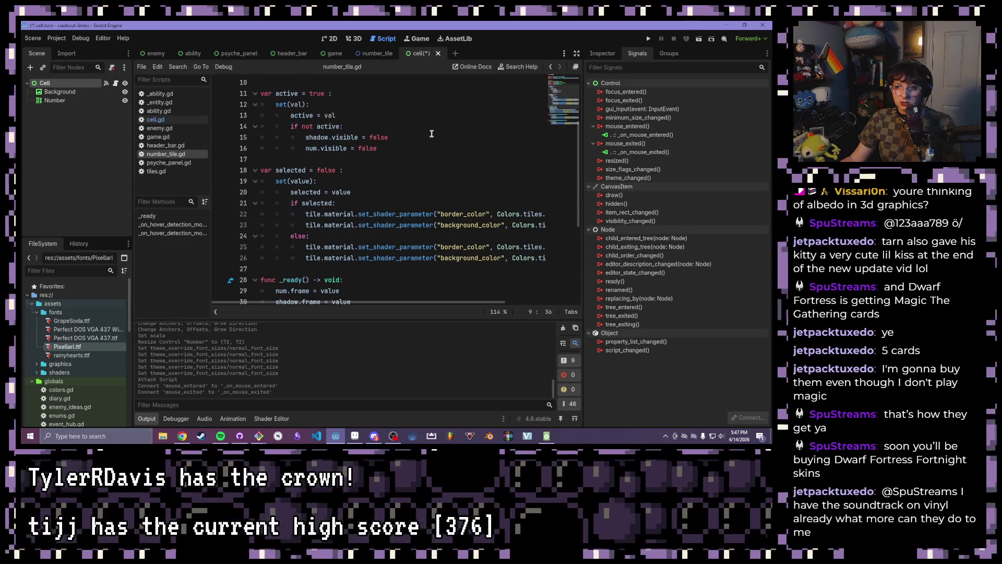
pyautogui.scroll(3, 432, 134)
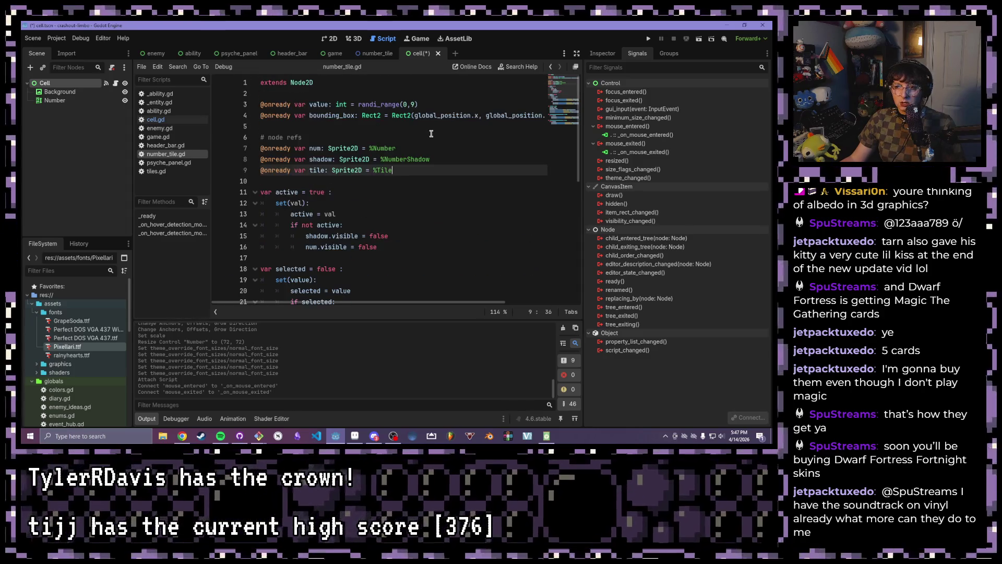
pyautogui.scroll(-4, 430, 134)
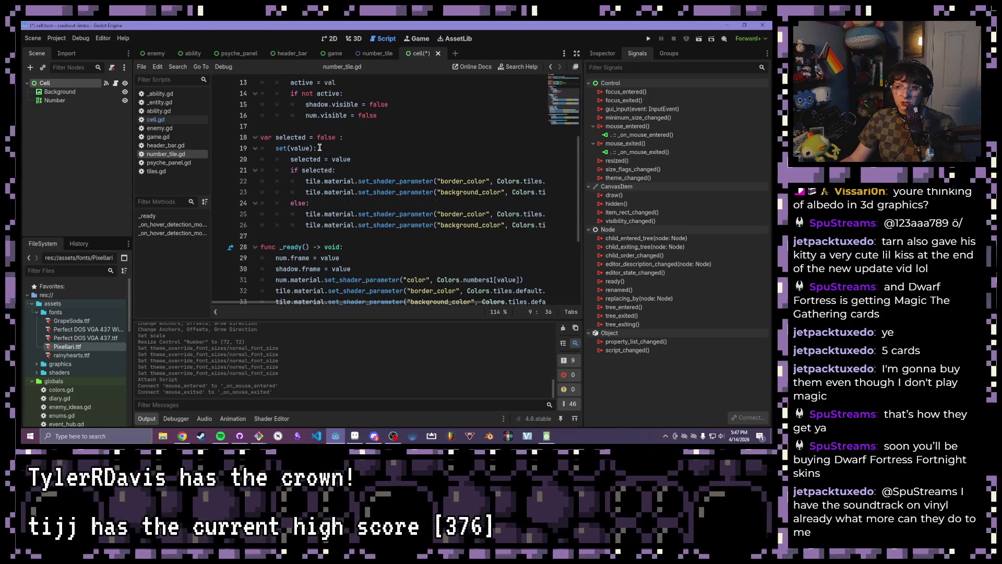
pyautogui.scroll(4, 318, 148)
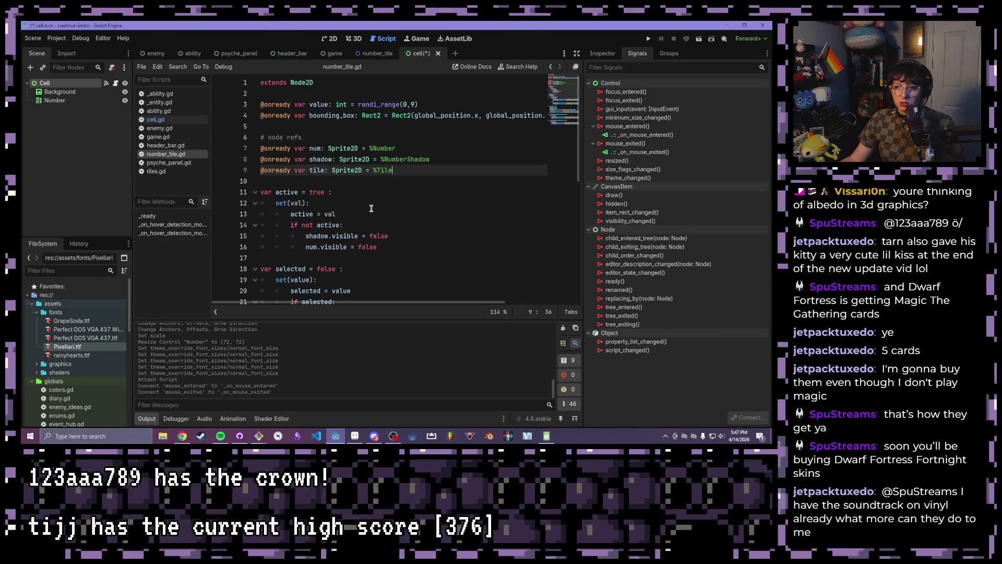
pyautogui.scroll(-4, 371, 209)
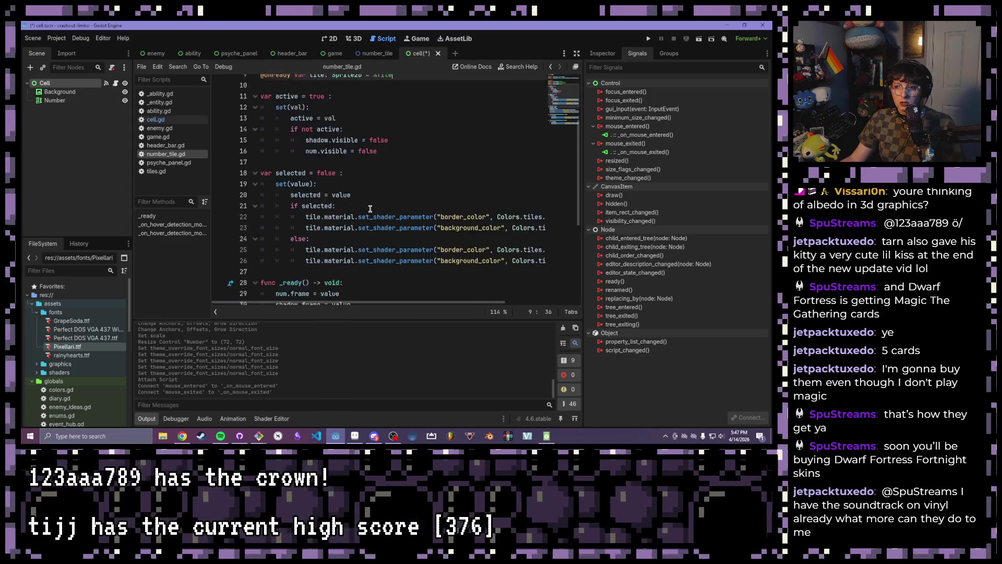
pyautogui.moveTo(282, 301); pyautogui.dragTo(352, 302)
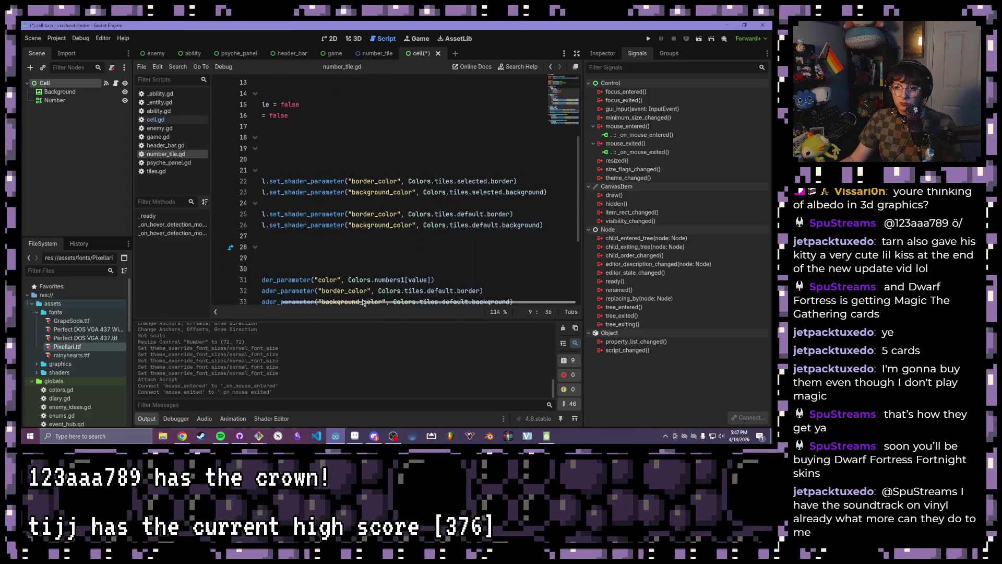
pyautogui.moveTo(543, 225)
pyautogui.mouseDown()
pyautogui.moveTo(164, 153)
pyautogui.moveTo(219, 78)
pyautogui.moveTo(220, 125)
pyautogui.mouseUp()
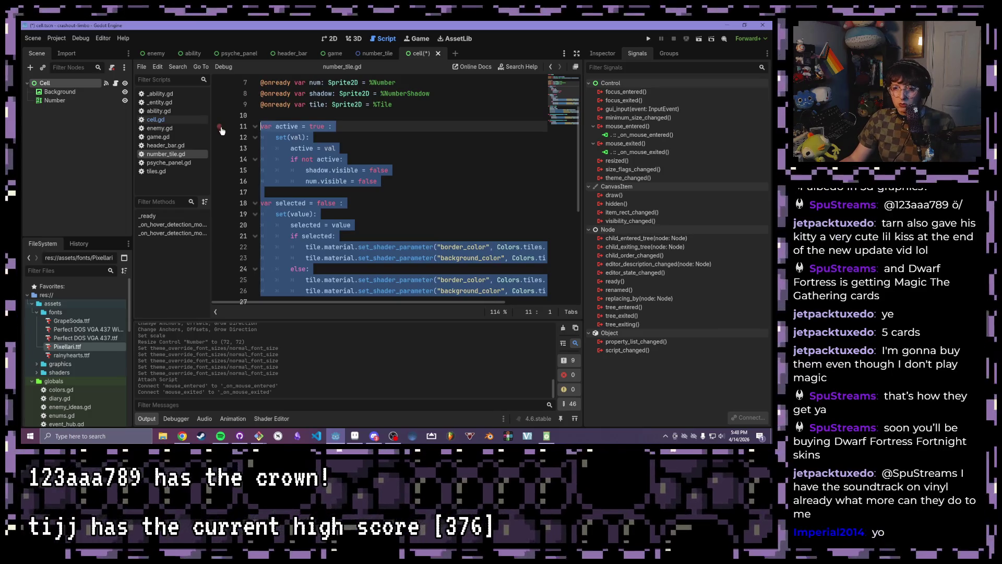
# - Paste the active and selected properties into cell.gd, deleting the shadow.visible and num.visible lines
pyautogui.click(155, 119)
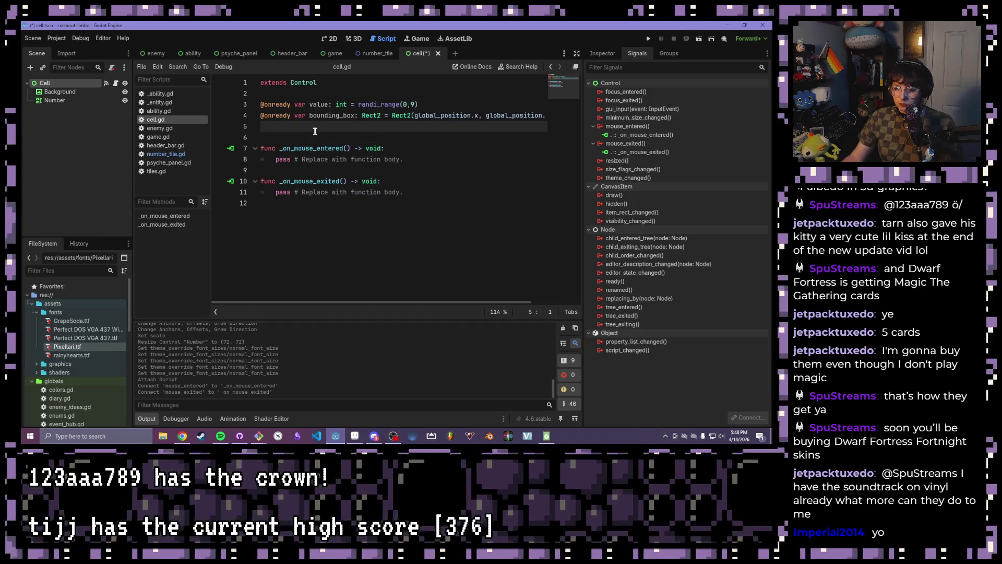
pyautogui.write('var active = true : \tset(val): \t\tactive = val \t\tif not active: \t\t\tshadow.visible = false \t\t\tnum.visible = false  var selected = false : \tset(value): \t\tselected = value \t\tif selected: \t\t\ttile.material.set_shader_parameter("border_color", Colors.tiles.selected.border) \t\t\ttile.material.set_shader_parameter("background_color", Colors.tiles.selected.background) \t\telse: \t\t\ttile.material.set_shader_parameter("border_color", Colors.tiles.default.border) \t\t\ttile.material.set_shader_parameter("background_color", Colors.tiles.default.background)')
pyautogui.click(255, 302)
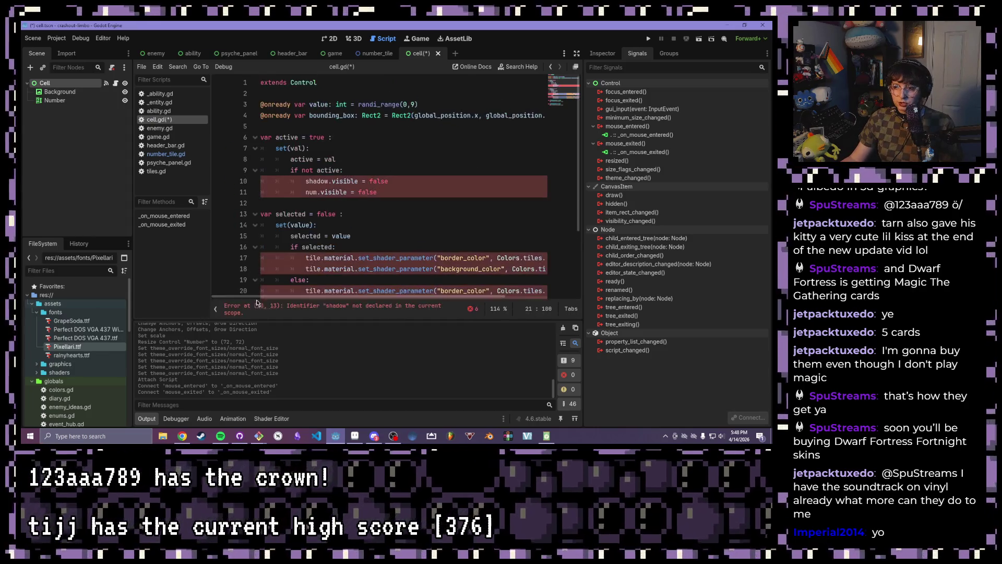
pyautogui.click(261, 138)
pyautogui.click(406, 191)
pyautogui.click(407, 181)
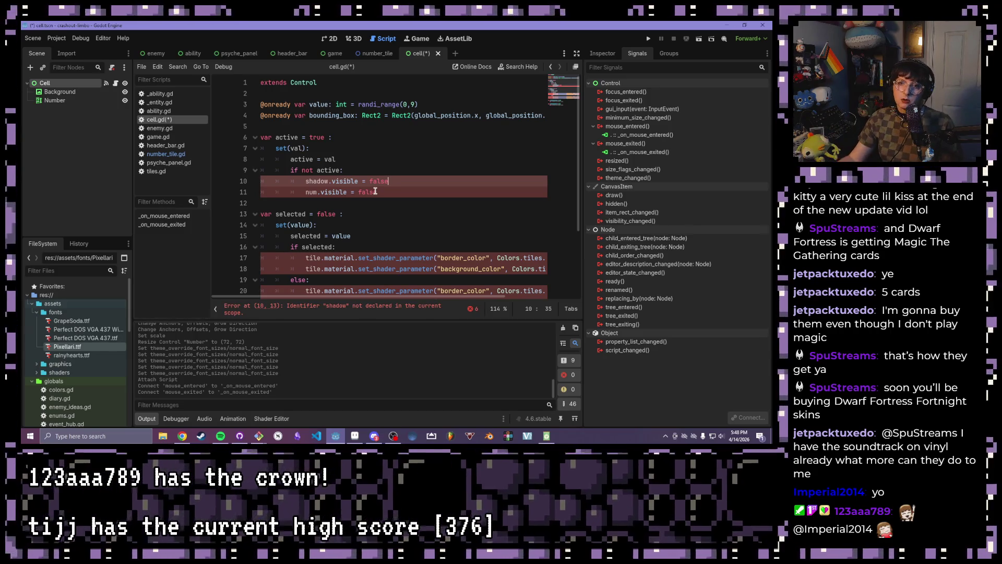
pyautogui.moveTo(380, 191)
pyautogui.mouseDown()
pyautogui.moveTo(310, 181)
pyautogui.moveTo(308, 170)
pyautogui.moveTo(291, 181)
pyautogui.moveTo(304, 180)
pyautogui.mouseUp()
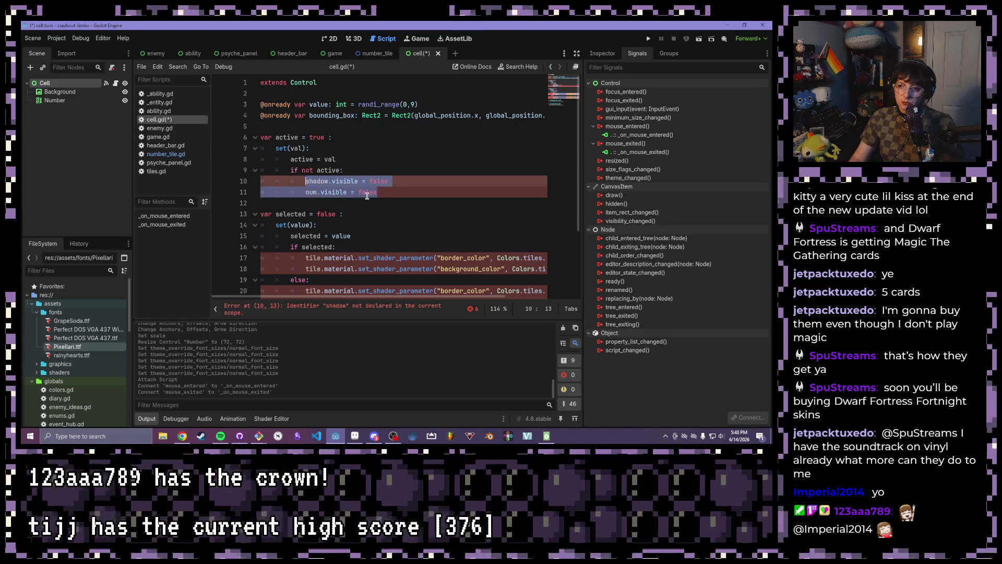
pyautogui.press('BackSpace')
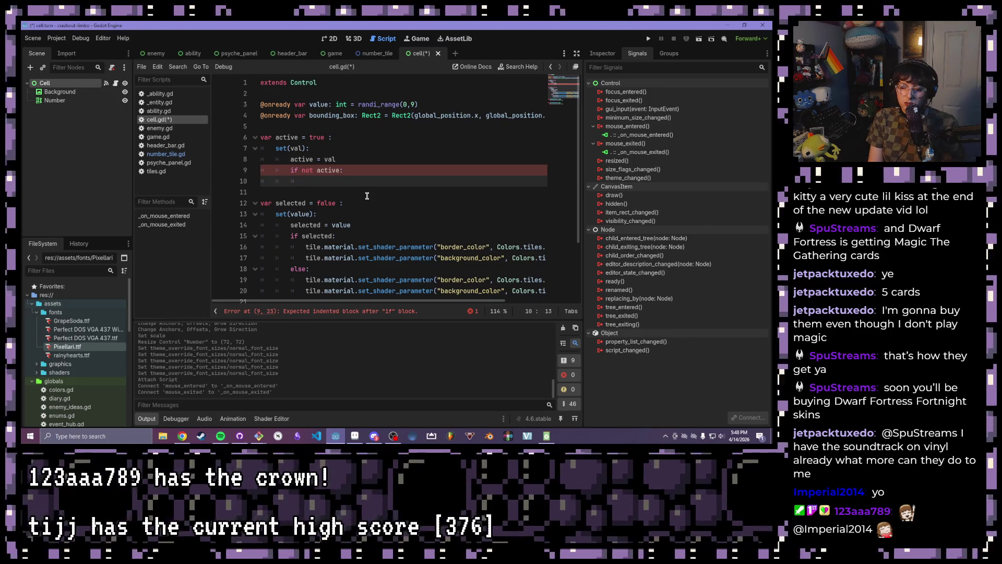
# - Mark the Background and Number nodes for Access as Unique Name in the Scene dock
pyautogui.rightClick(85, 94)
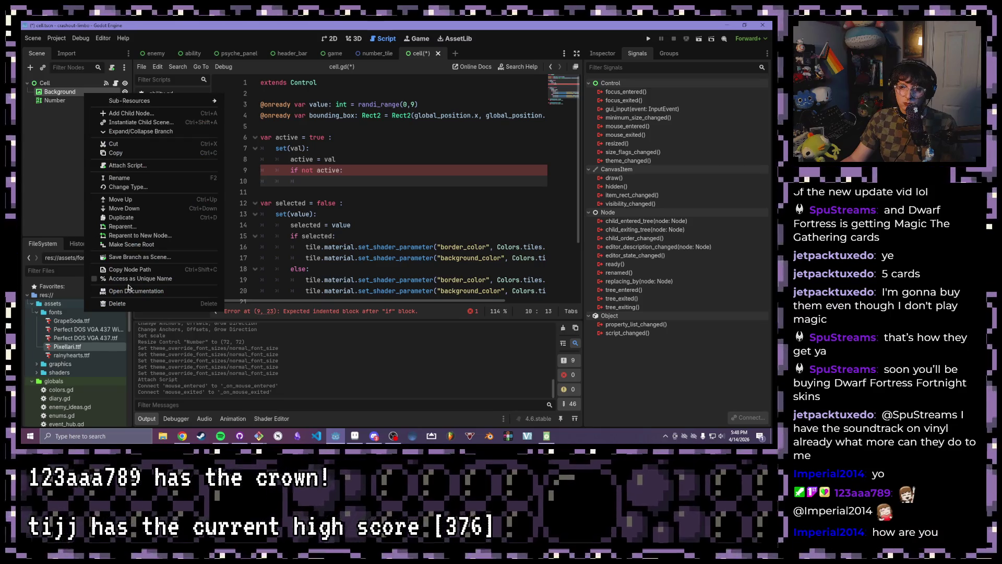
pyautogui.click(128, 280)
pyautogui.rightClick(68, 101)
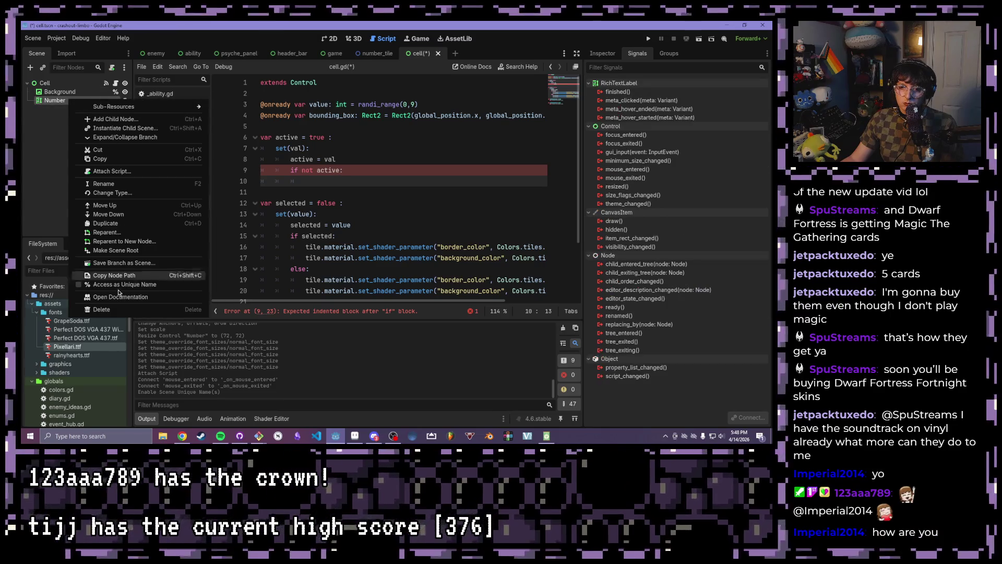
pyautogui.click(120, 285)
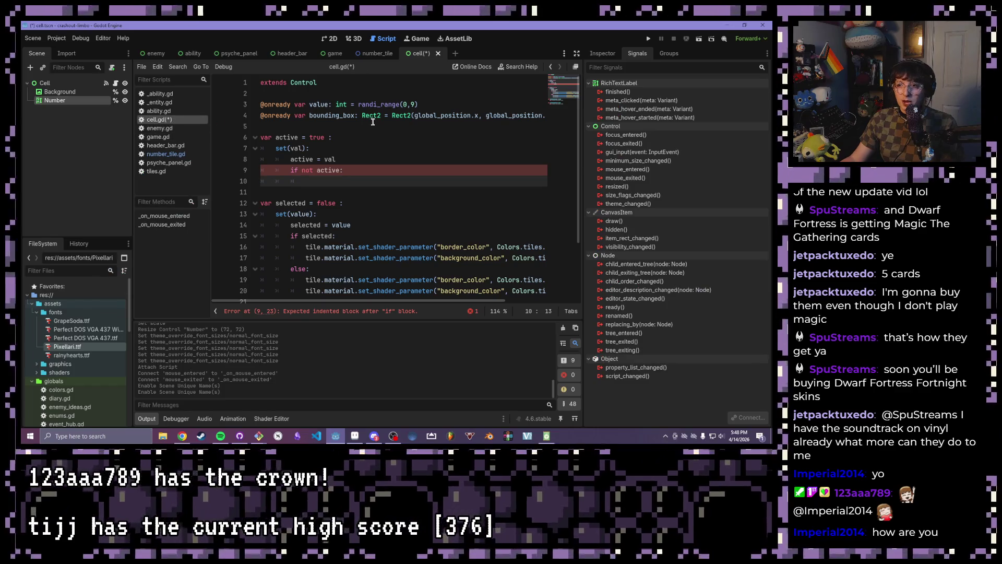
# - Insert a blank line after the bounding_box line in cell.gd
pyautogui.click(373, 123)
pyautogui.moveTo(399, 301); pyautogui.dragTo(470, 301)
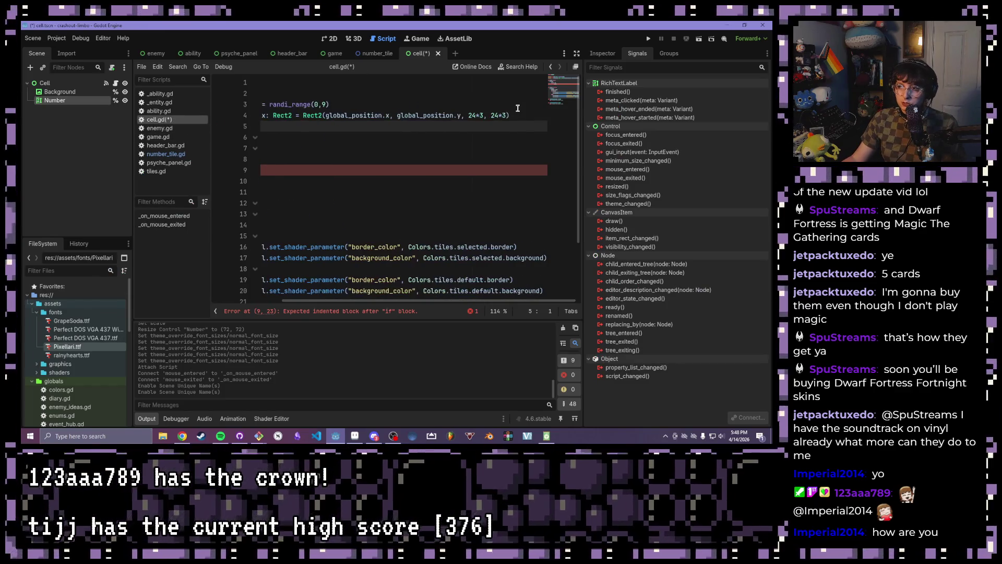
pyautogui.press('Return')
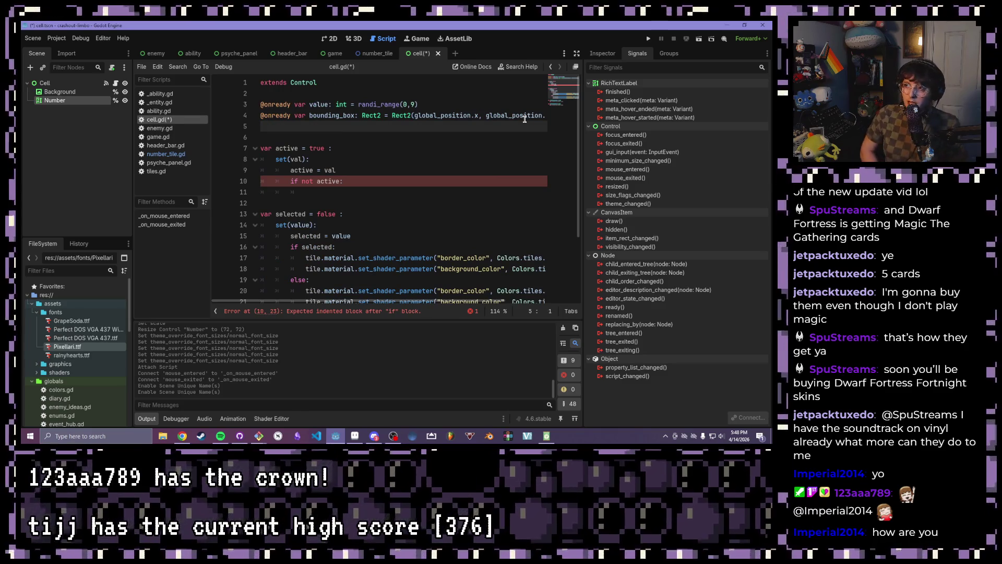
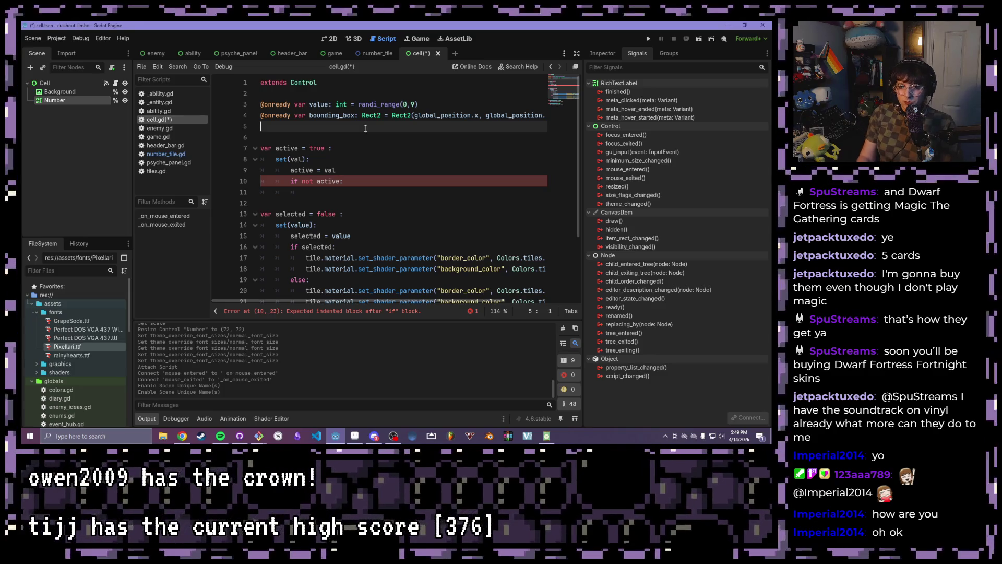
pyautogui.write('@onready')
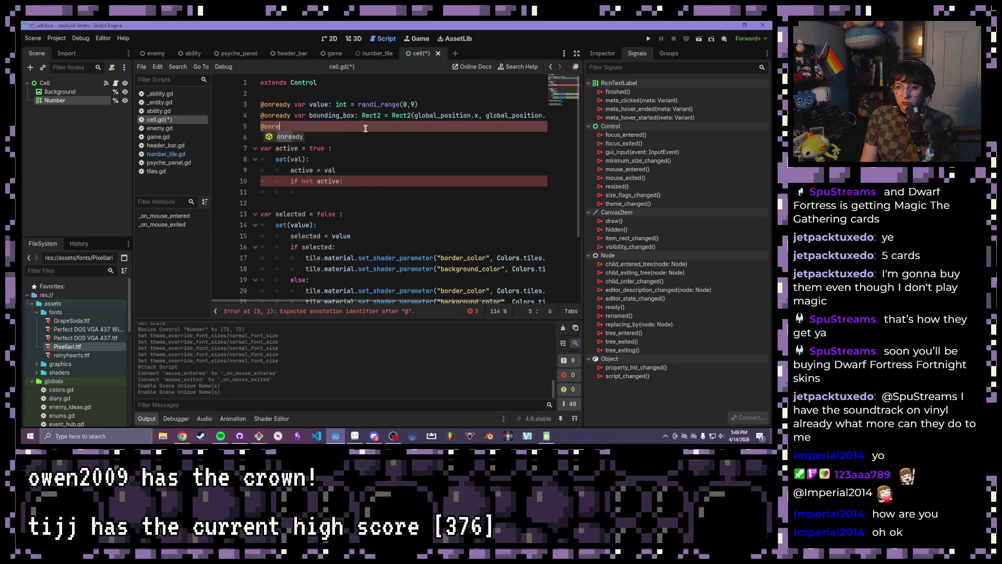
pyautogui.write(' var b')
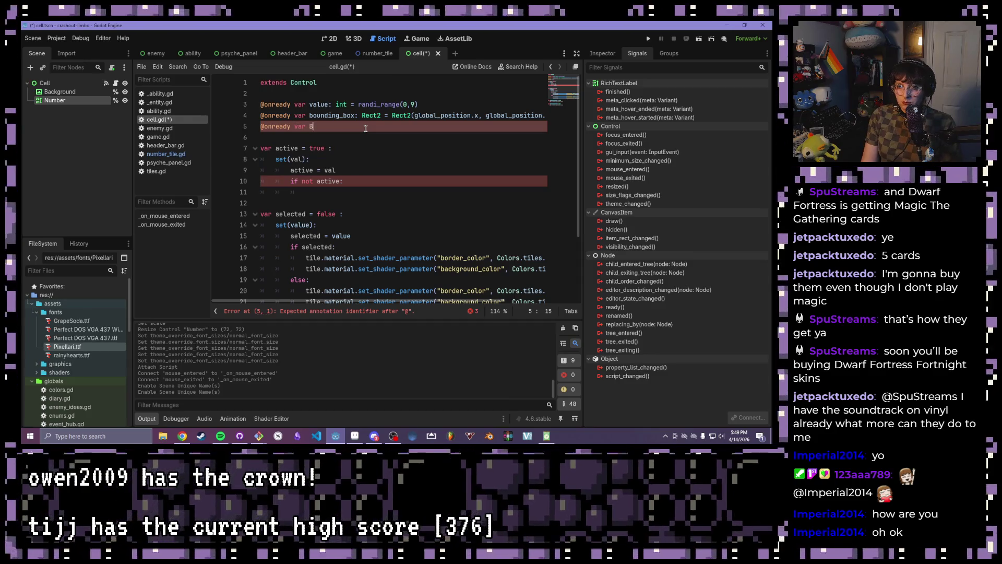
pyautogui.write('ackgrtou')
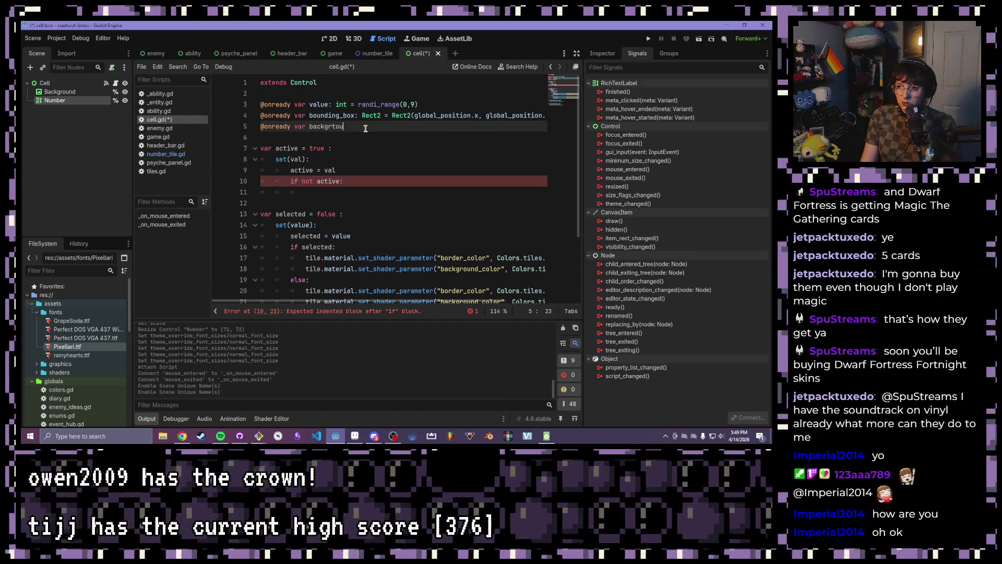
pyautogui.press('BackSpace')
pyautogui.press('BackSpace')
pyautogui.write('ound ')
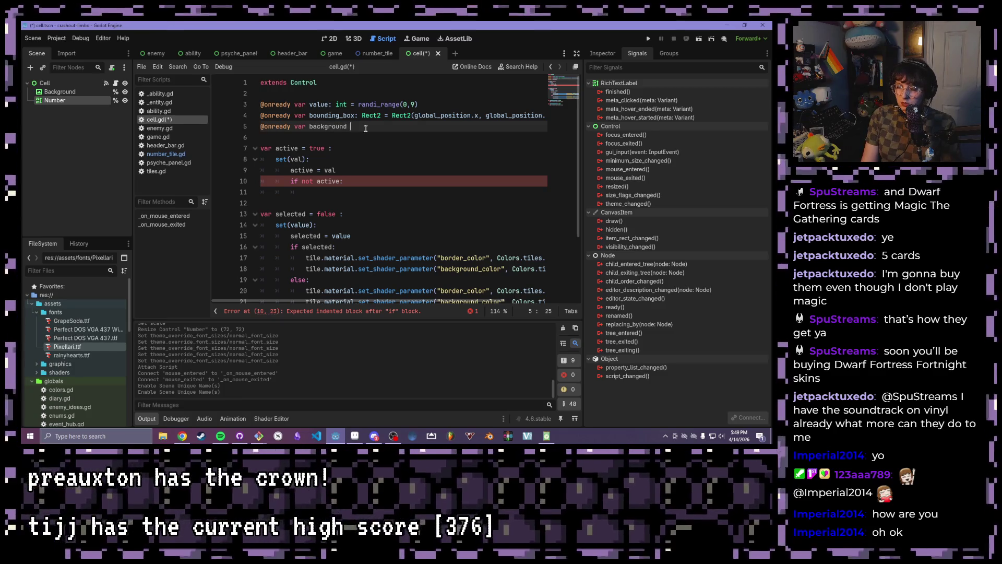
pyautogui.write(':= ')
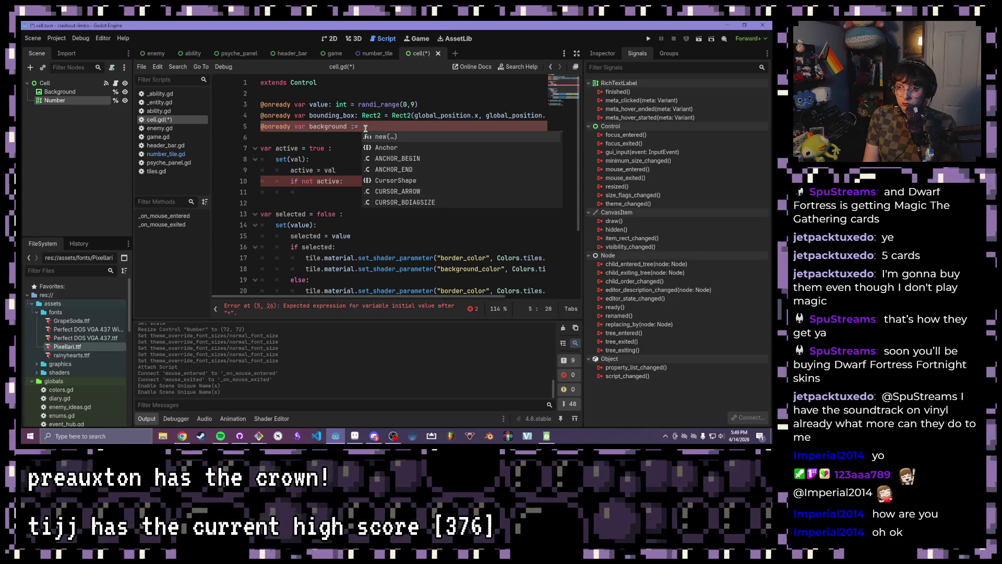
pyautogui.write('%Background')
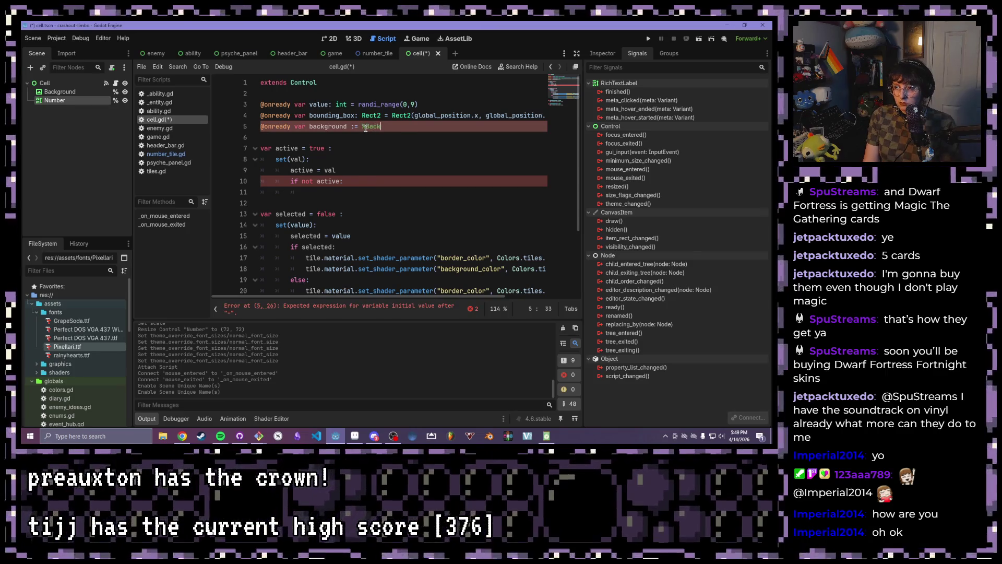
pyautogui.press('Return')
pyautogui.write('@onready var ')
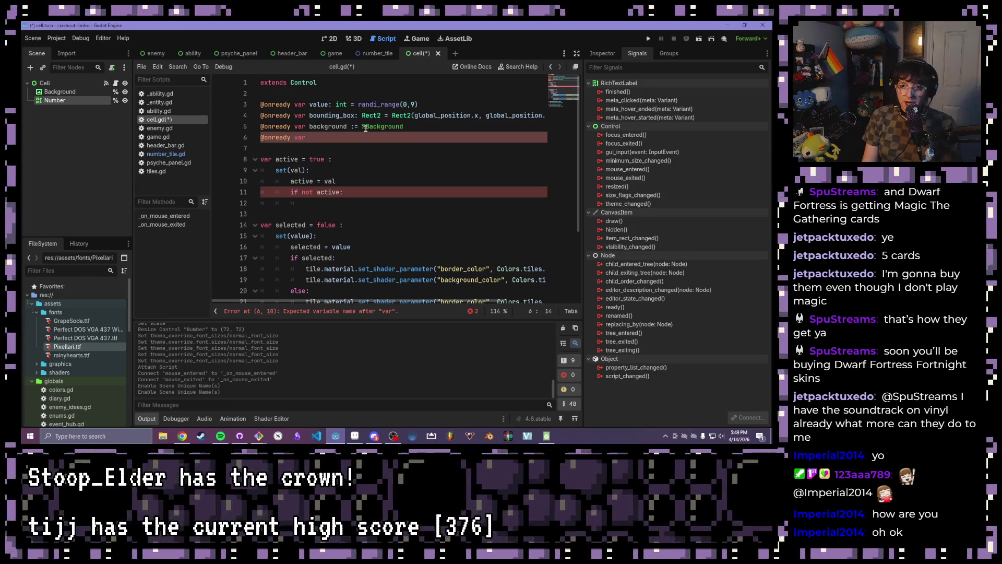
pyautogui.write('n')
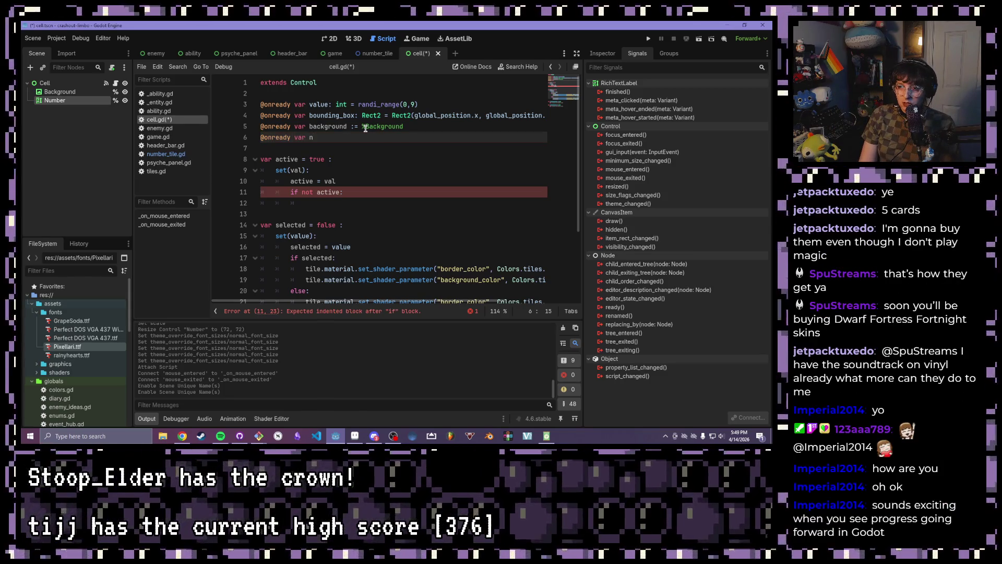
pyautogui.write('umber :')
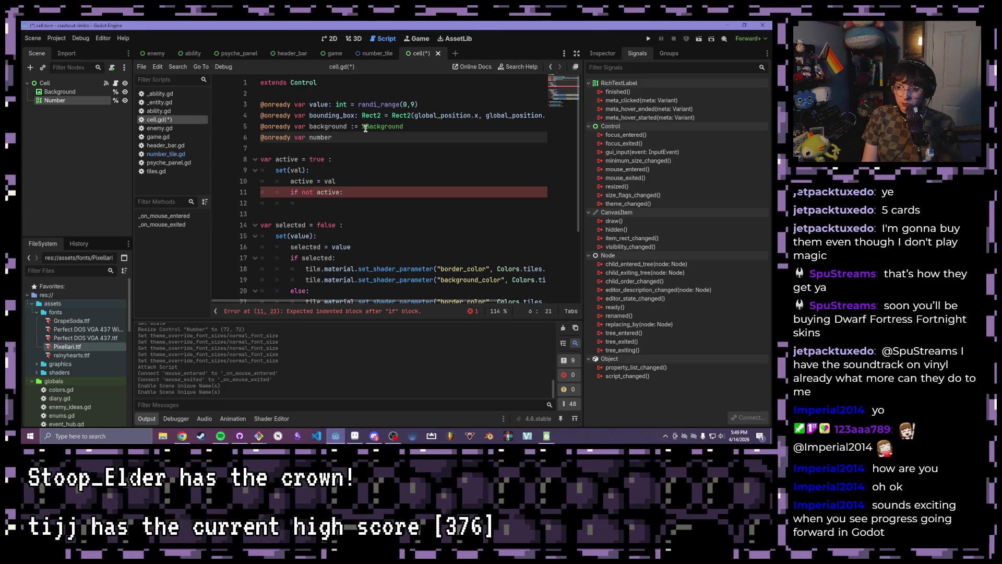
pyautogui.write('= ')
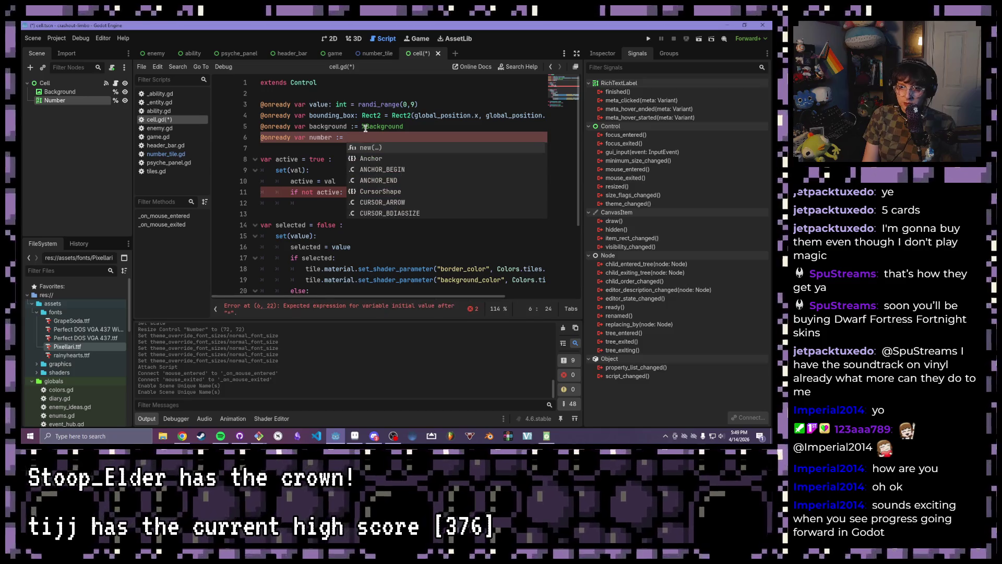
pyautogui.write('%Number')
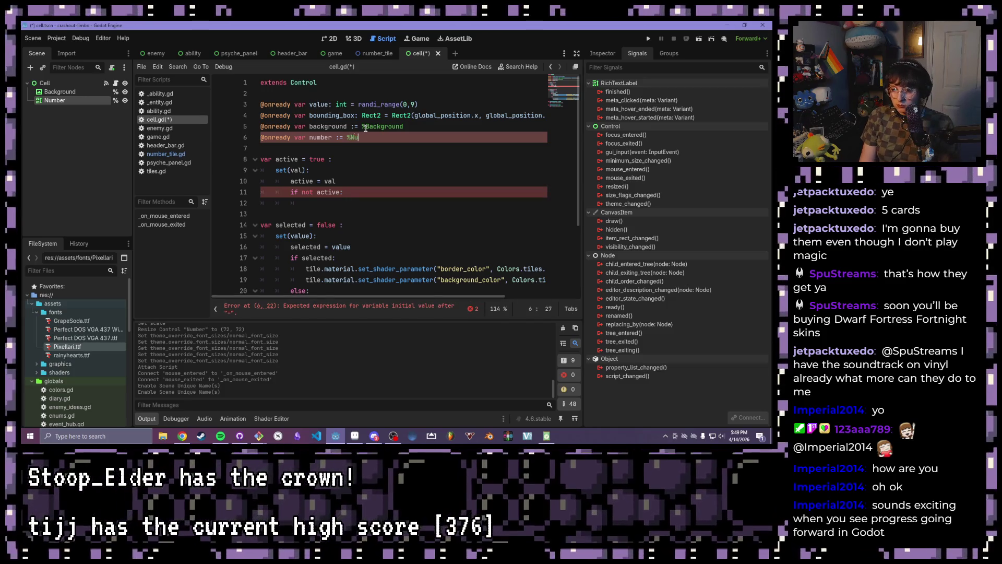
pyautogui.click(331, 137)
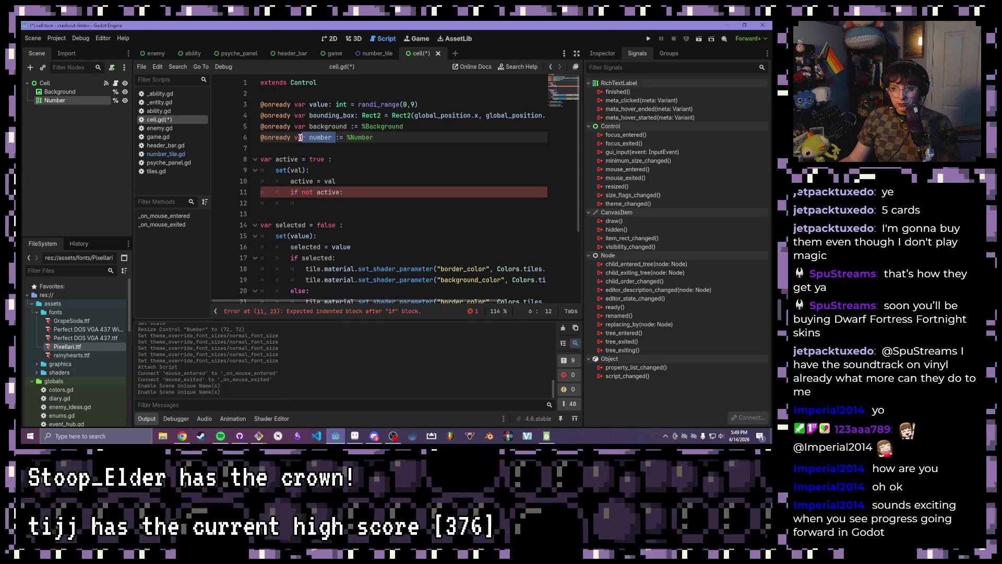
pyautogui.keyDown('shift'); pyautogui.click(302, 137); pyautogui.keyUp('shift')
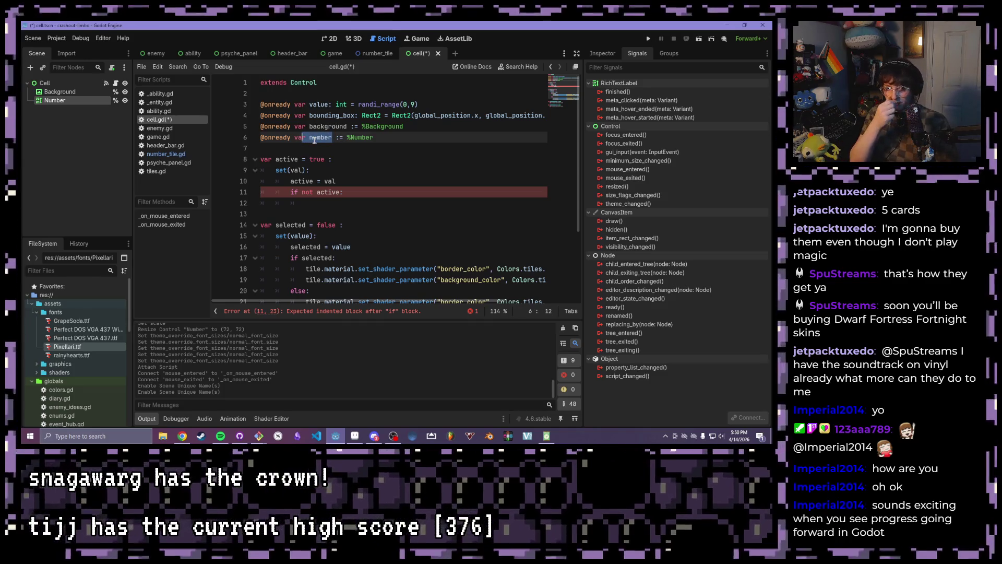
pyautogui.click(446, 158)
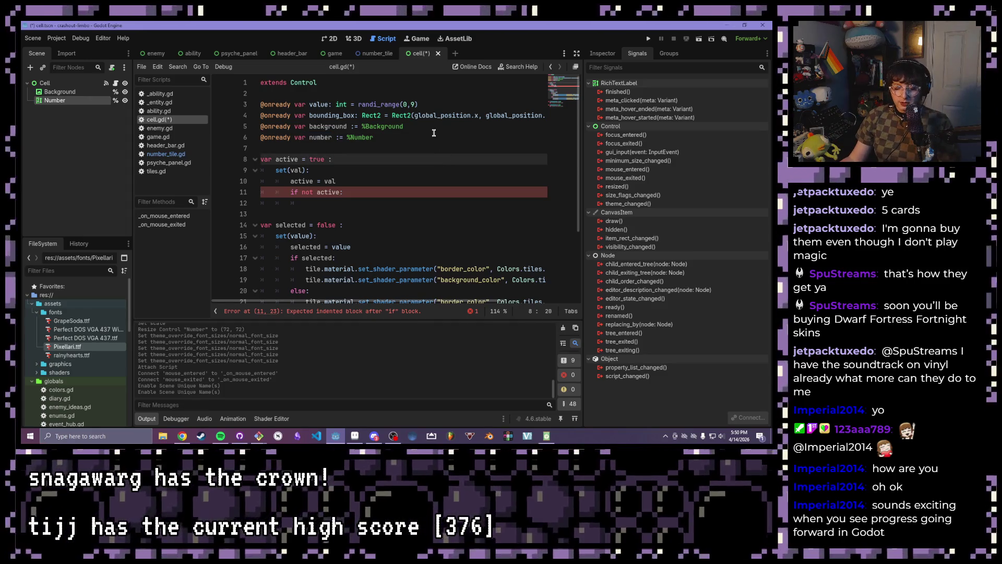
pyautogui.hotkey('ctrl', 's')
pyautogui.click(437, 125)
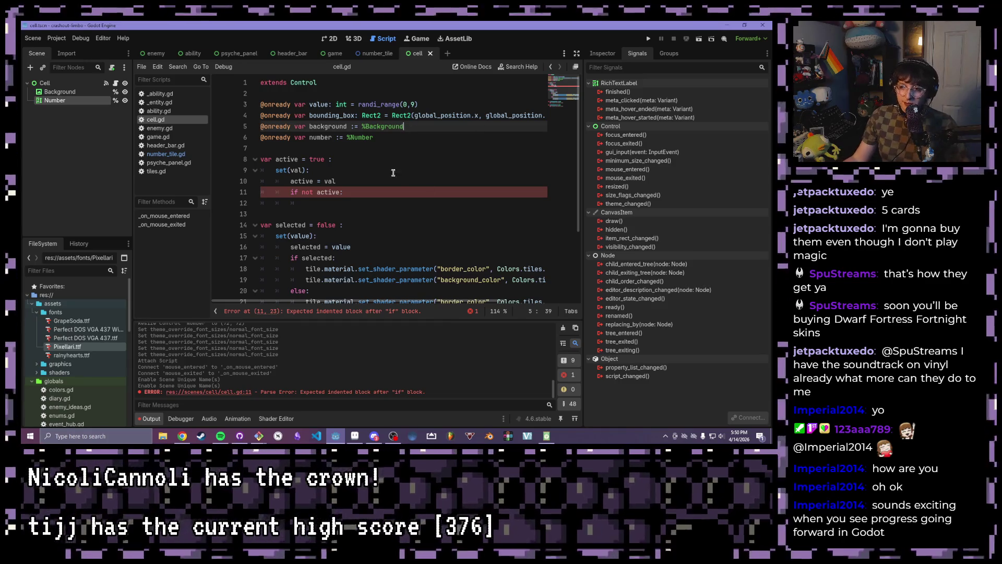
# - Add an indented 'number.visible = false' under 'if not active:' in cell.gd and save
pyautogui.click(383, 203)
pyautogui.press('Tab')
pyautogui.press('Tab')
pyautogui.press('Tab')
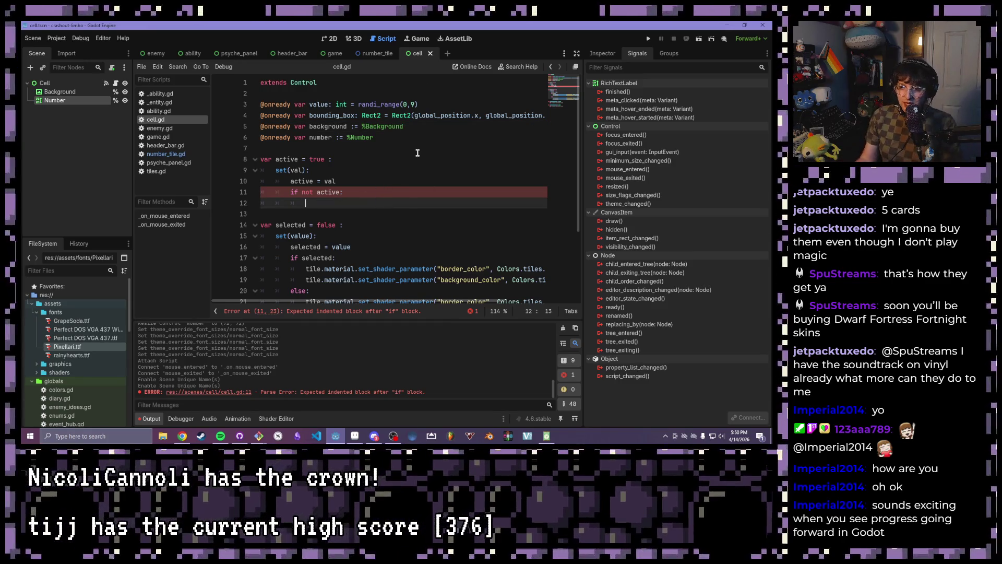
pyautogui.write('umber')
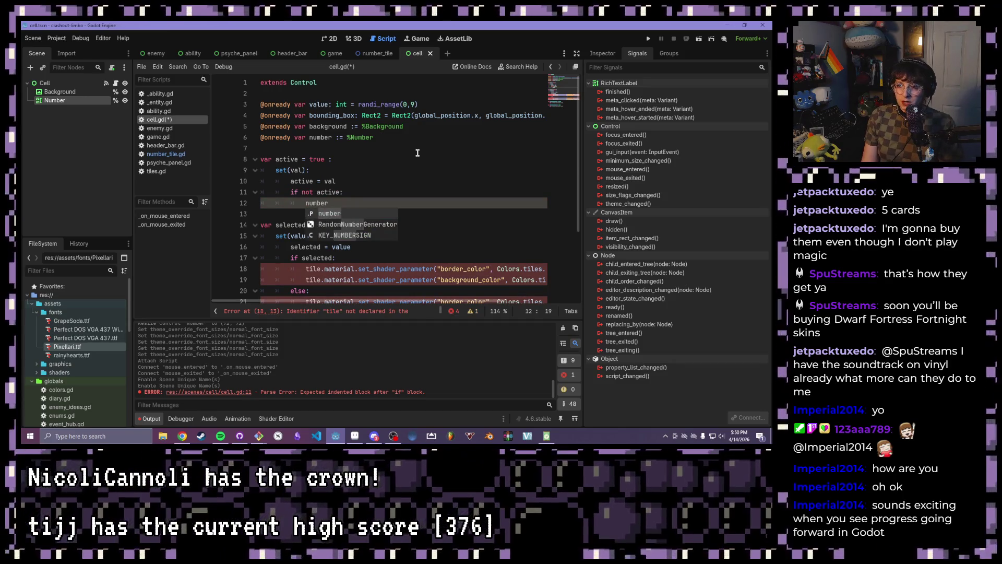
pyautogui.write('.te')
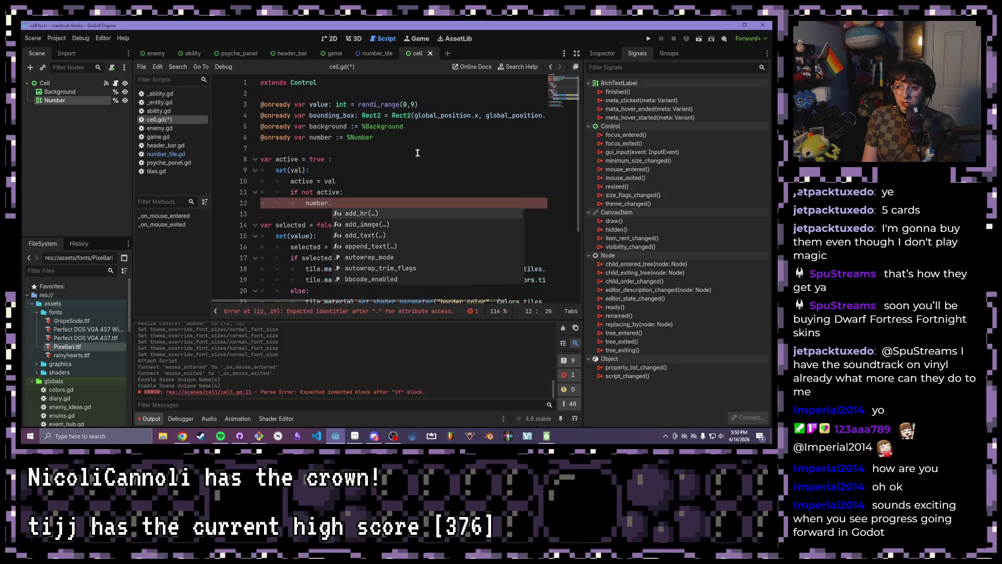
pyautogui.write('xt =')
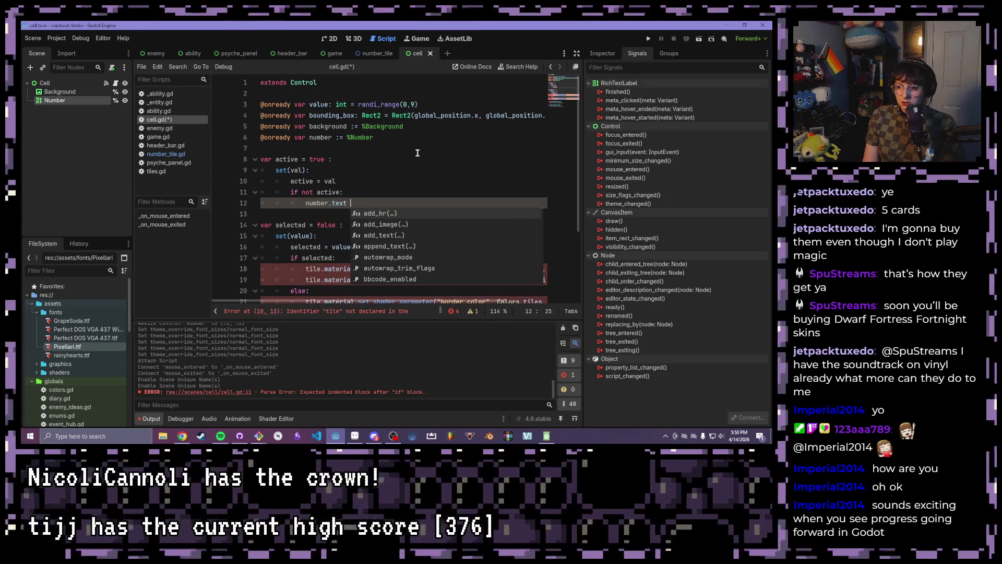
pyautogui.write(' "')
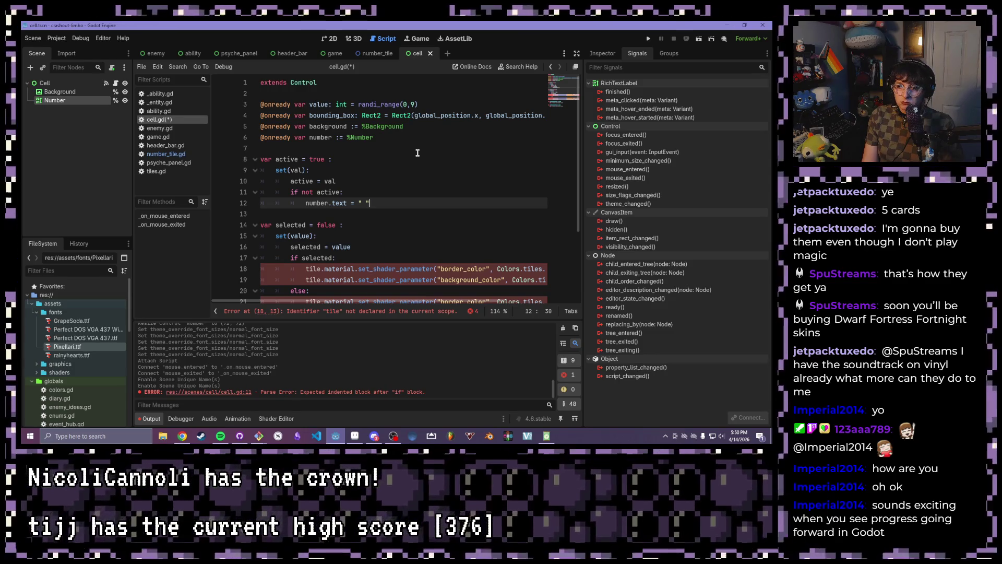
pyautogui.press('BackSpace')
pyautogui.press('BackSpace')
pyautogui.press('BackSpace')
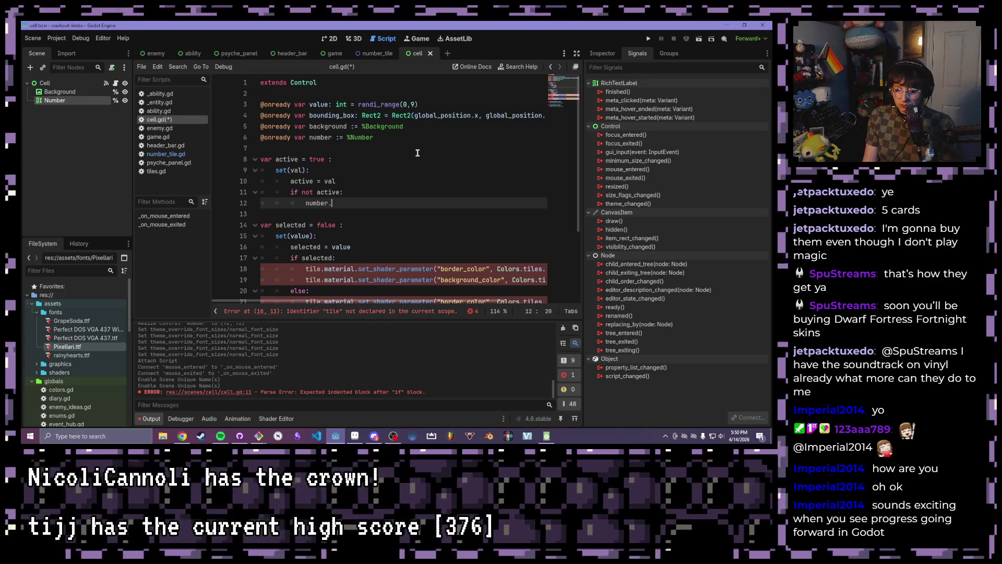
pyautogui.write('visible = false')
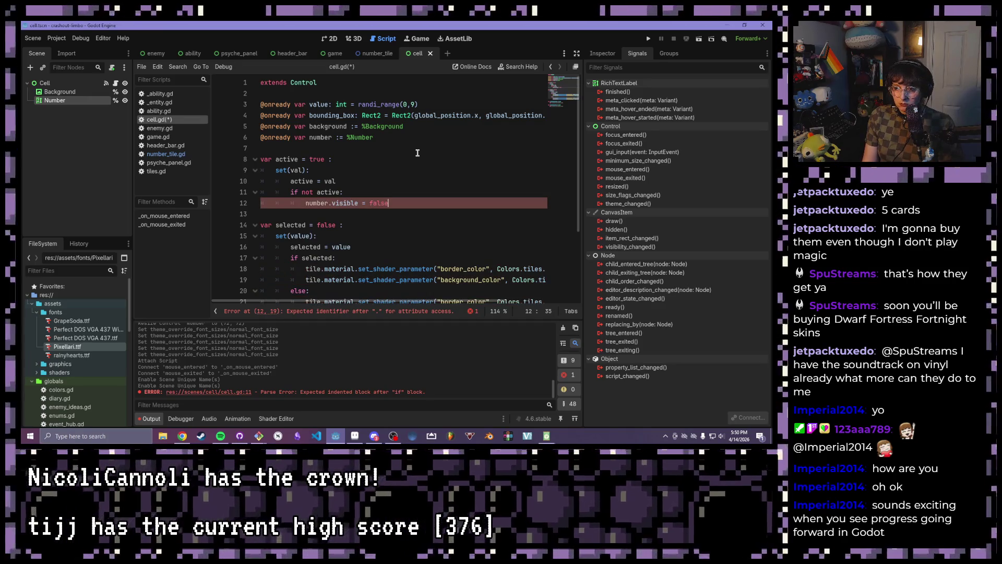
pyautogui.hotkey('ctrl', 's')
pyautogui.click(423, 177)
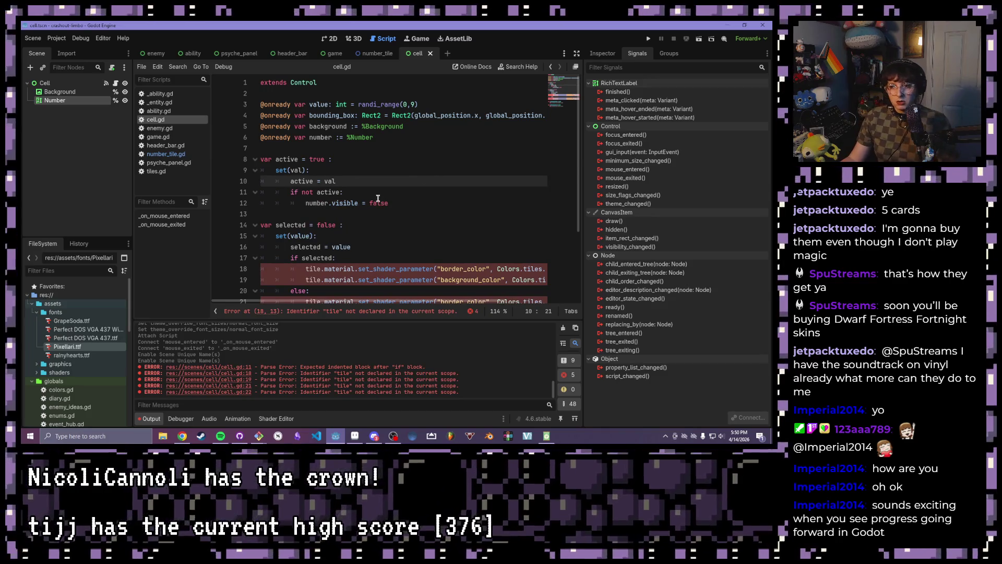
pyautogui.scroll(-2, 372, 191)
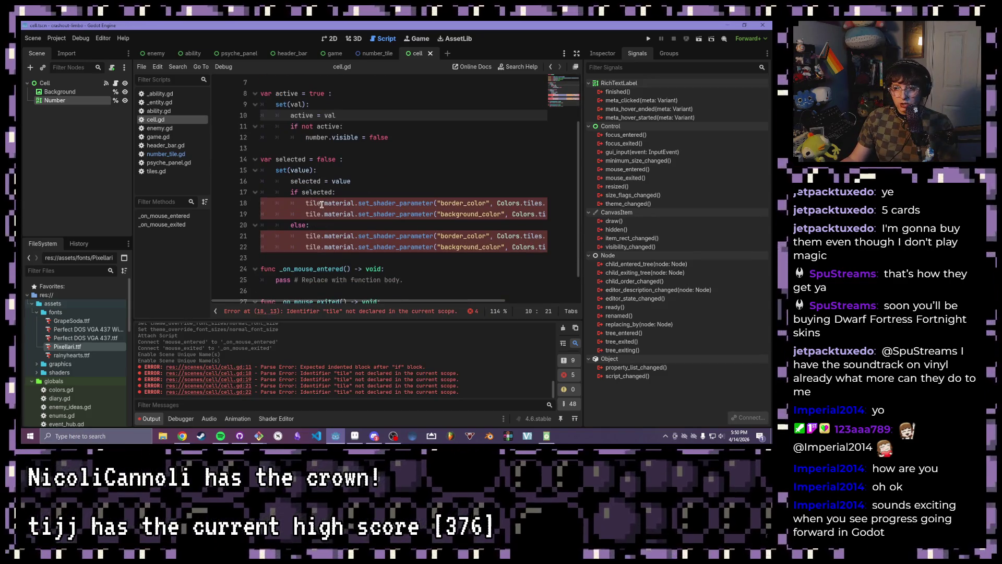
# - Replace 'tile' with 'background' on lines 18, 19, 21 and 22 of the selected setter and save
pyautogui.click(321, 203)
pyautogui.keyDown('alt'); pyautogui.click(320, 214); pyautogui.keyUp('alt')
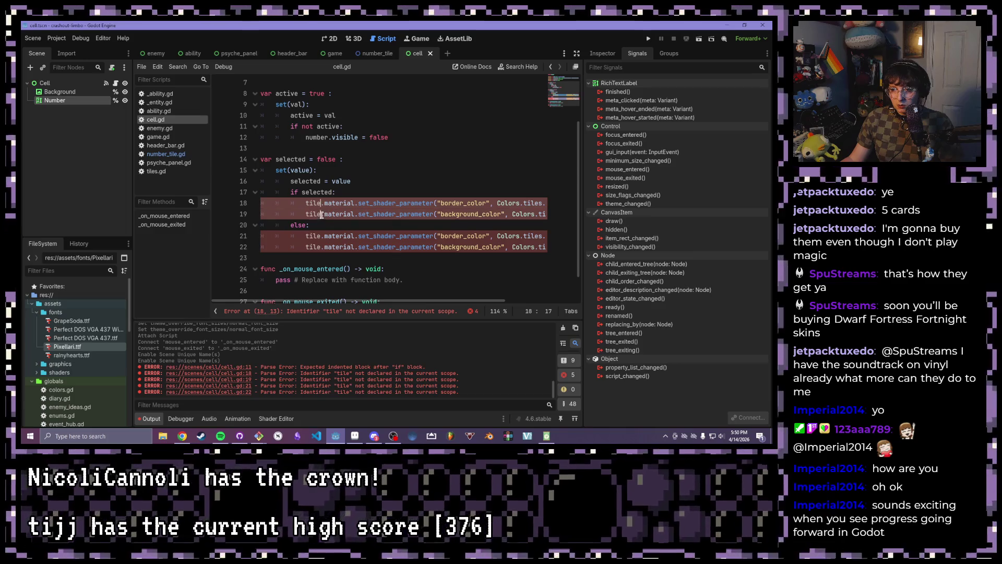
pyautogui.keyDown('alt'); pyautogui.click(320, 236); pyautogui.keyUp('alt')
pyautogui.keyDown('alt'); pyautogui.click(321, 246); pyautogui.keyUp('alt')
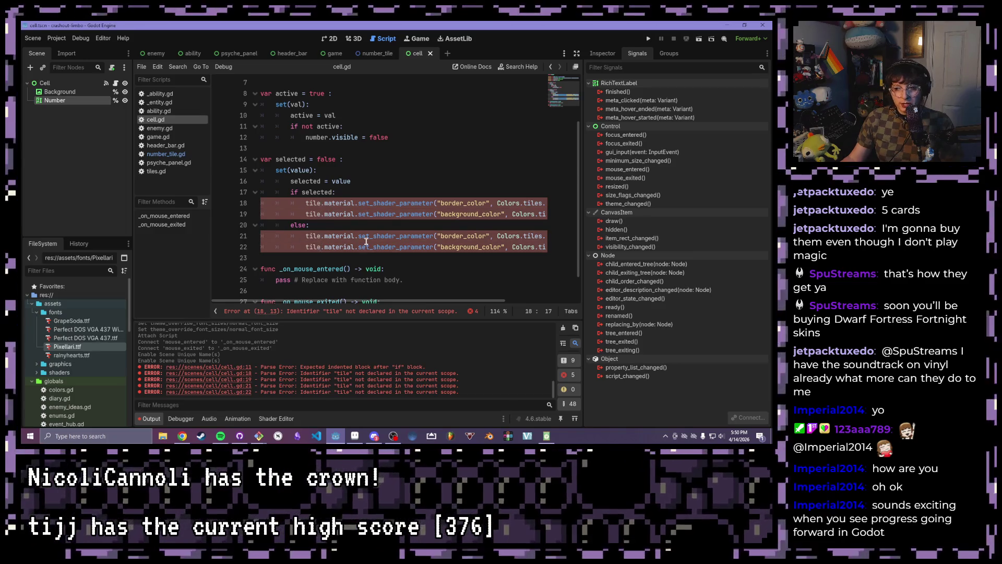
pyautogui.press('BackSpace')
pyautogui.press('BackSpace')
pyautogui.press('BackSpace')
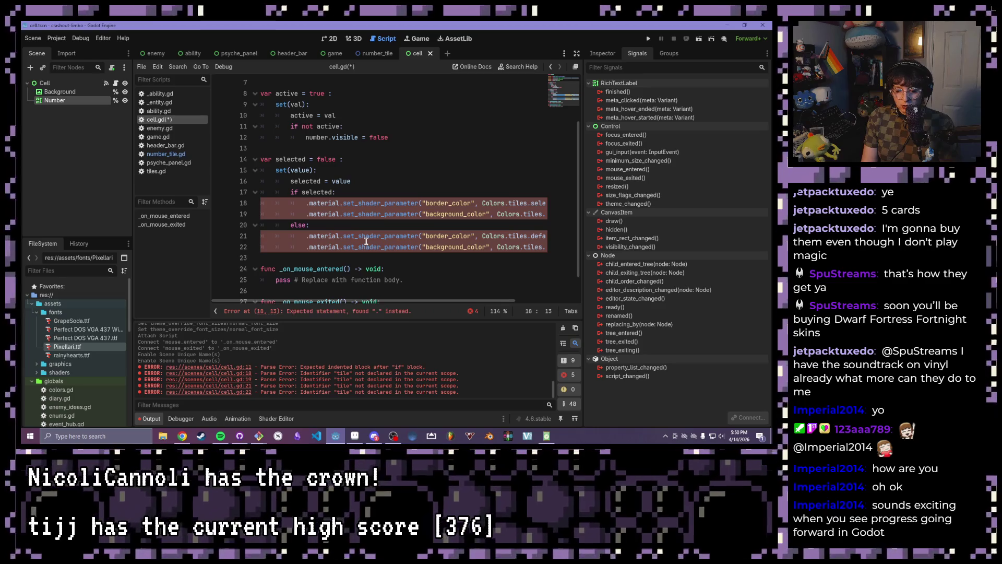
pyautogui.write('back')
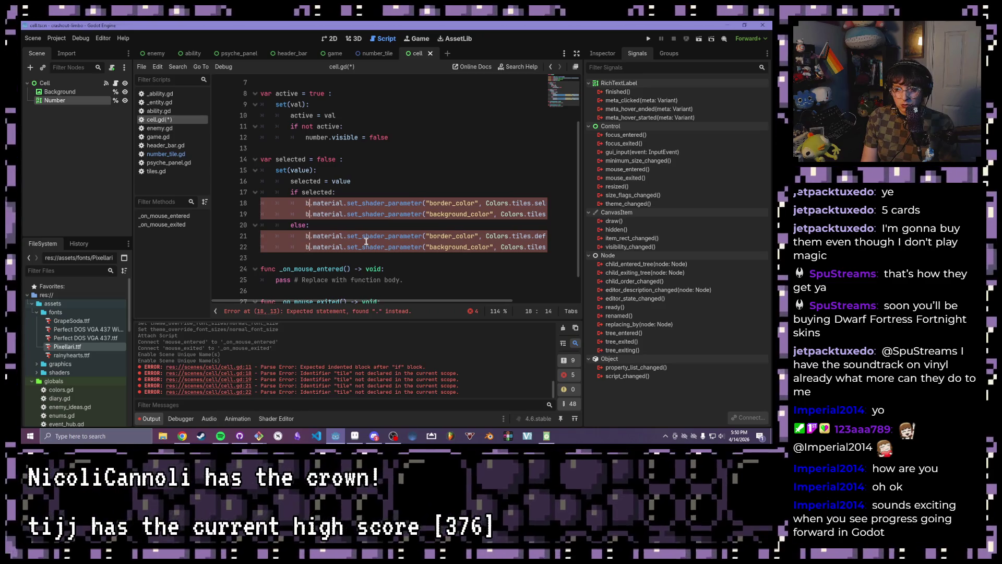
pyautogui.press('Return')
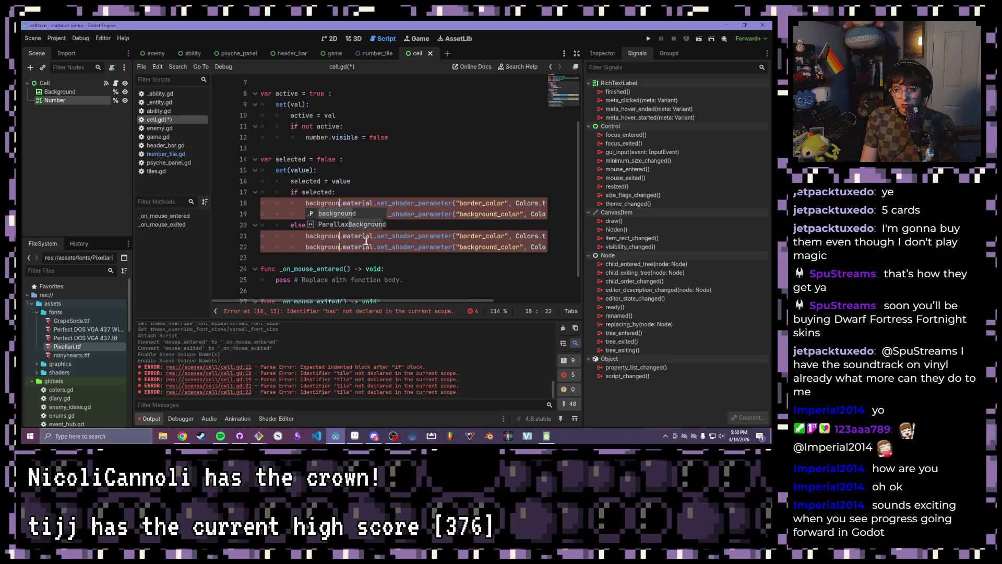
pyautogui.click(426, 181)
pyautogui.hotkey('ctrl', 's')
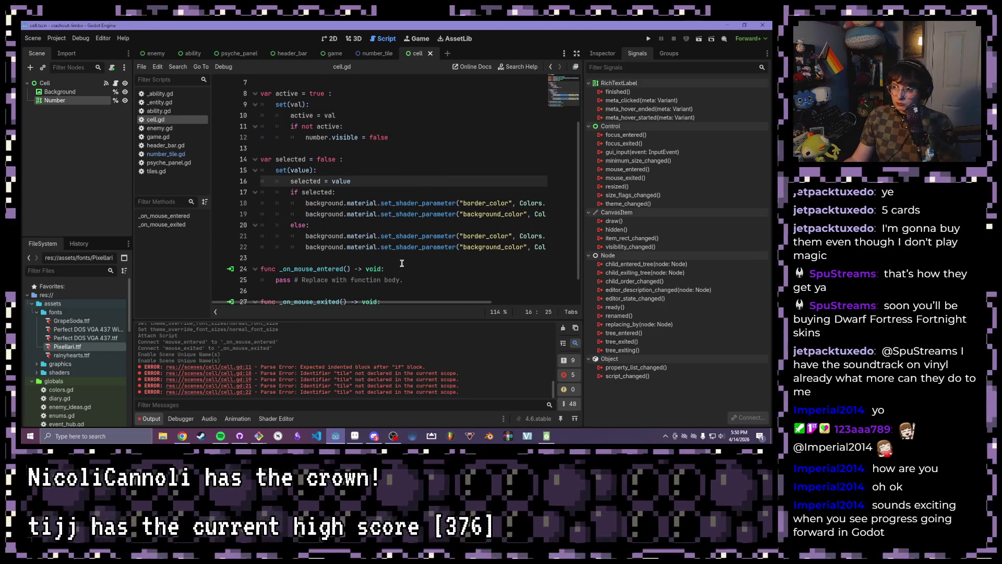
# - Bring up number_tile.gd to compare it with cell.gd
pyautogui.scroll(-1, 397, 285)
pyautogui.scroll(1, 386, 274)
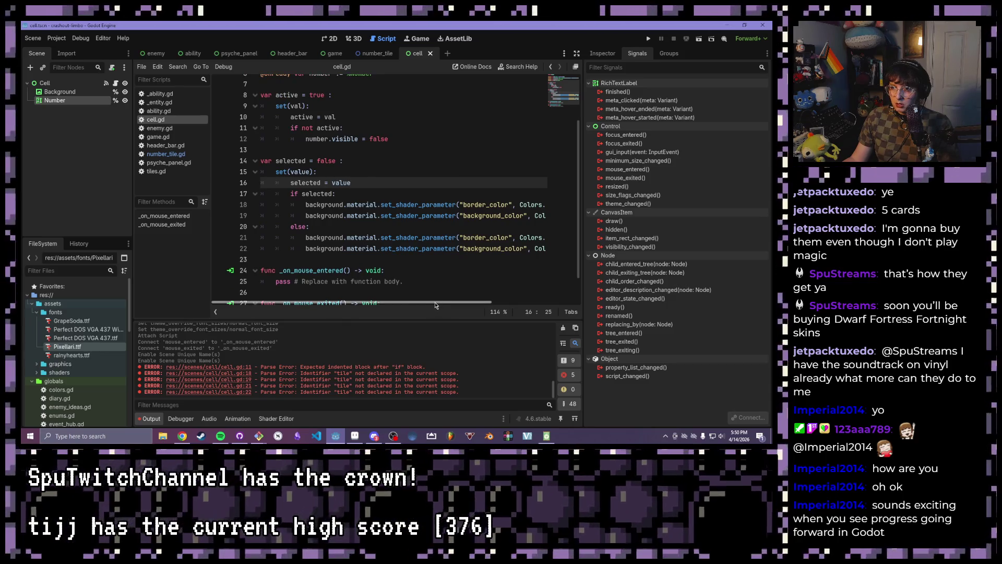
pyautogui.scroll(-1, 397, 267)
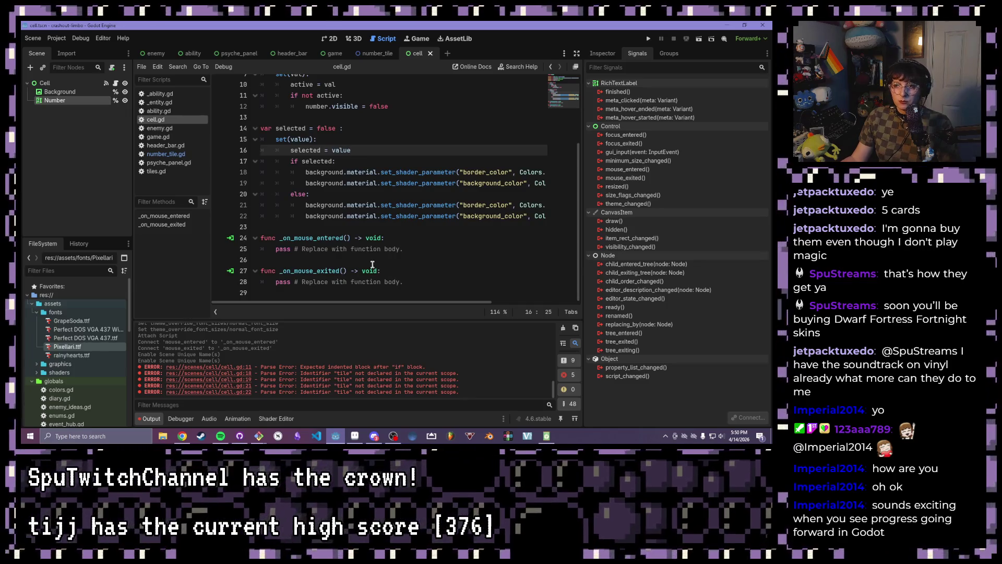
pyautogui.click(165, 154)
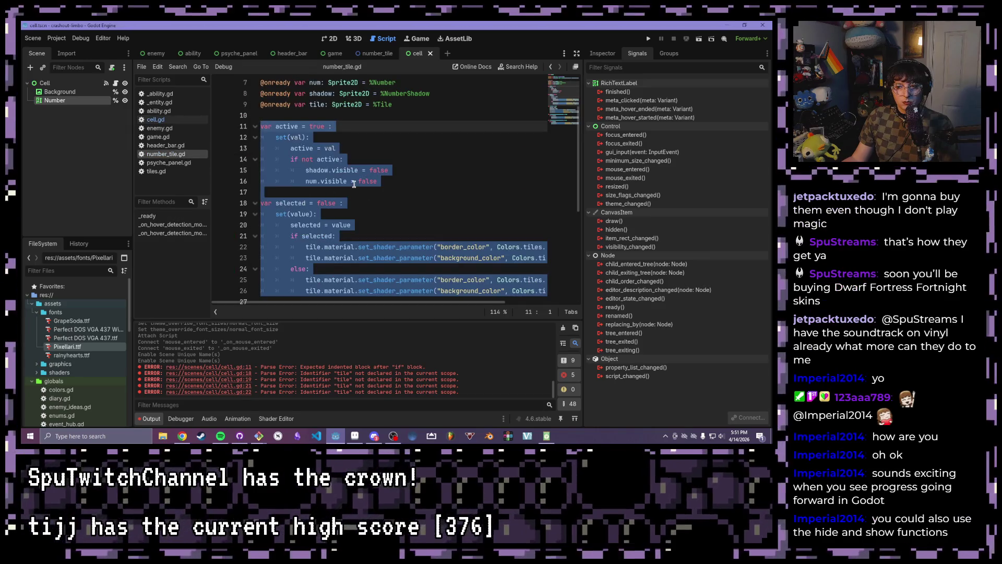
# - Copy the hover-colour block from number_tile.gd over the 'pass' in cell.gd's _on_mouse_entered
pyautogui.click(354, 184)
pyautogui.scroll(-5, 354, 184)
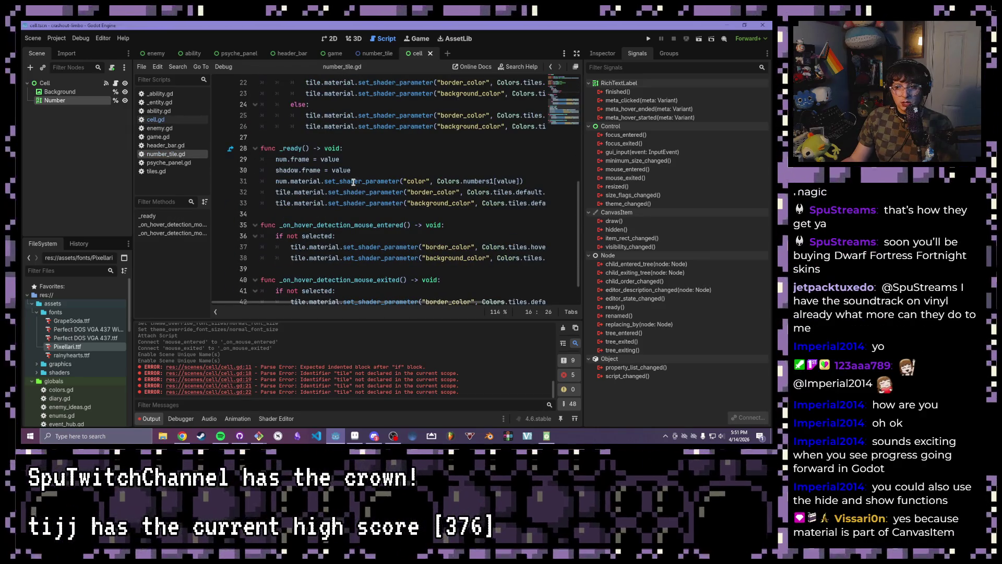
pyautogui.moveTo(311, 192)
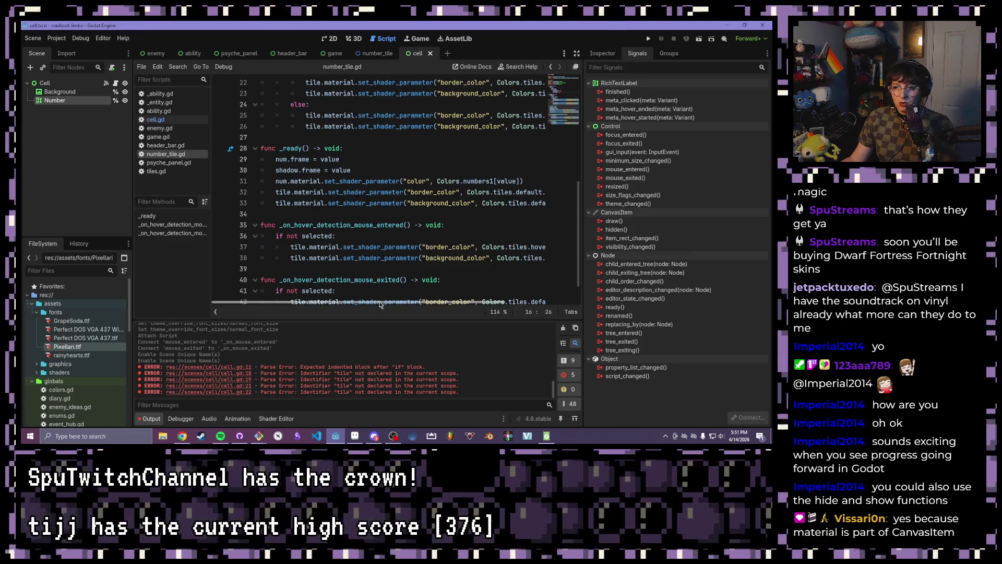
pyautogui.moveTo(381, 302); pyautogui.dragTo(481, 303)
pyautogui.moveTo(527, 257)
pyautogui.mouseDown()
pyautogui.moveTo(192, 218)
pyautogui.moveTo(272, 245)
pyautogui.moveTo(276, 235)
pyautogui.mouseUp()
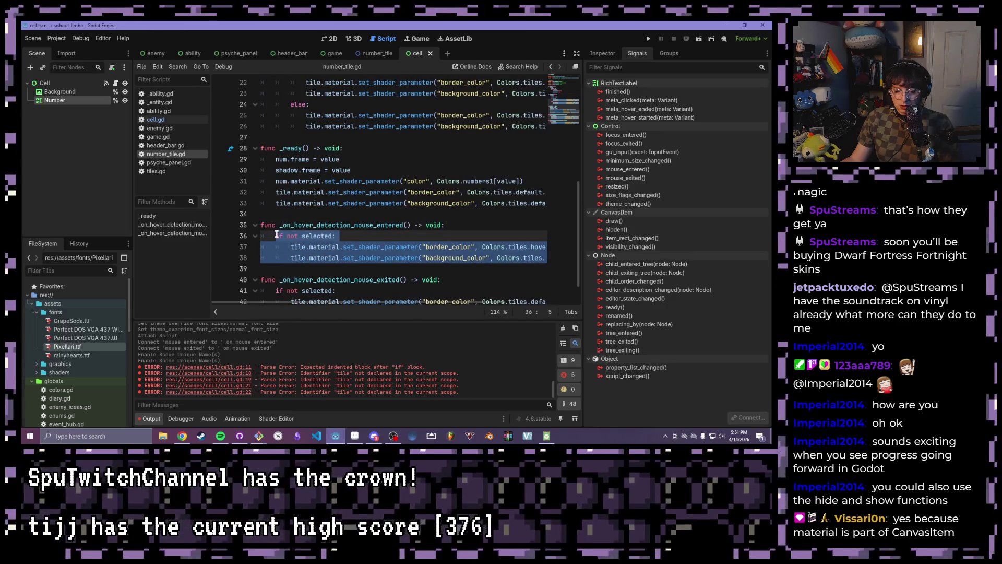
pyautogui.click(156, 119)
pyautogui.moveTo(403, 258); pyautogui.dragTo(274, 254)
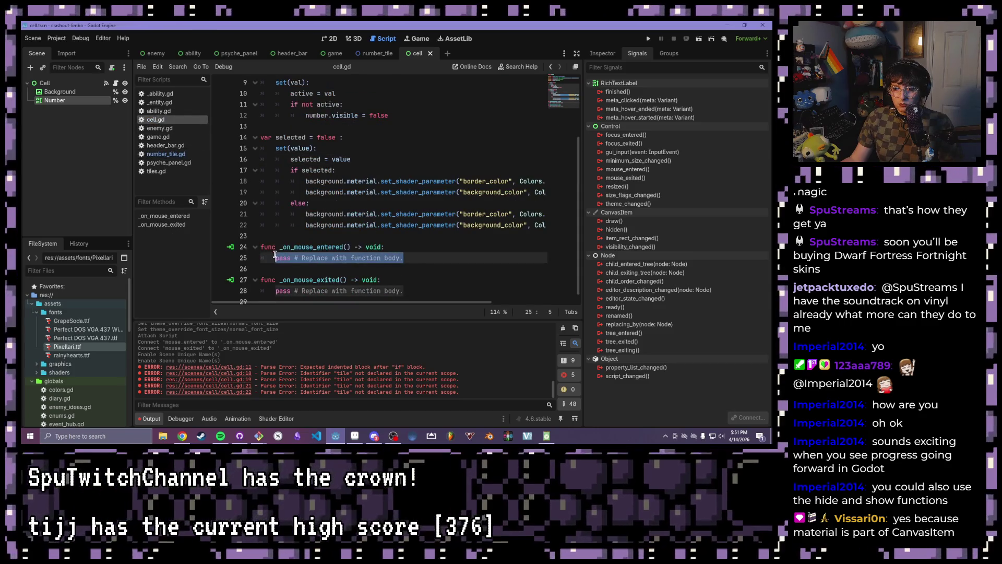
pyautogui.hotkey('ctrl', 'v')
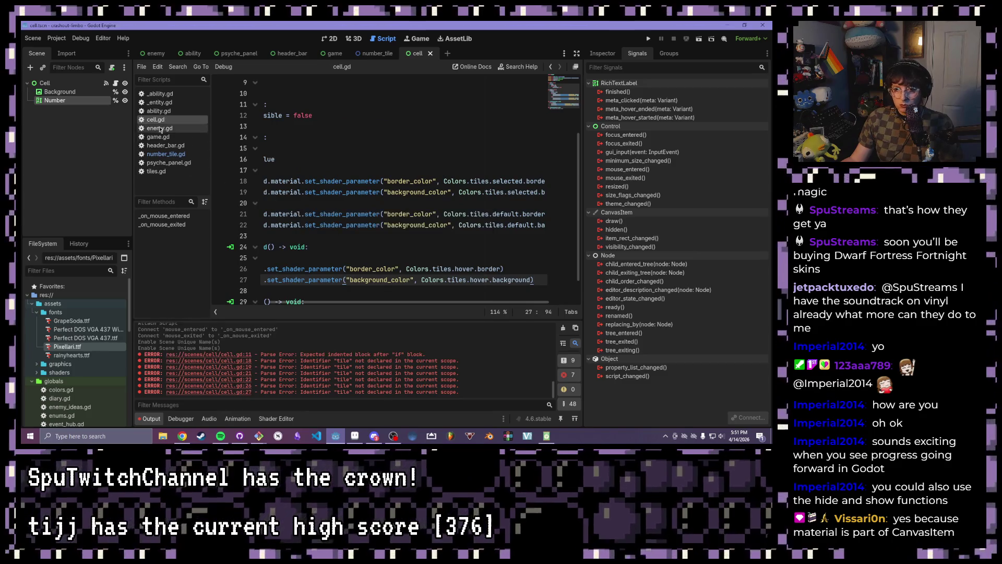
# - Change 'tile' to 'background' on both pasted lines and save cell.gd
pyautogui.moveTo(399, 297); pyautogui.dragTo(299, 295)
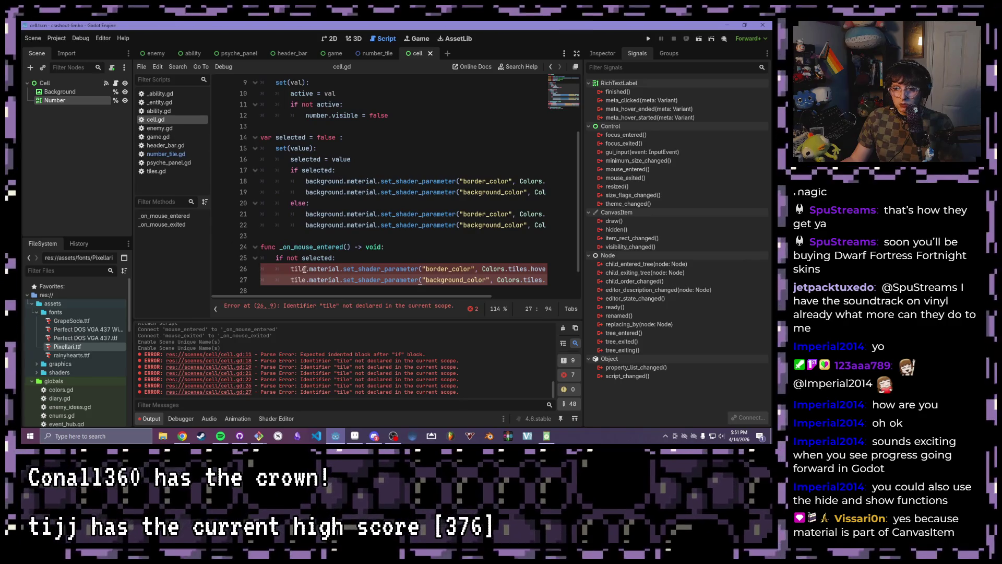
pyautogui.click(306, 270)
pyautogui.press('BackSpace')
pyautogui.press('BackSpace')
pyautogui.press('BackSpace')
pyautogui.write('background')
pyautogui.click(266, 236)
pyautogui.hotkey('ctrl', 's')
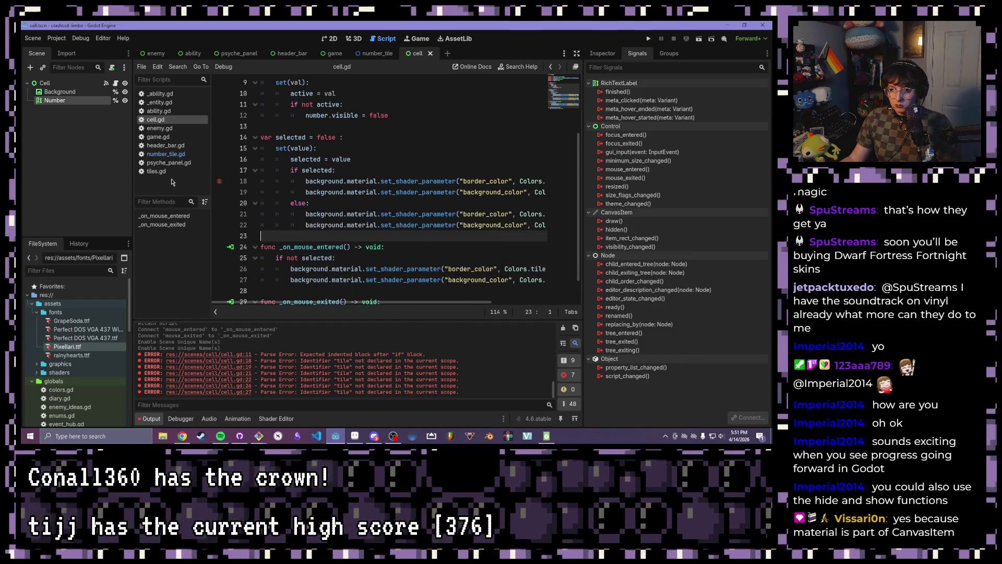
pyautogui.moveTo(380, 303)
pyautogui.mouseDown()
pyautogui.moveTo(449, 308)
pyautogui.moveTo(376, 307)
pyautogui.mouseUp()
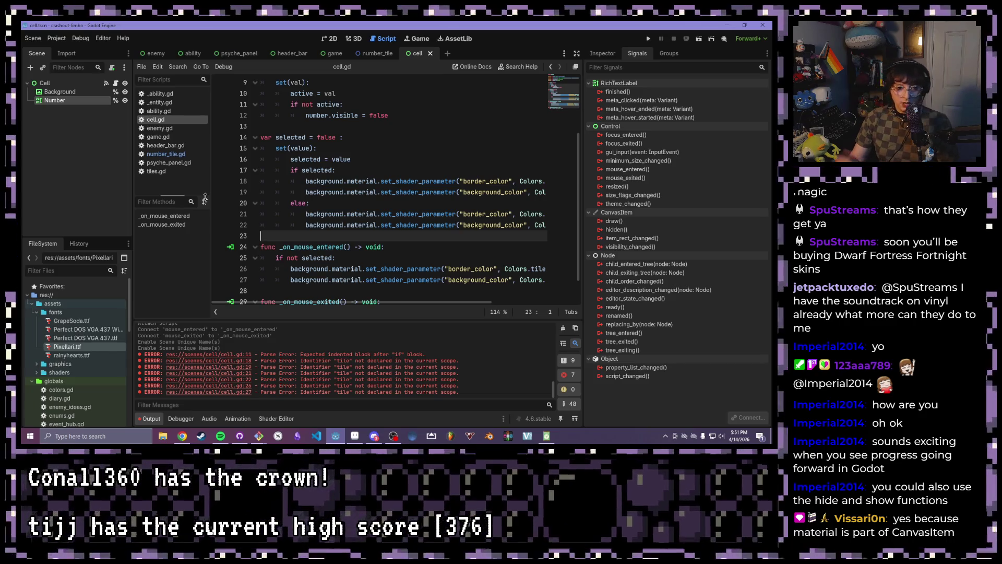
pyautogui.click(402, 181)
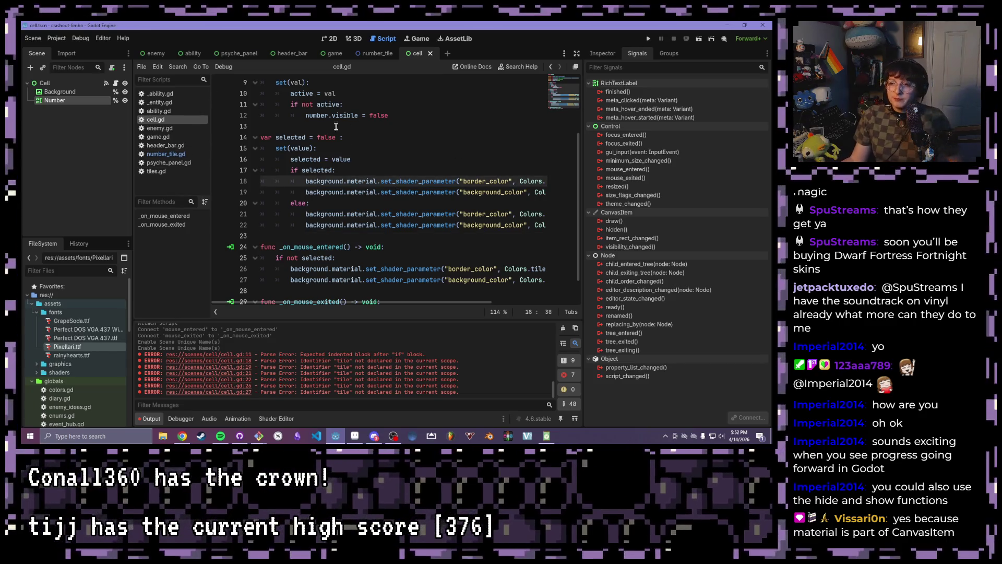
pyautogui.scroll(-1, 347, 172)
pyautogui.click(346, 227)
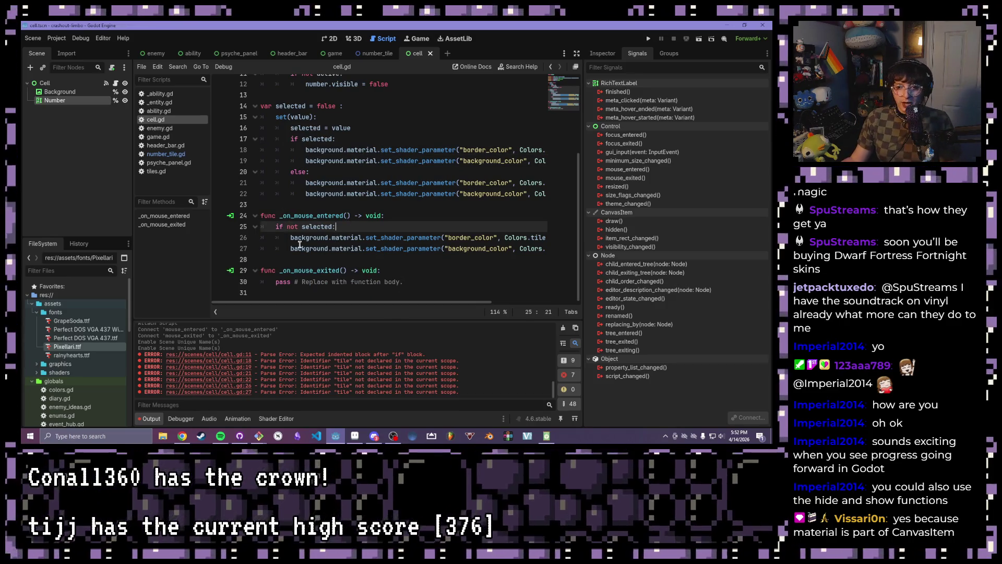
pyautogui.click(166, 154)
pyautogui.scroll(-1, 318, 279)
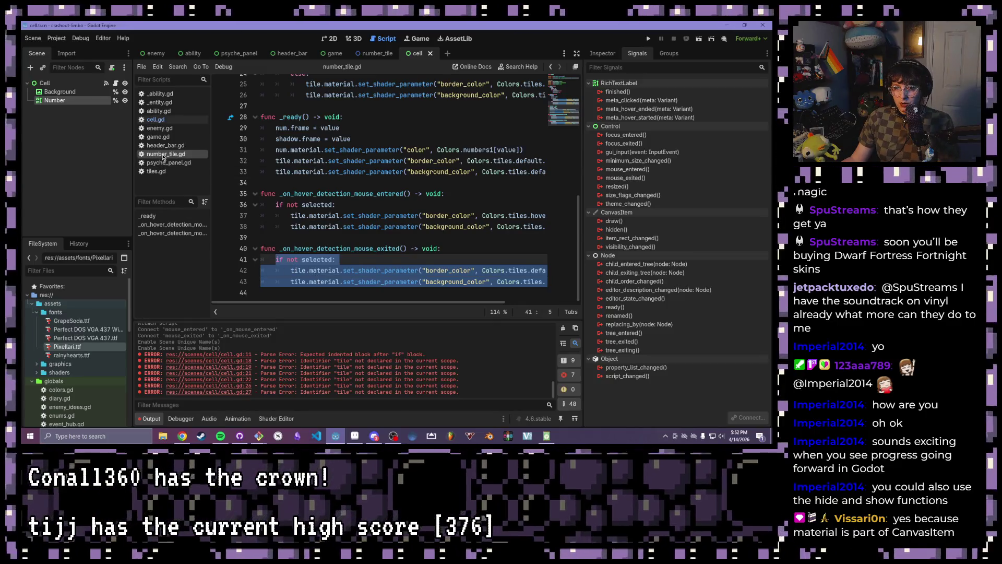
pyautogui.click(155, 119)
pyautogui.click(413, 290)
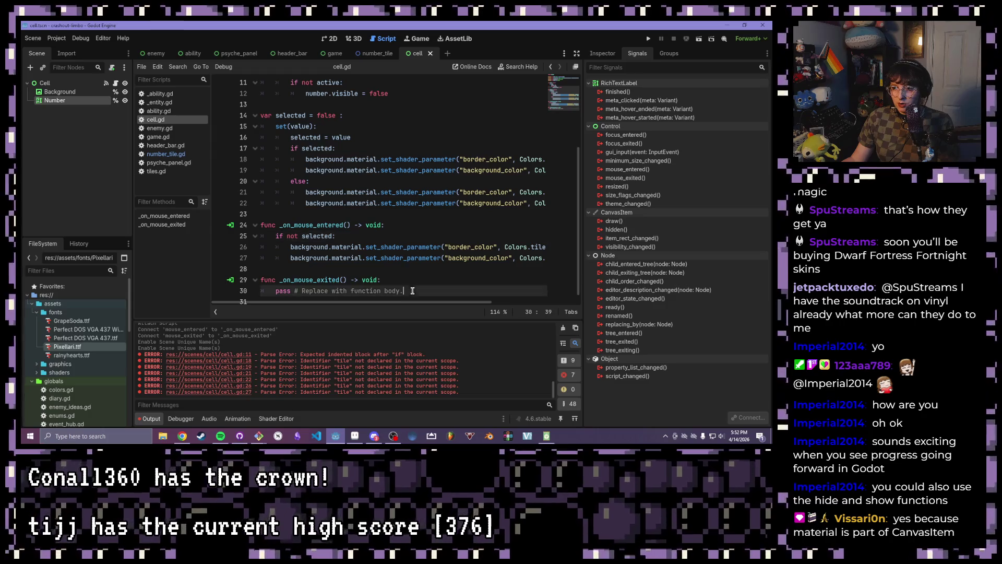
# - Paste the default-colour reset lines over 'pass' in _on_mouse_exited, renaming 'tile' to 'background', and save
pyautogui.tripleClick(413, 291)
pyautogui.hotkey('ctrl', 'v')
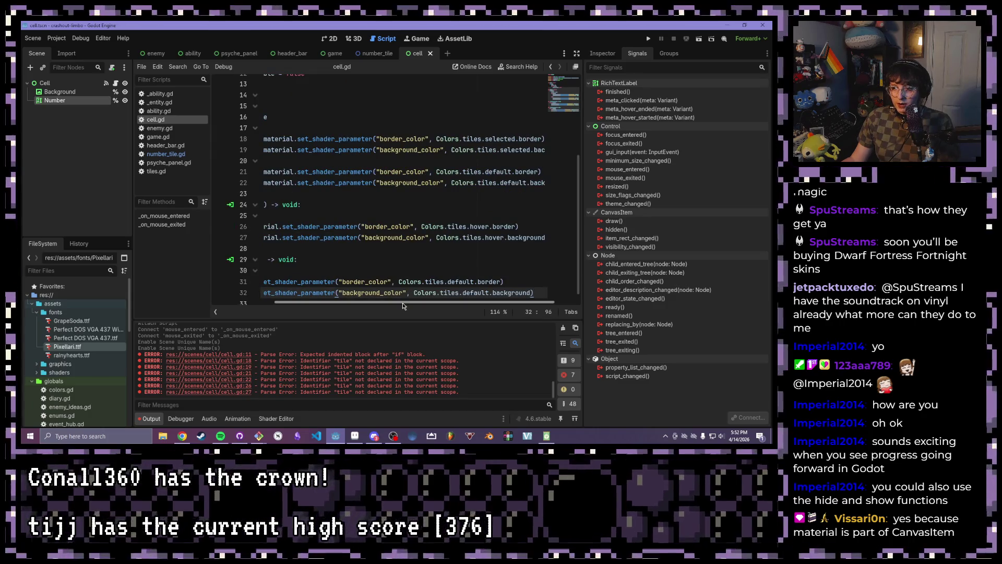
pyautogui.hscroll(-5, 402, 304)
pyautogui.click(306, 267)
pyautogui.press('BackSpace')
pyautogui.press('BackSpace')
pyautogui.press('BackSpace')
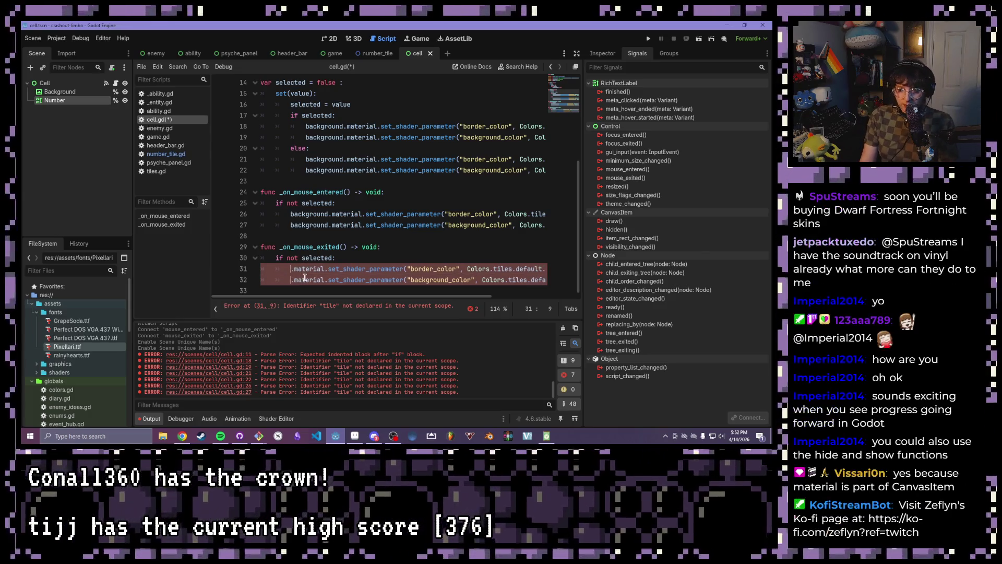
pyautogui.write('background')
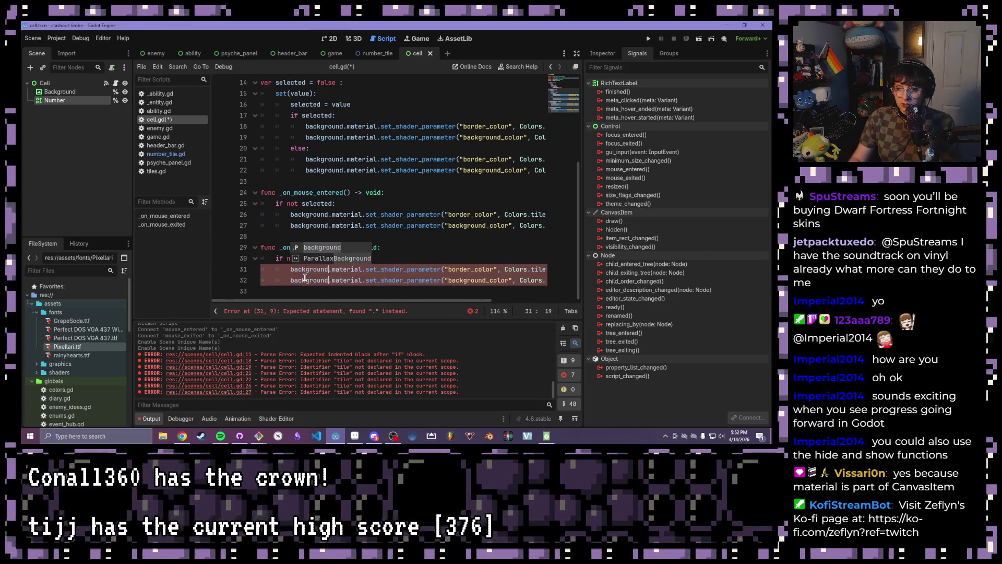
pyautogui.hotkey('ctrl', 's')
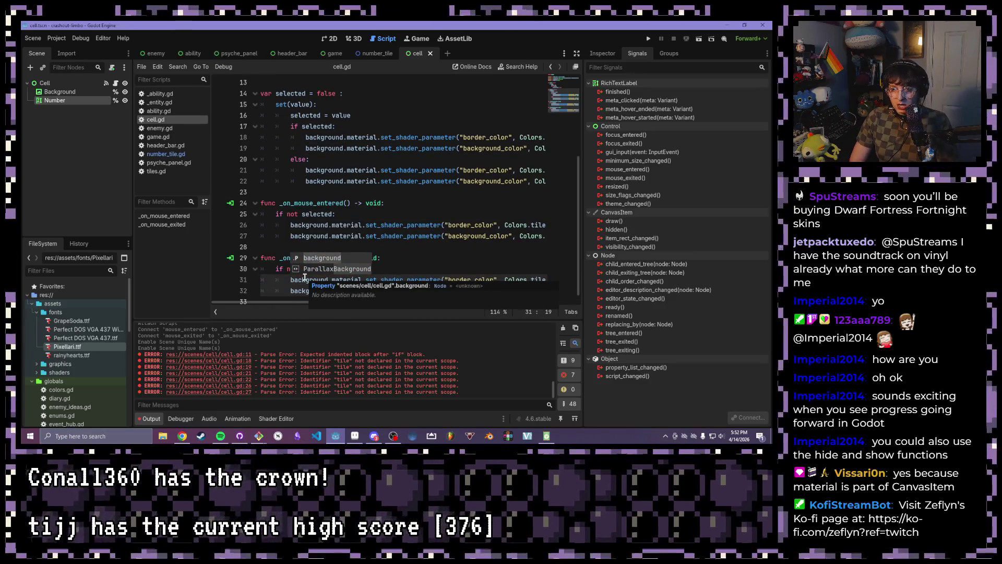
# - Select the 'value := randi_range(0,9)' declaration on line 3
pyautogui.scroll(4, 412, 148)
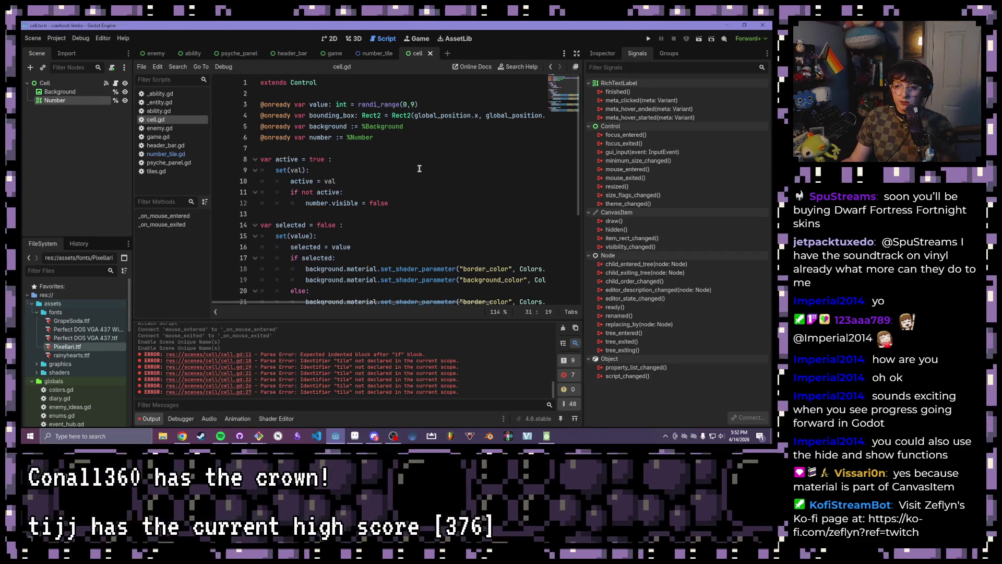
pyautogui.scroll(-4, 344, 145)
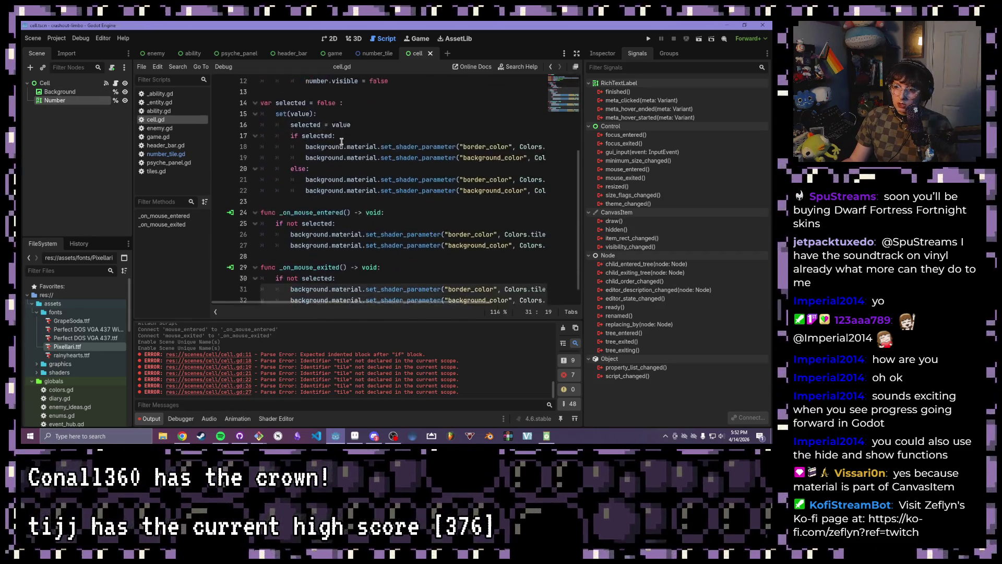
pyautogui.scroll(4, 340, 141)
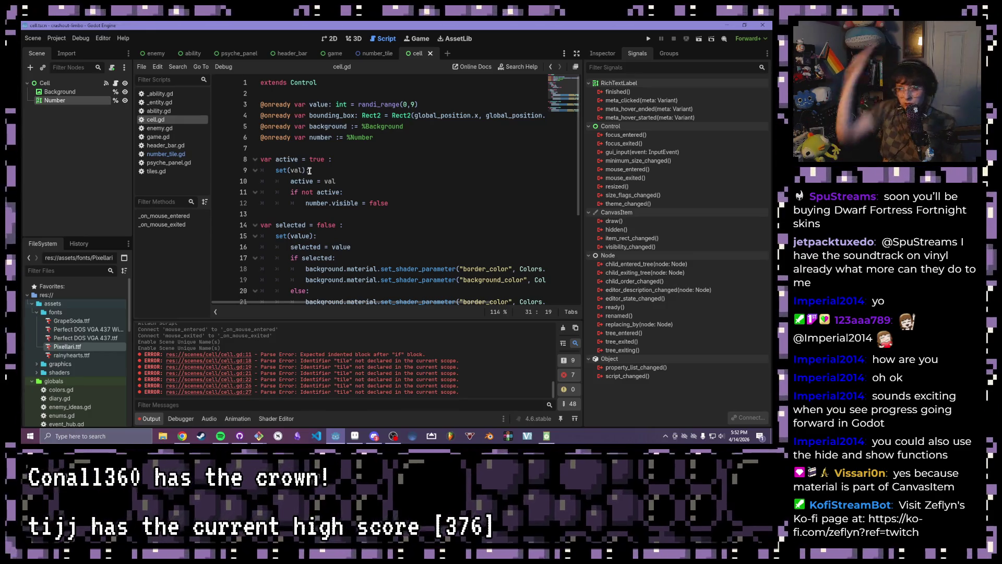
pyautogui.click(433, 101)
pyautogui.hotkey('shift', 'Home')
pyautogui.moveTo(419, 104); pyautogui.dragTo(256, 106)
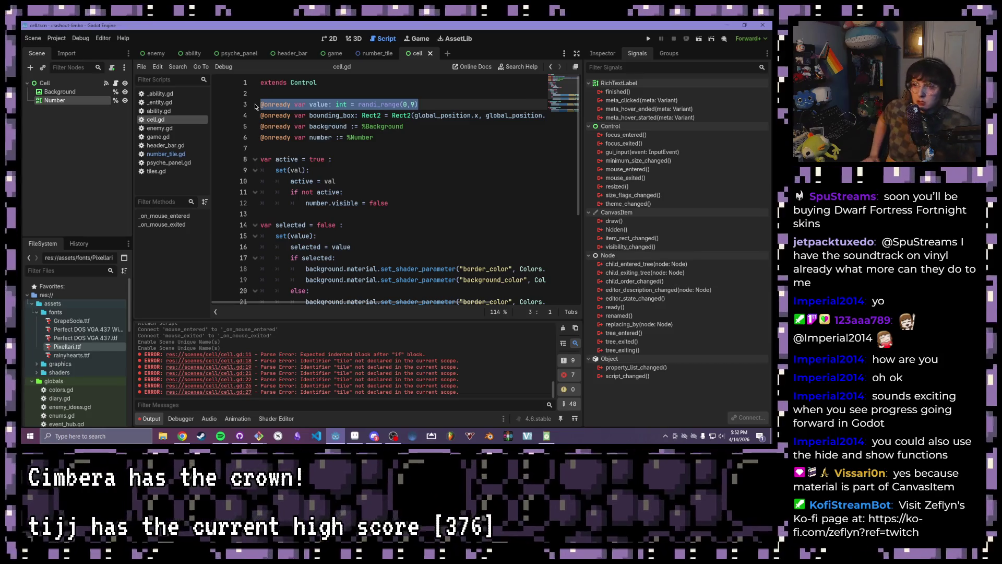
# - Add a new 'func _ready() -> void:' below the selected setter in cell.gd
pyautogui.click(402, 132)
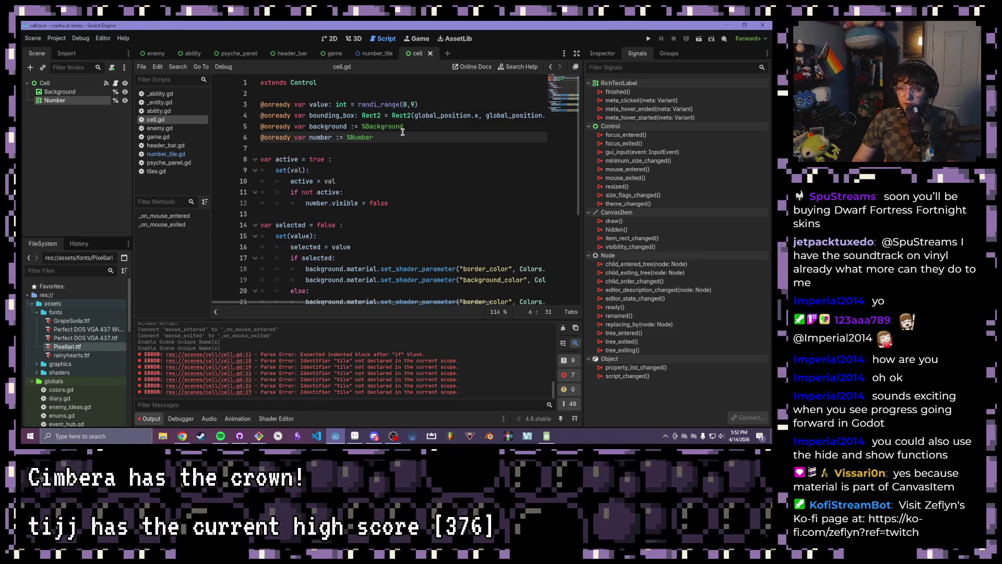
pyautogui.press('Return')
pyautogui.press('Return')
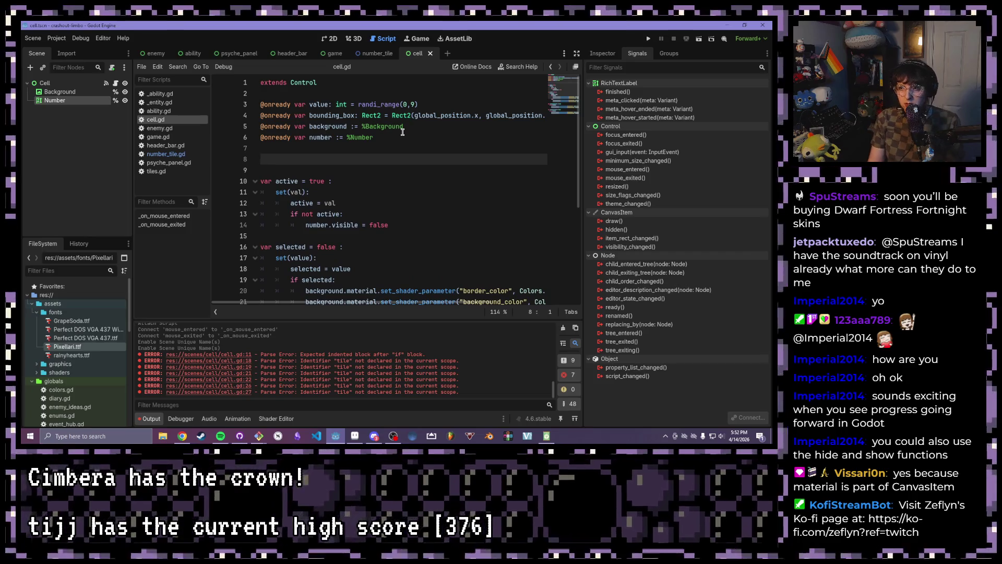
pyautogui.press('BackSpace')
pyautogui.press('BackSpace')
pyautogui.scroll(-3, 418, 172)
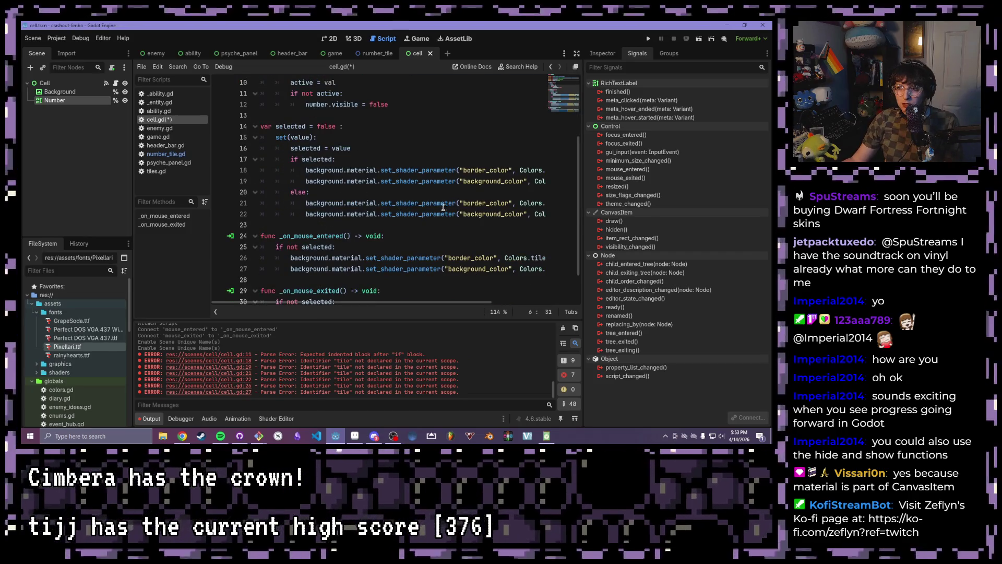
pyautogui.moveTo(407, 302); pyautogui.dragTo(517, 301)
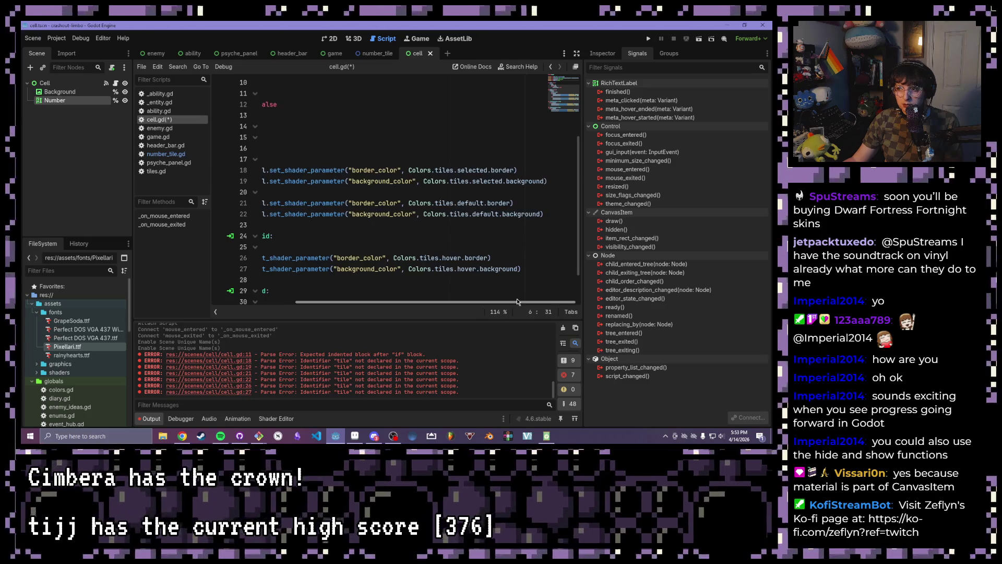
pyautogui.click(546, 215)
pyautogui.press('Return')
pyautogui.press('BackSpace')
pyautogui.press('BackSpace')
pyautogui.press('BackSpace')
pyautogui.press('Return')
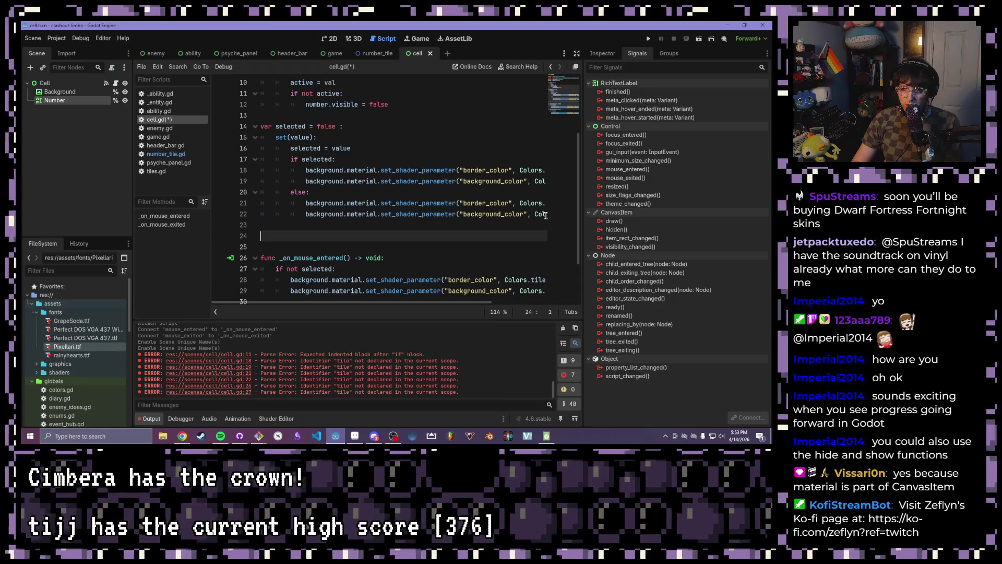
pyautogui.write('func ')
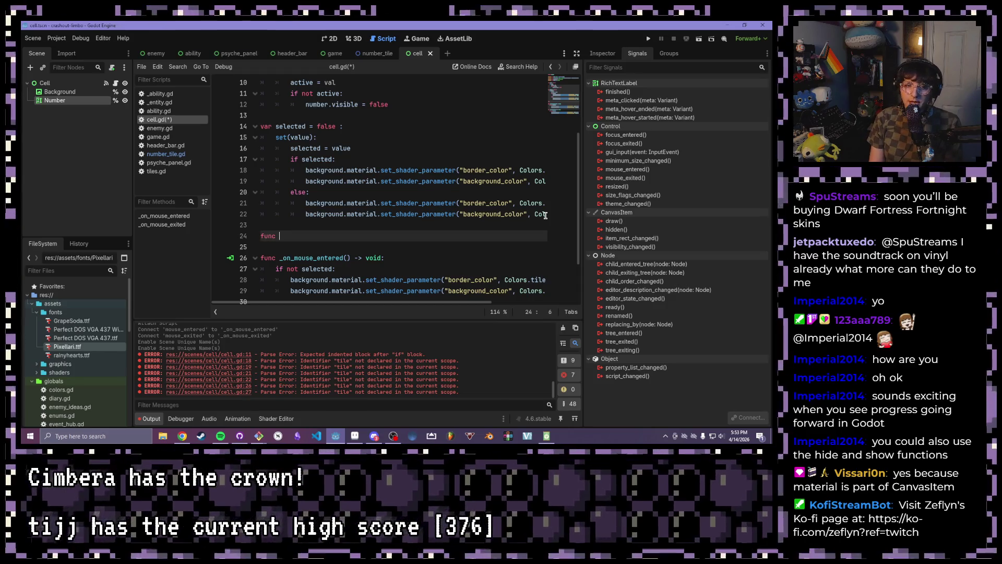
pyautogui.write('_')
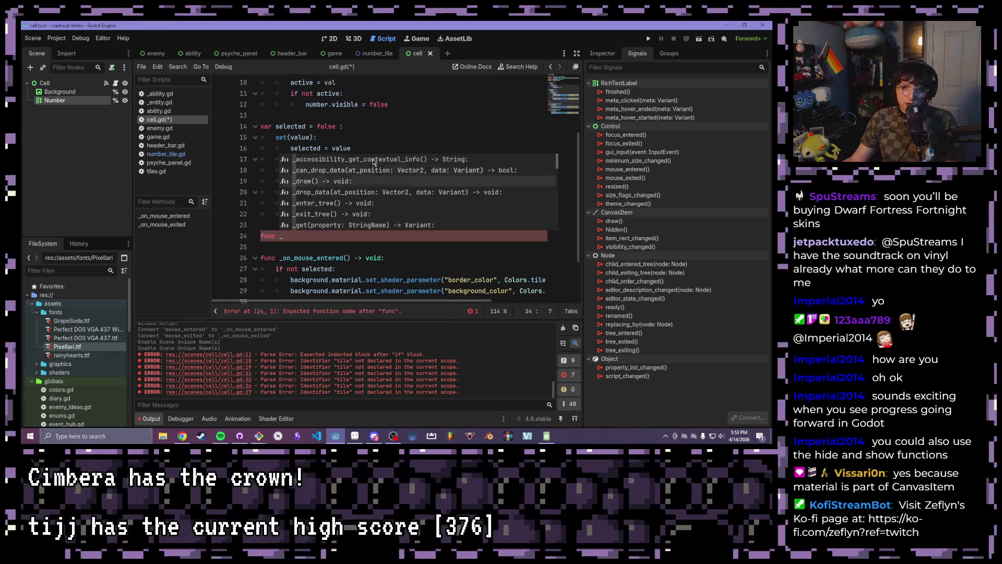
pyautogui.press('Escape')
pyautogui.scroll(-2, 274, 225)
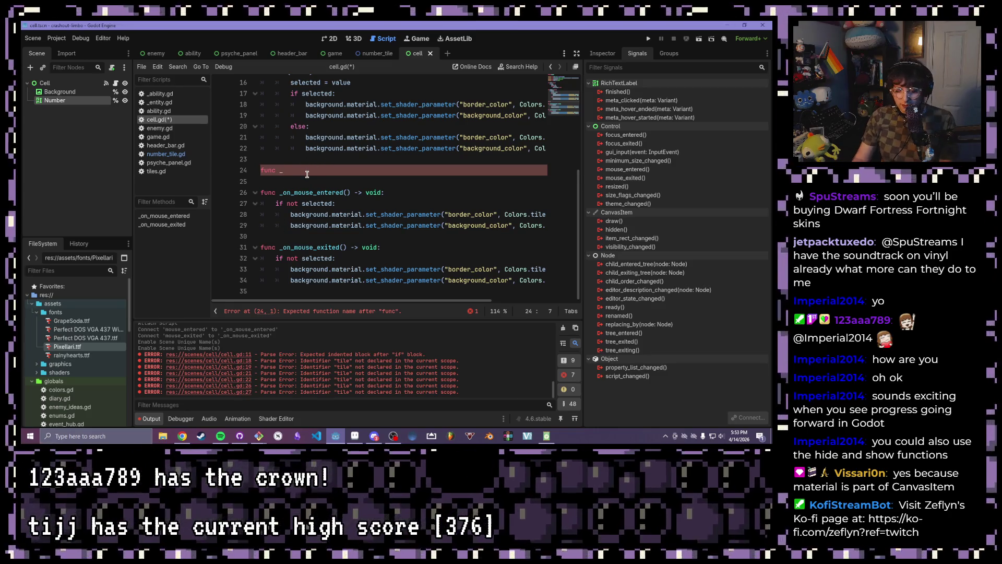
pyautogui.write('ready')
pyautogui.press('Return')
pyautogui.write('-> v')
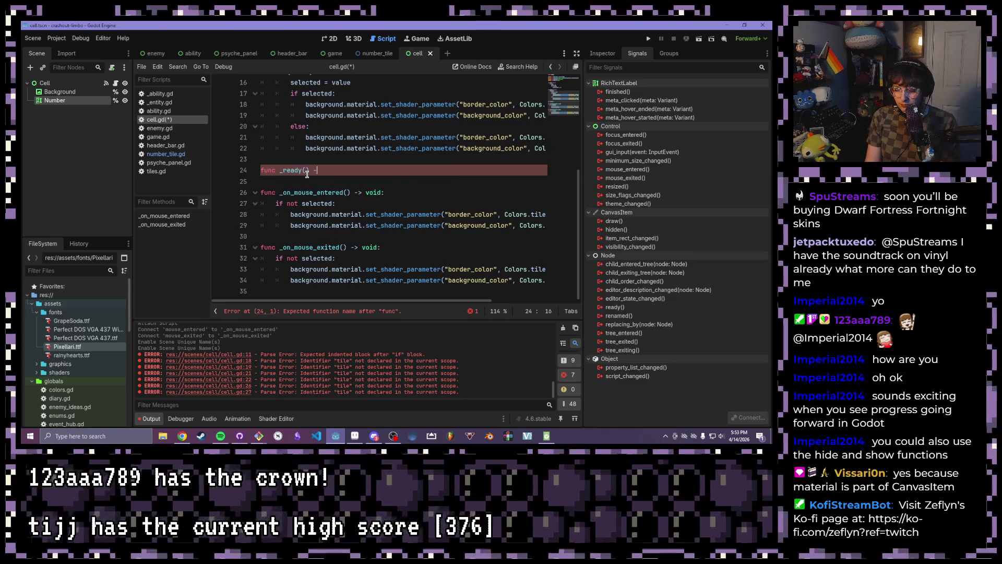
pyautogui.write('oid:')
pyautogui.press('Return')
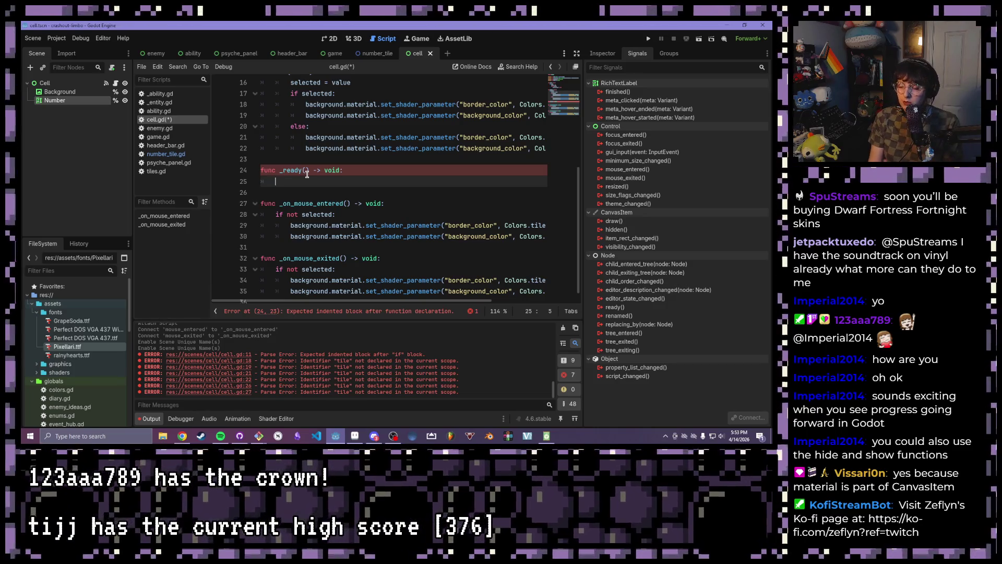
# - Give _ready the body 'number.modulate = Colors.numbers1[value]' and save cell.gd
pyautogui.scroll(5, 307, 173)
pyautogui.scroll(-5, 309, 170)
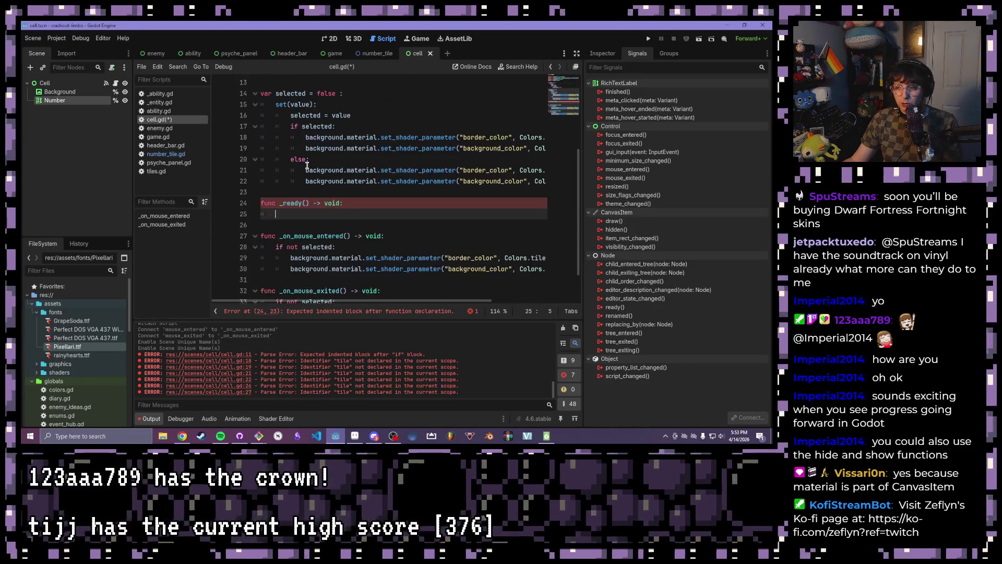
pyautogui.write('number.')
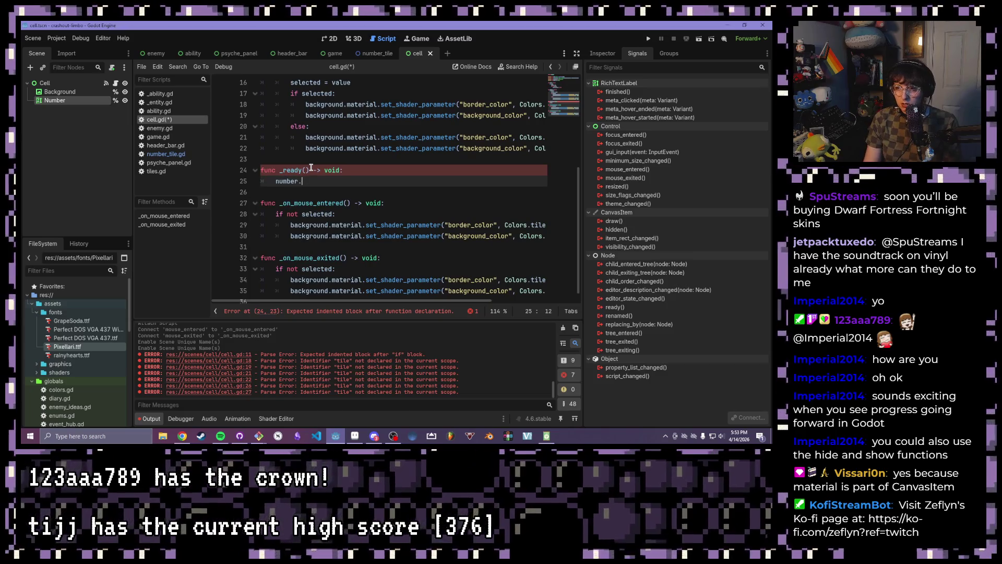
pyautogui.write('mo')
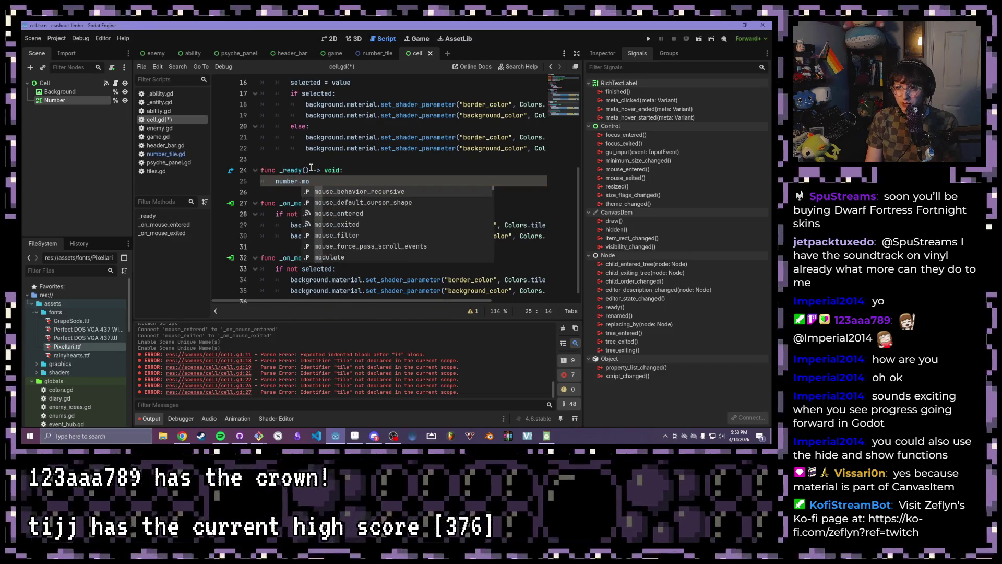
pyautogui.click(340, 255)
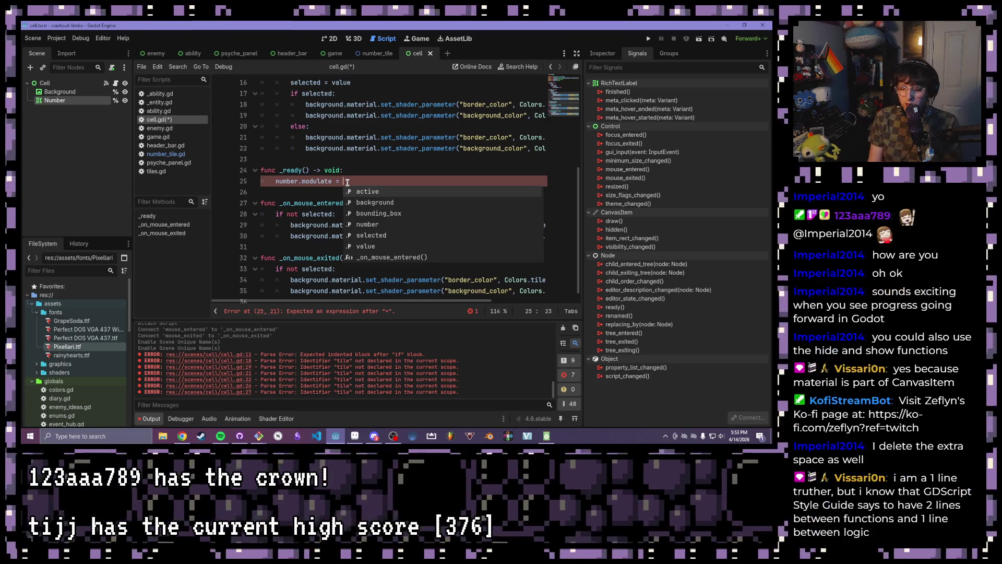
pyautogui.write('Colors.n')
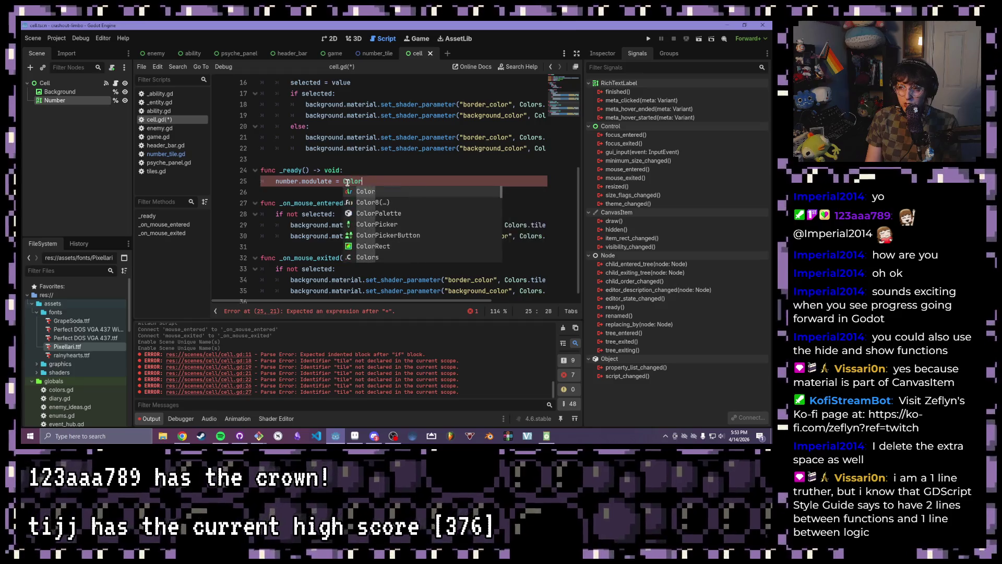
pyautogui.press('Down')
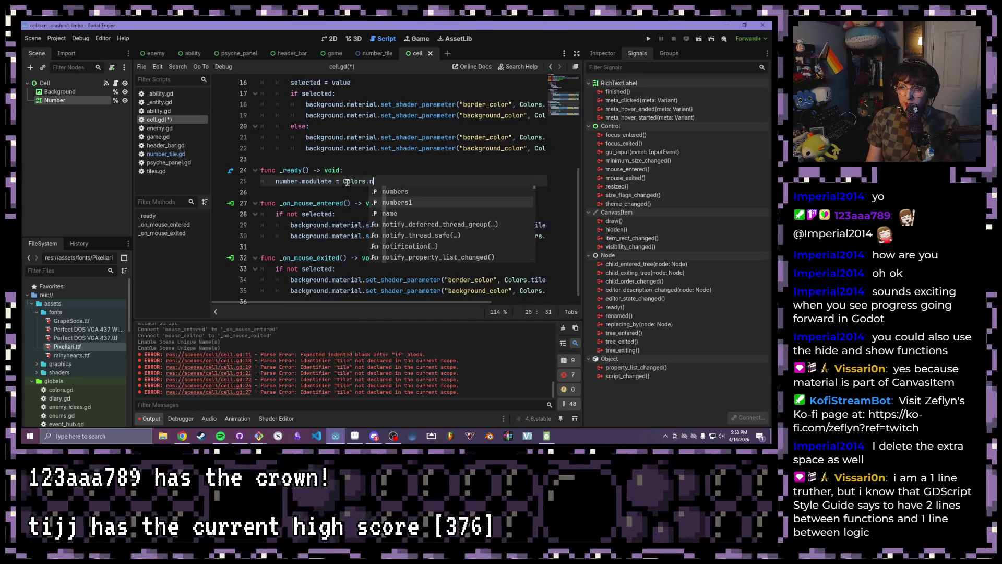
pyautogui.press('Return')
pyautogui.write('[')
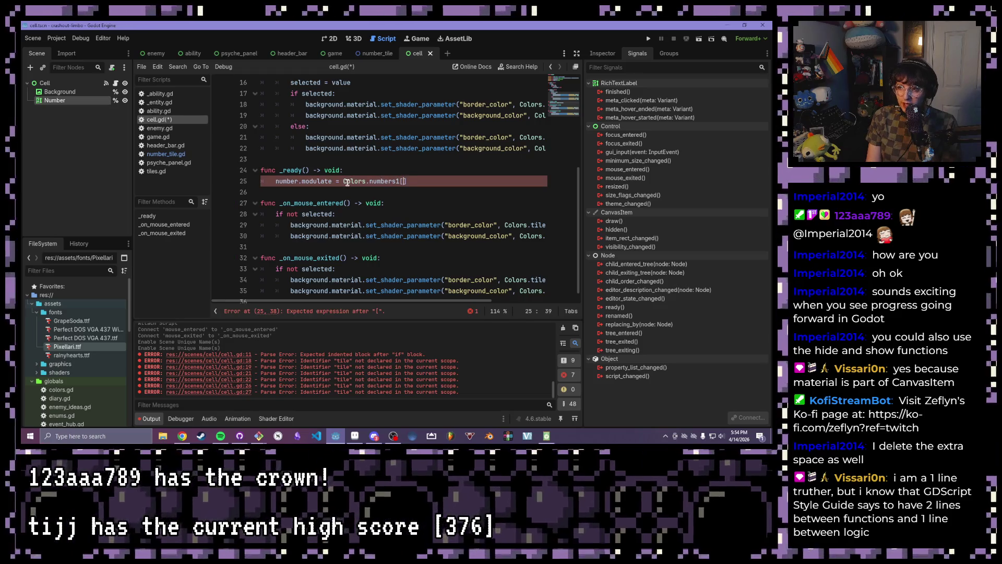
pyautogui.scroll(-1, 350, 186)
pyautogui.scroll(3, 355, 190)
pyautogui.scroll(-3, 365, 198)
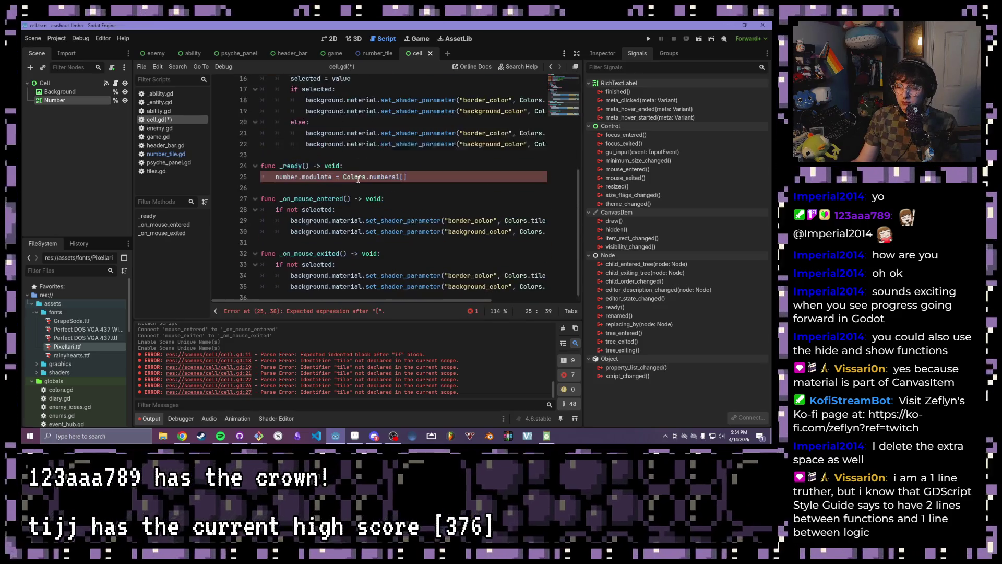
pyautogui.write('value')
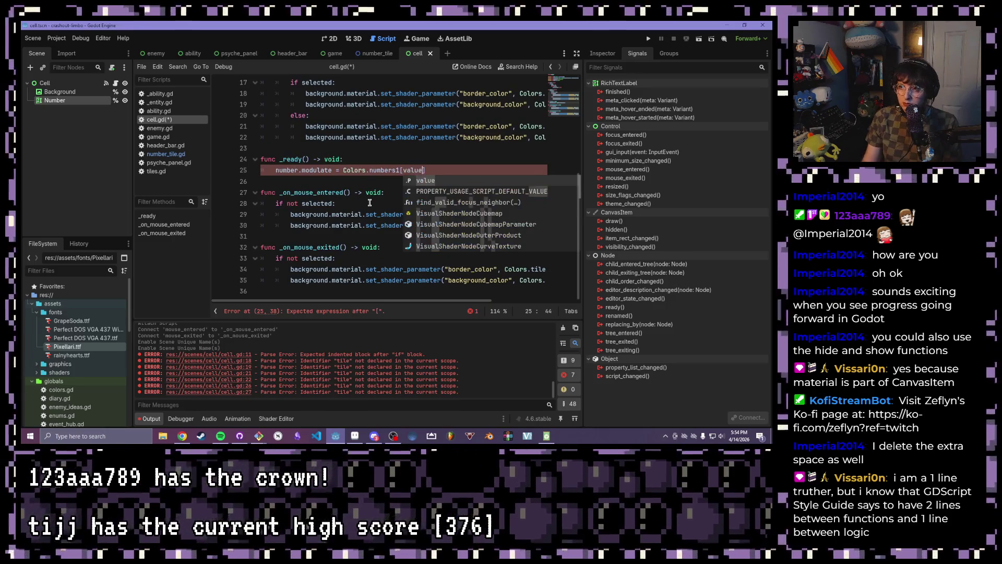
pyautogui.scroll(1, 370, 202)
pyautogui.write(']')
pyautogui.hotkey('ctrl', 's')
pyautogui.scroll(3, 428, 184)
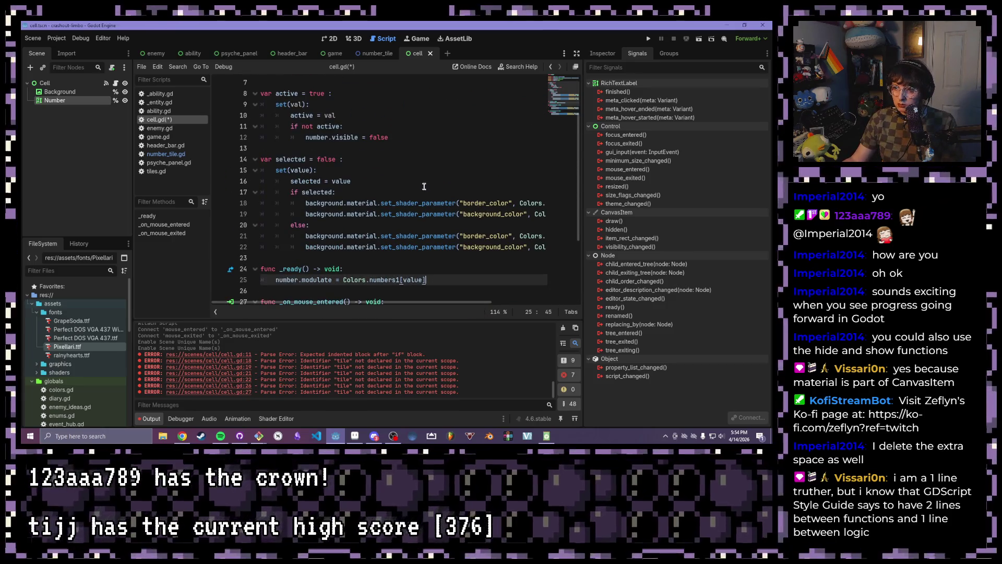
pyautogui.scroll(-2, 420, 186)
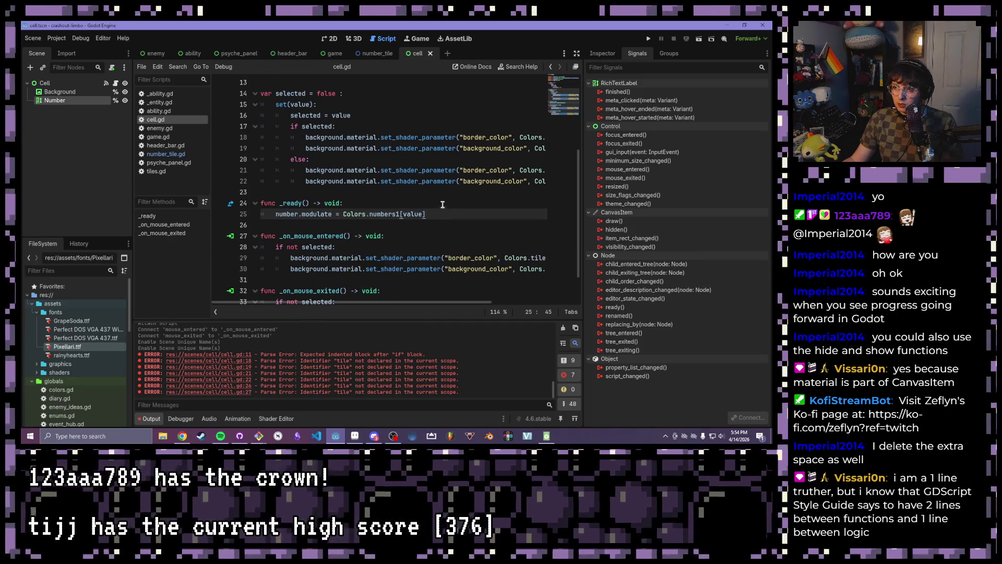
pyautogui.moveTo(438, 218)
pyautogui.mouseDown()
pyautogui.moveTo(272, 215)
pyautogui.moveTo(282, 212)
pyautogui.mouseUp()
pyautogui.scroll(4, 283, 206)
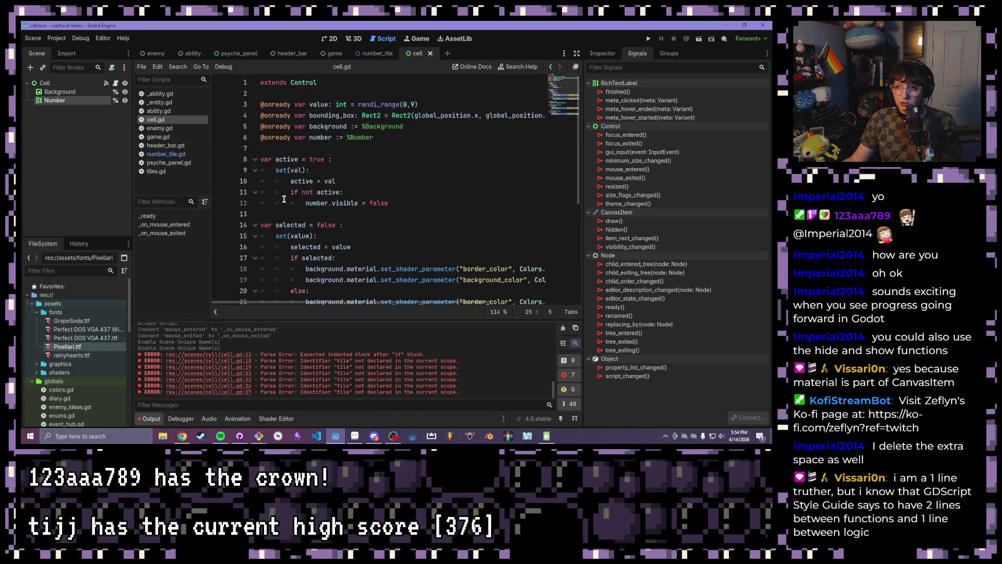
pyautogui.click(426, 108)
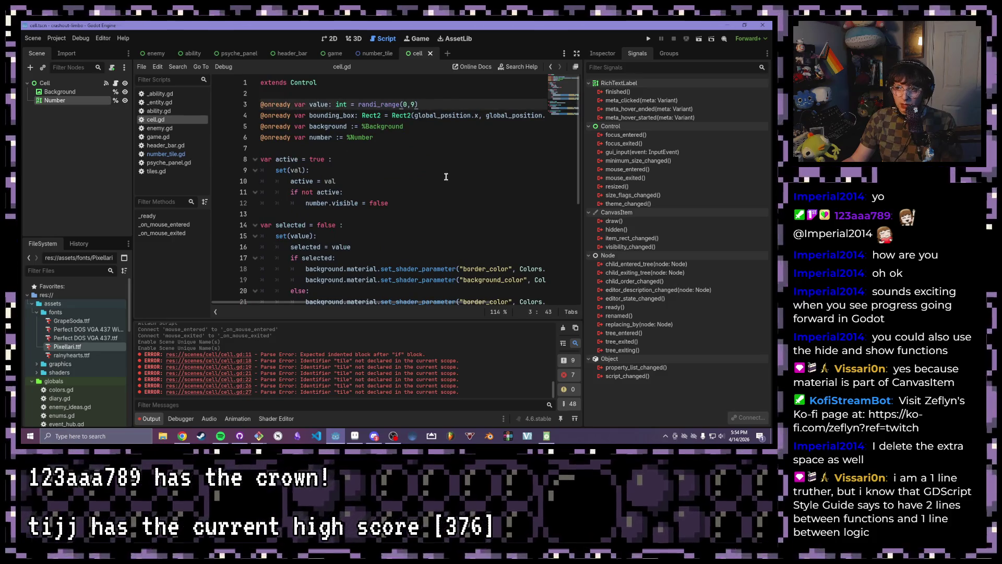
pyautogui.click(449, 163)
pyautogui.scroll(-4, 382, 157)
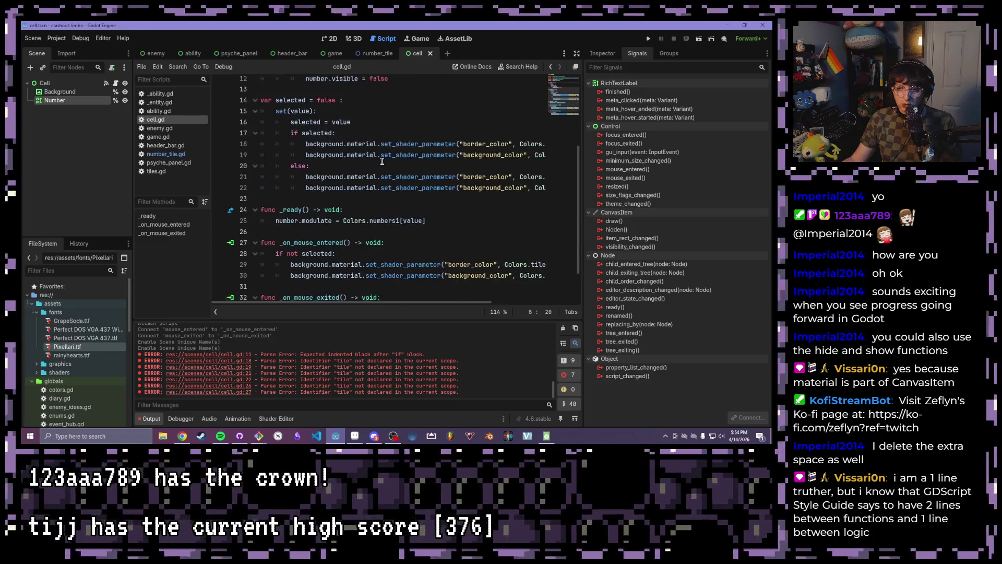
pyautogui.click(379, 114)
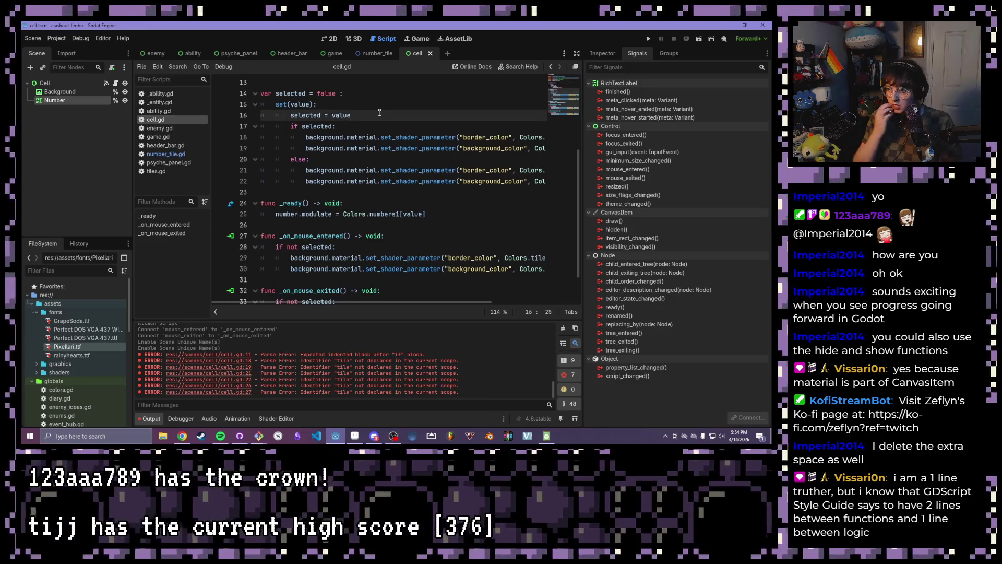
pyautogui.scroll(-1, 379, 114)
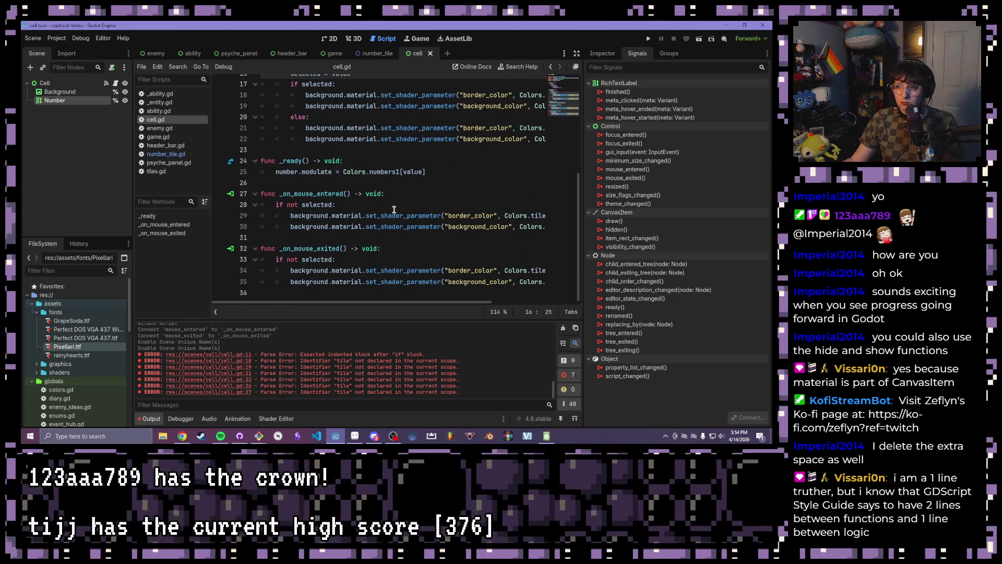
pyautogui.scroll(1, 375, 226)
pyautogui.scroll(4, 374, 226)
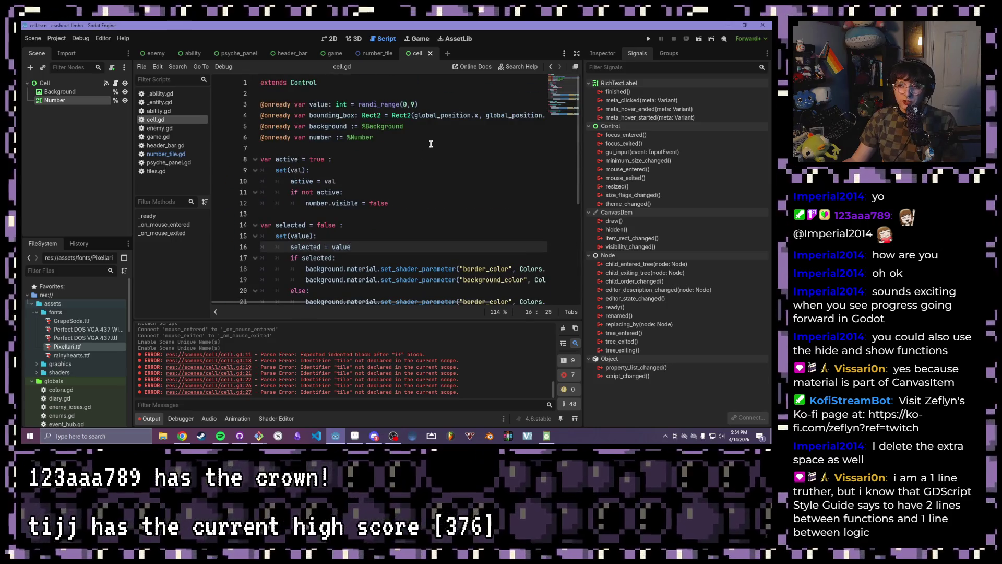
pyautogui.moveTo(420, 105); pyautogui.dragTo(233, 104)
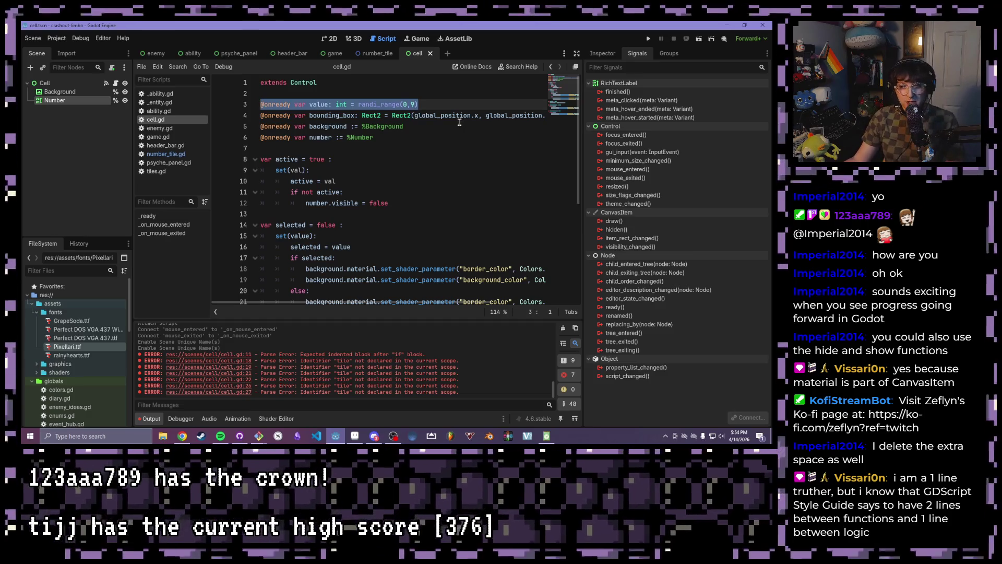
pyautogui.click(337, 81)
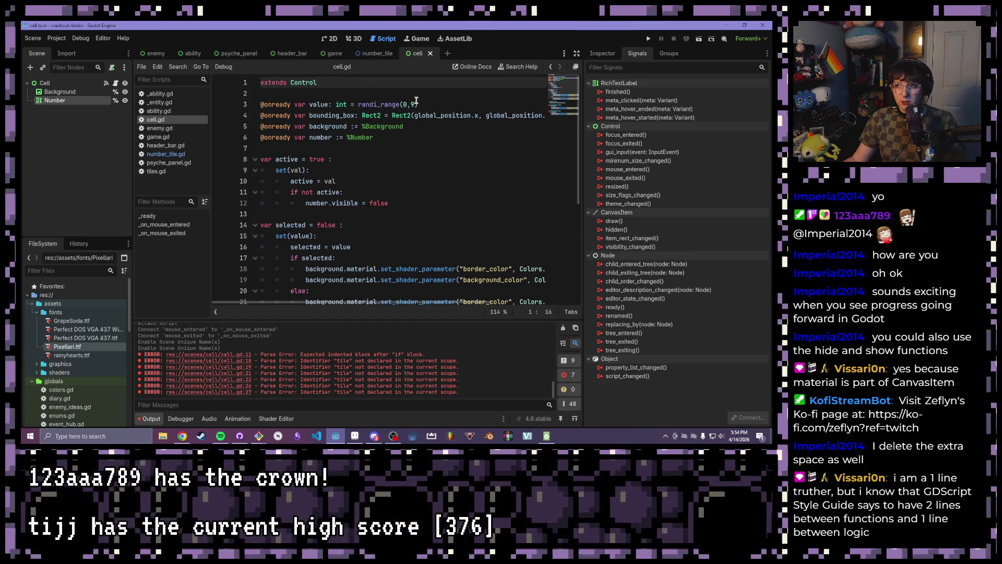
pyautogui.click(448, 100)
pyautogui.moveTo(448, 99); pyautogui.dragTo(294, 105)
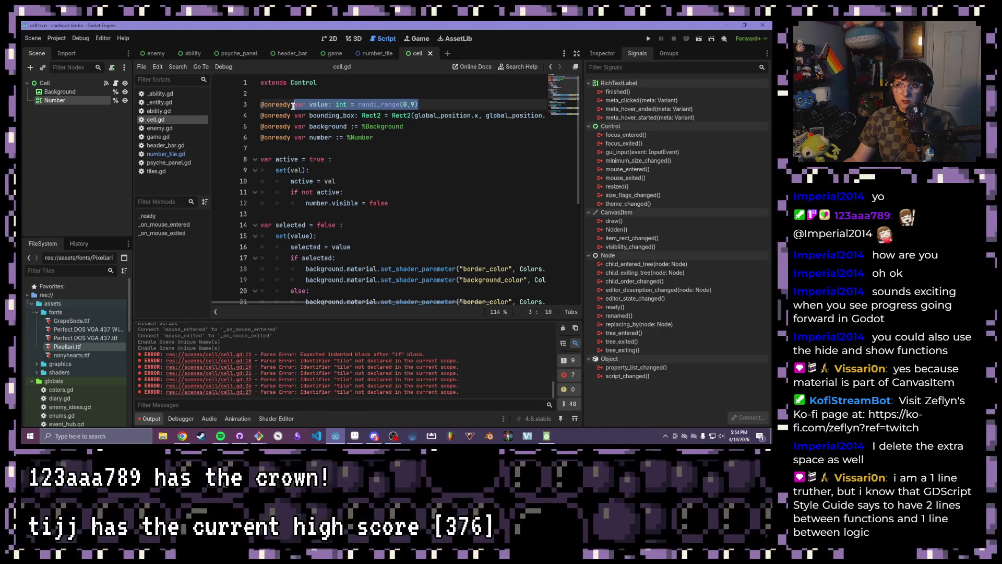
pyautogui.click(454, 104)
pyautogui.moveTo(451, 104)
pyautogui.mouseDown()
pyautogui.moveTo(334, 105)
pyautogui.moveTo(332, 115)
pyautogui.moveTo(335, 105)
pyautogui.mouseUp()
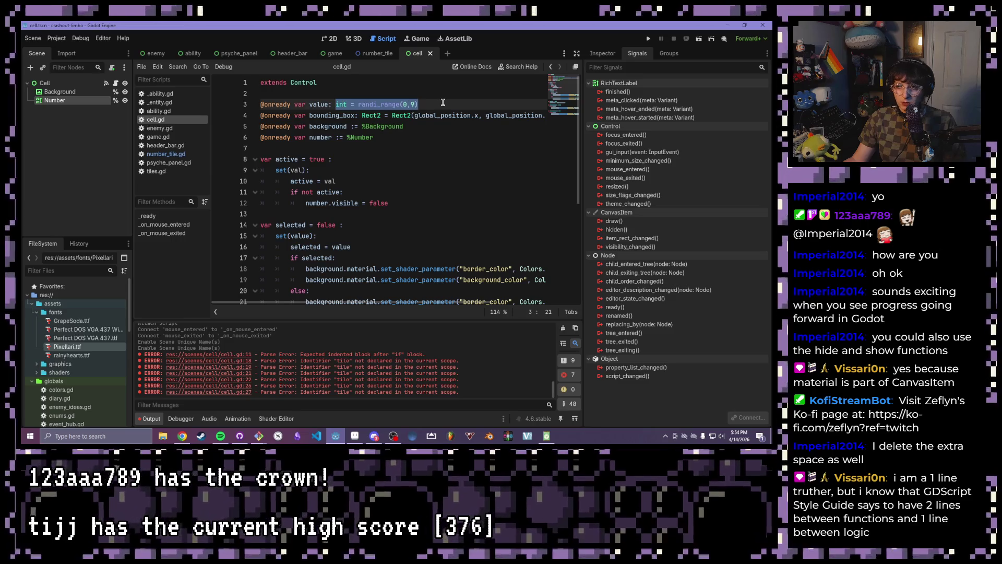
pyautogui.click(444, 102)
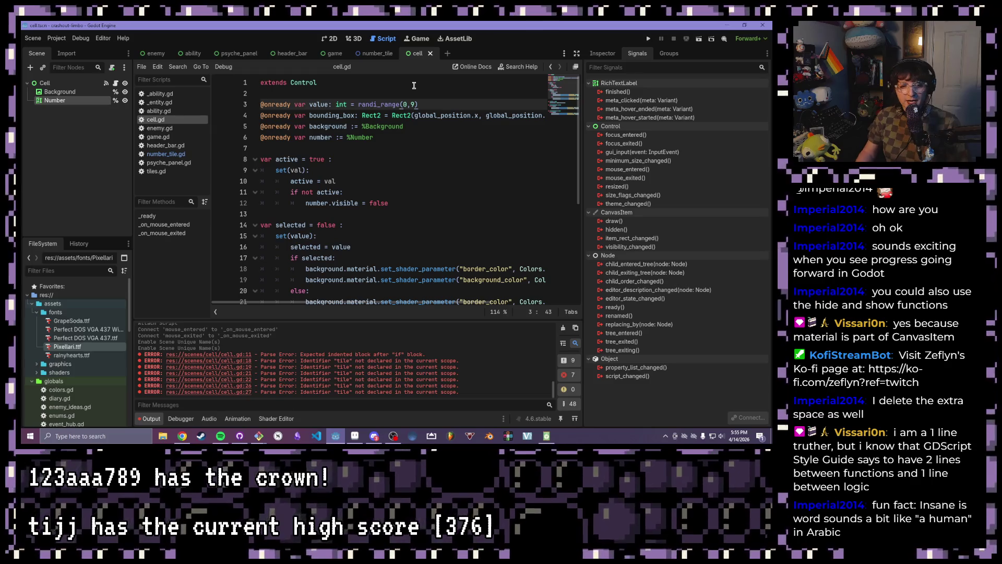
pyautogui.click(387, 137)
pyautogui.scroll(-3, 389, 141)
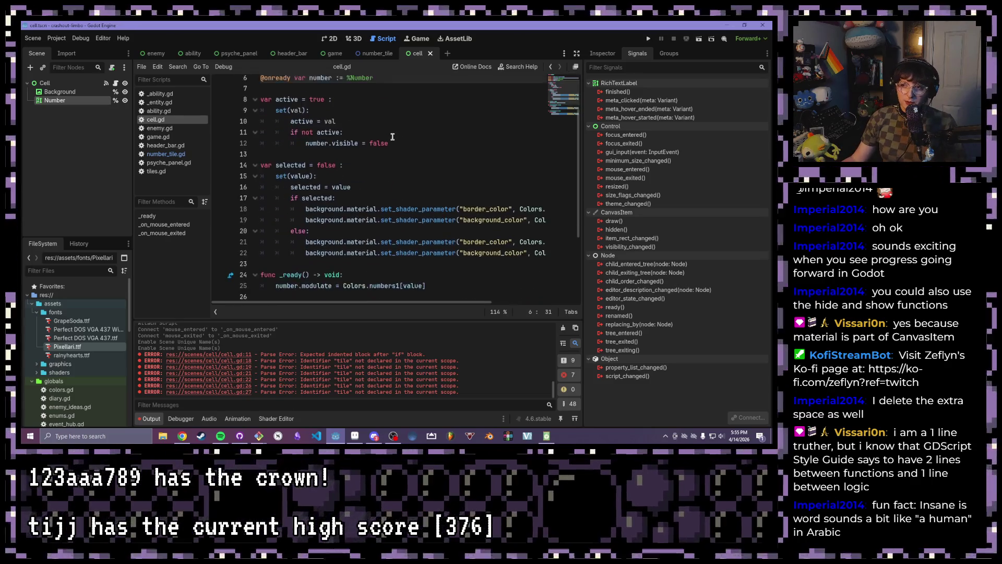
pyautogui.scroll(-3, 390, 142)
pyautogui.click(322, 175)
pyautogui.click(323, 179)
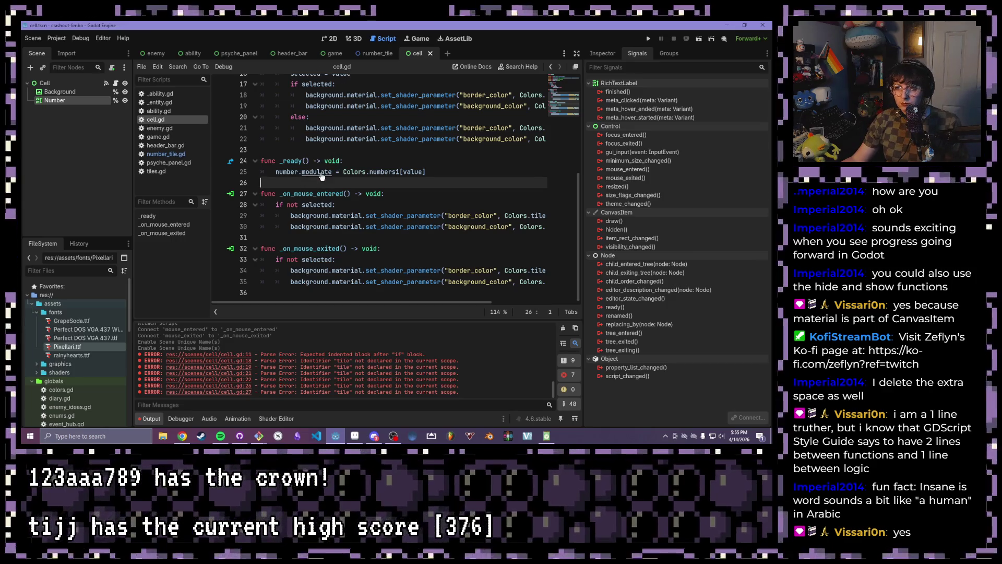
# - View the modulate property documentation, then look at the number_tile and game scenes
pyautogui.keyDown('ctrl'); pyautogui.click(317, 171); pyautogui.keyUp('ctrl')
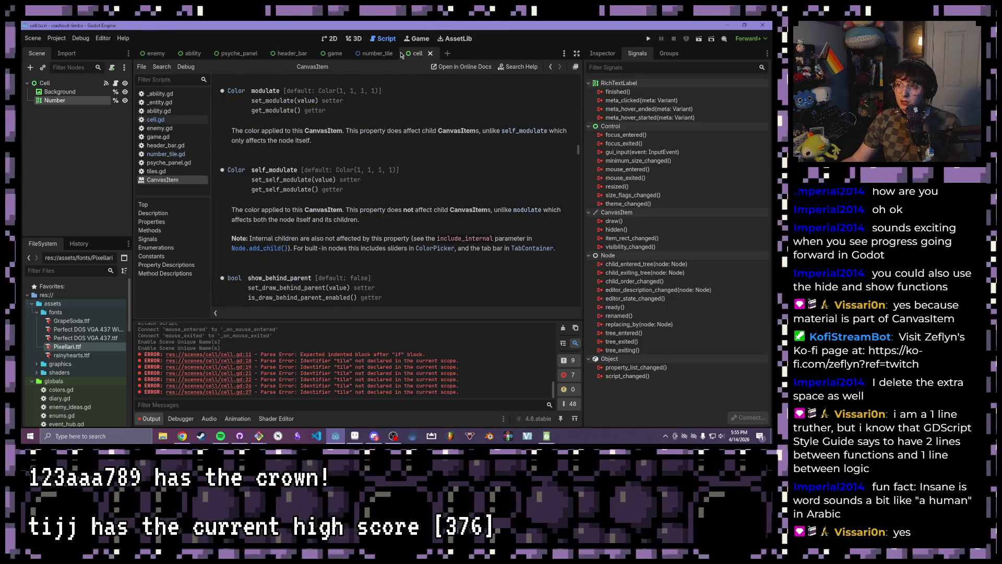
pyautogui.click(375, 54)
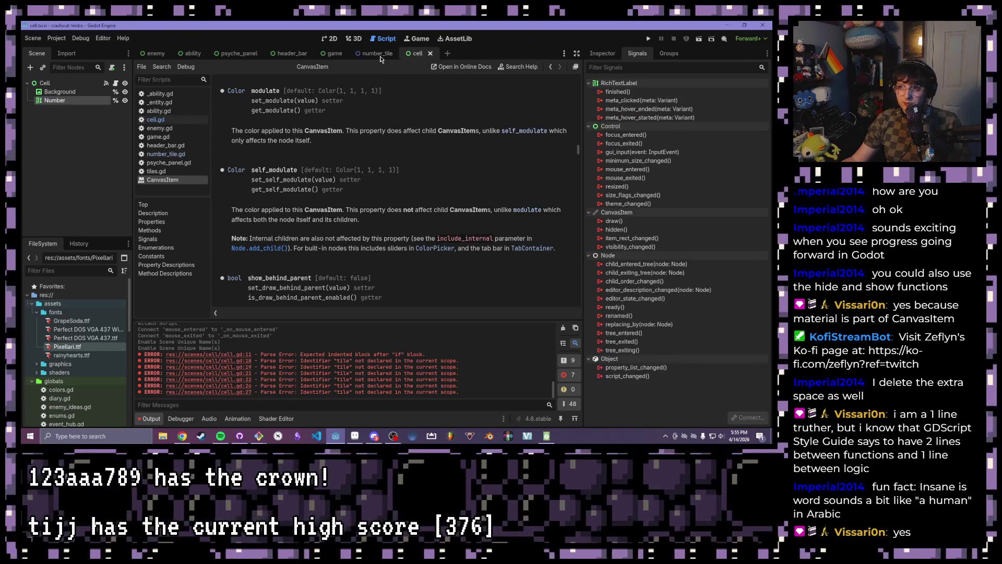
pyautogui.click(332, 53)
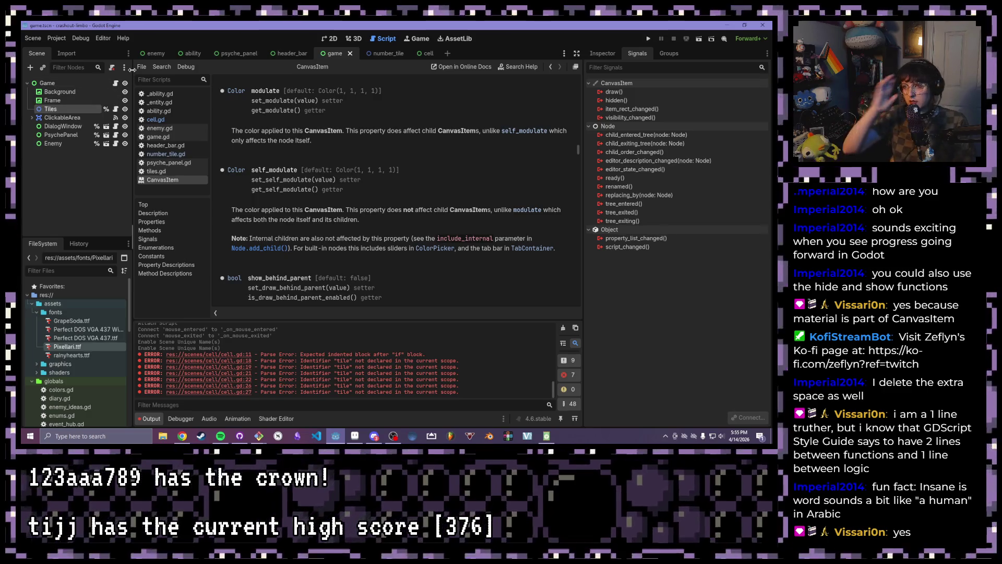
# - Switch to the cell scene with cell.gd in the script editor, then start a new scene
pyautogui.moveTo(426, 54); pyautogui.dragTo(219, 43)
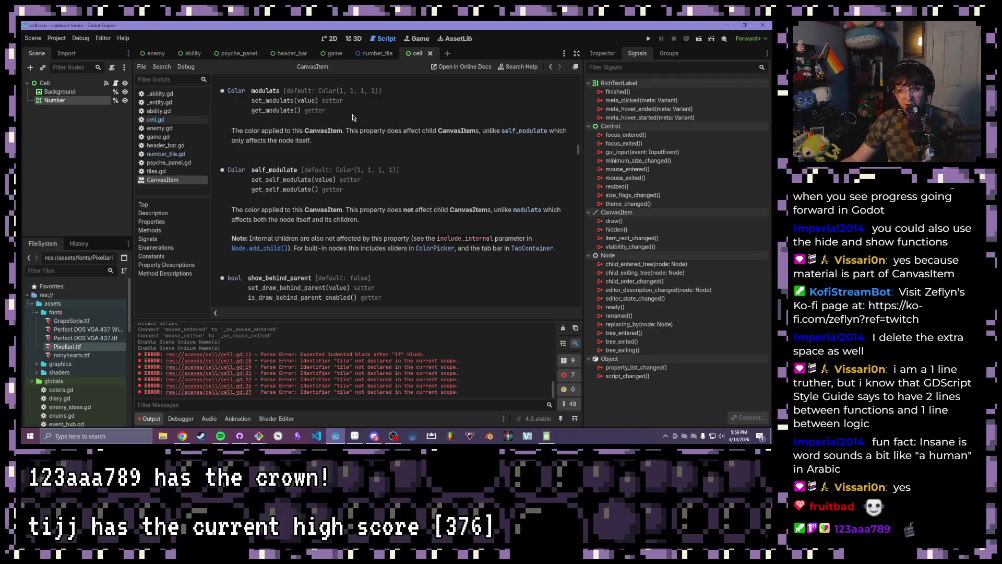
pyautogui.scroll(10, 424, 91)
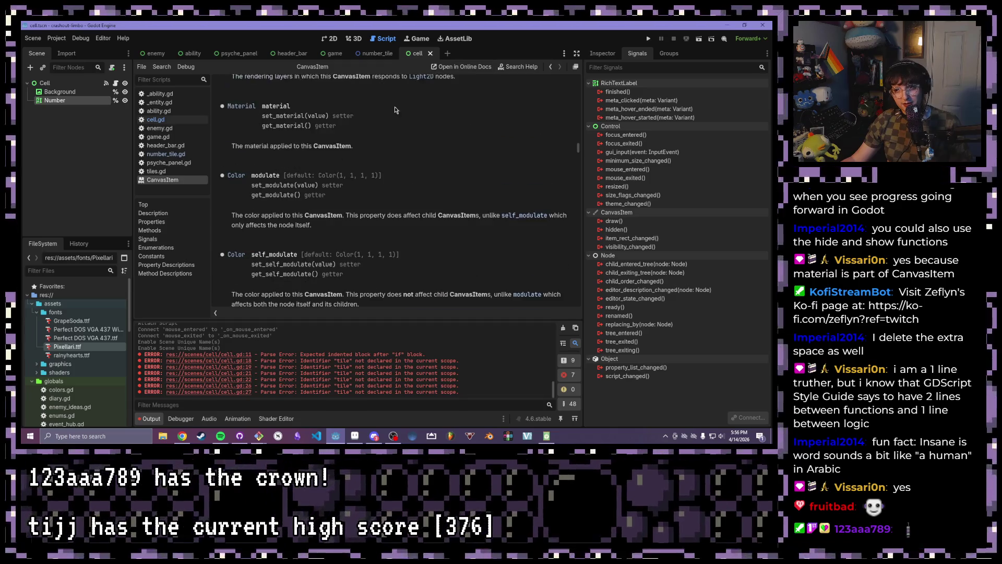
pyautogui.click(166, 122)
pyautogui.scroll(5, 365, 183)
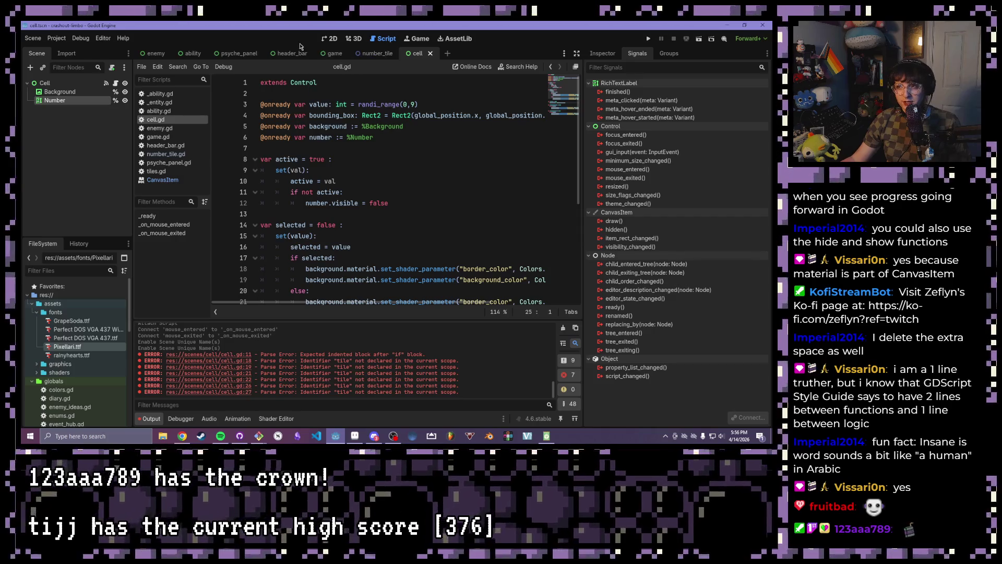
pyautogui.click(447, 53)
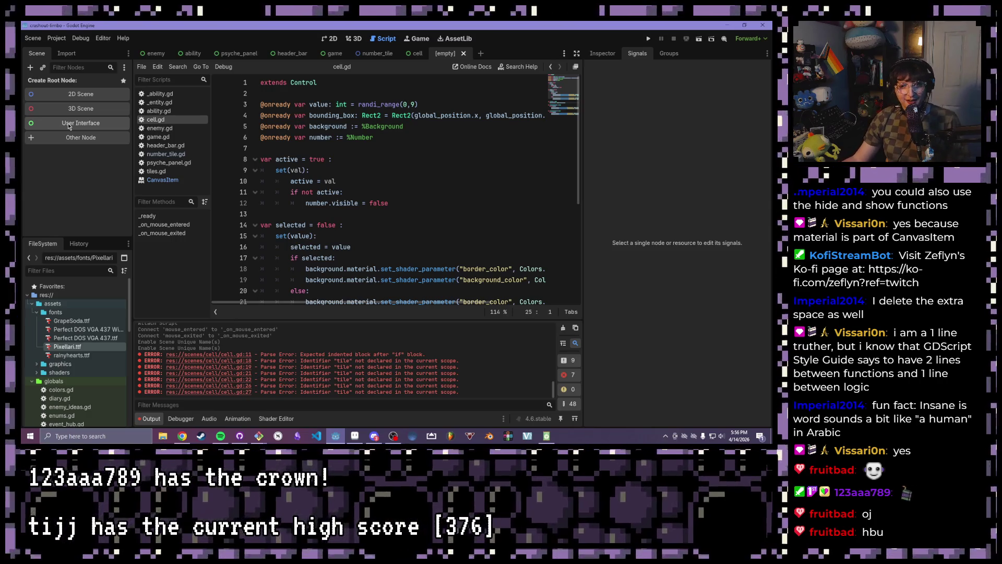
# - Make a User Interface Control the new scene's root and name it NumberGrid
pyautogui.click(68, 126)
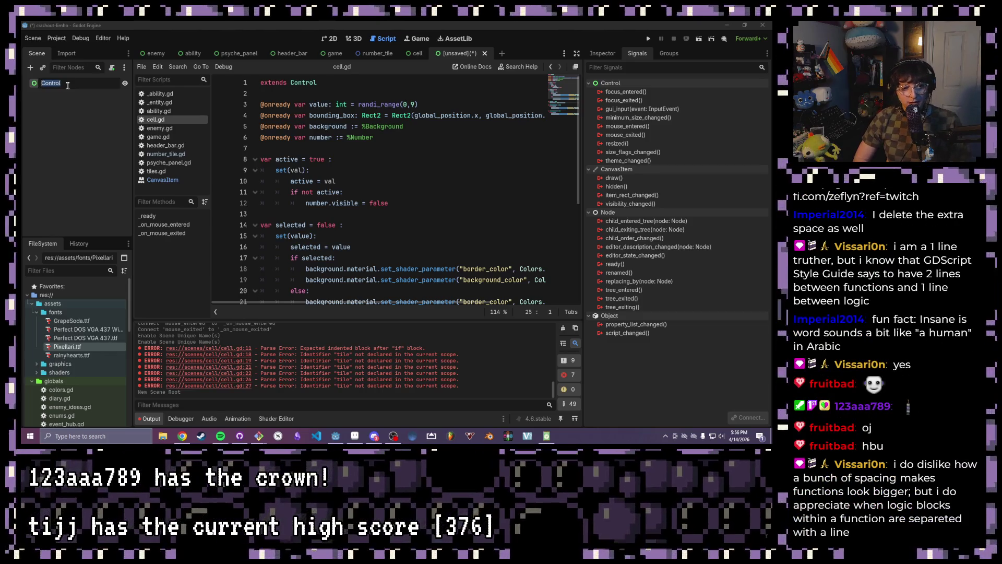
pyautogui.write('Number')
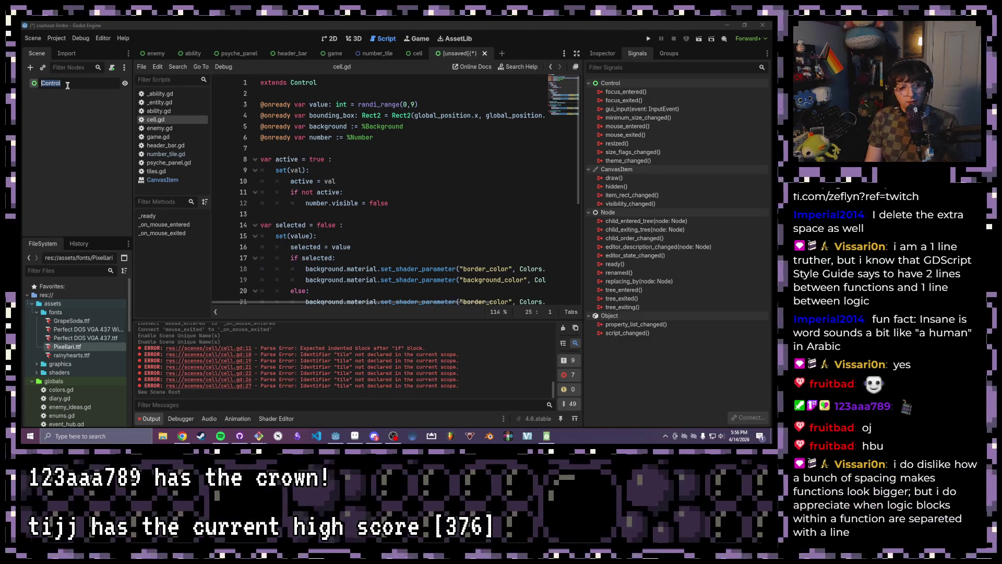
pyautogui.write('Grid')
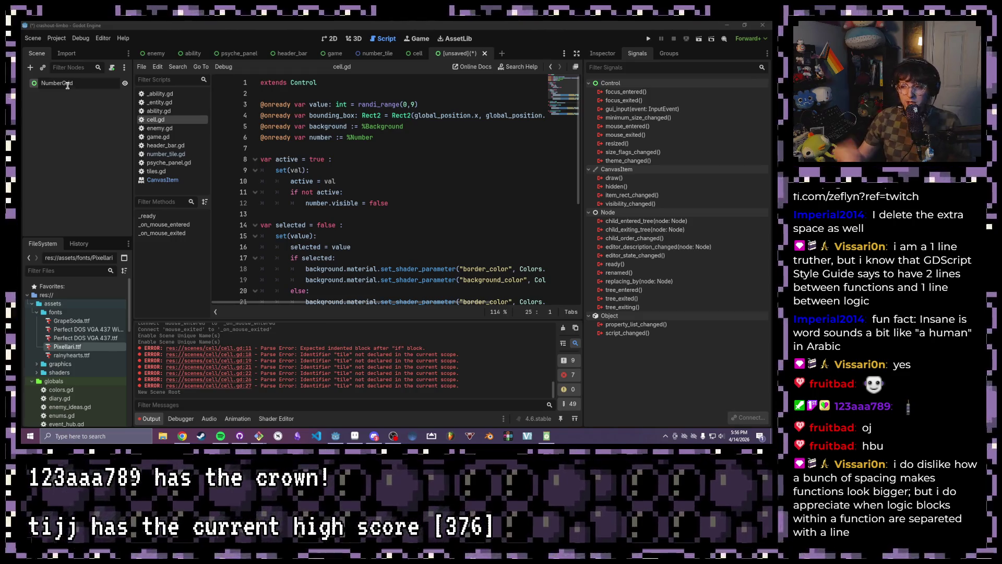
pyautogui.press('Return')
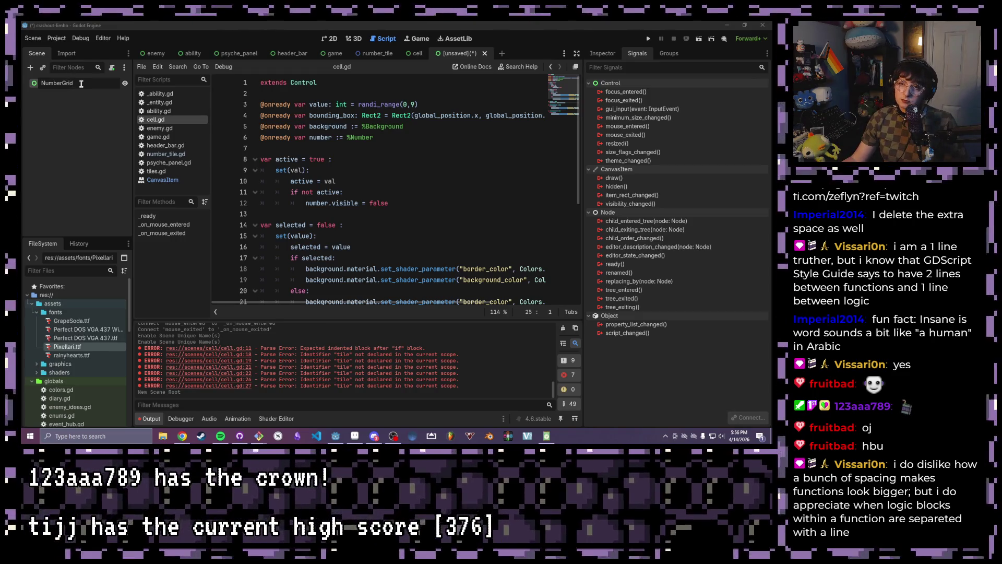
pyautogui.scroll(-1, 426, 181)
pyautogui.scroll(-5, 427, 181)
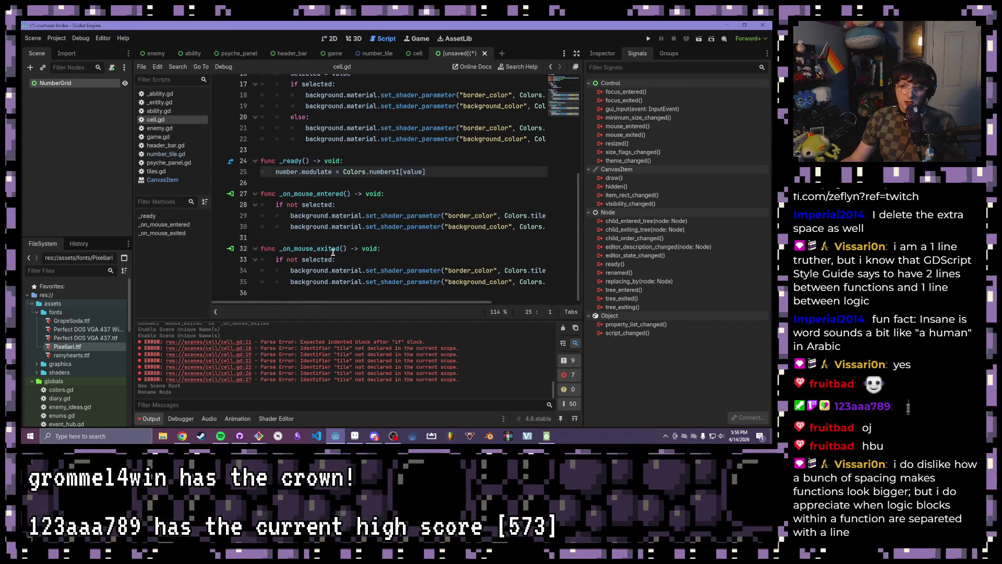
pyautogui.scroll(3, 319, 208)
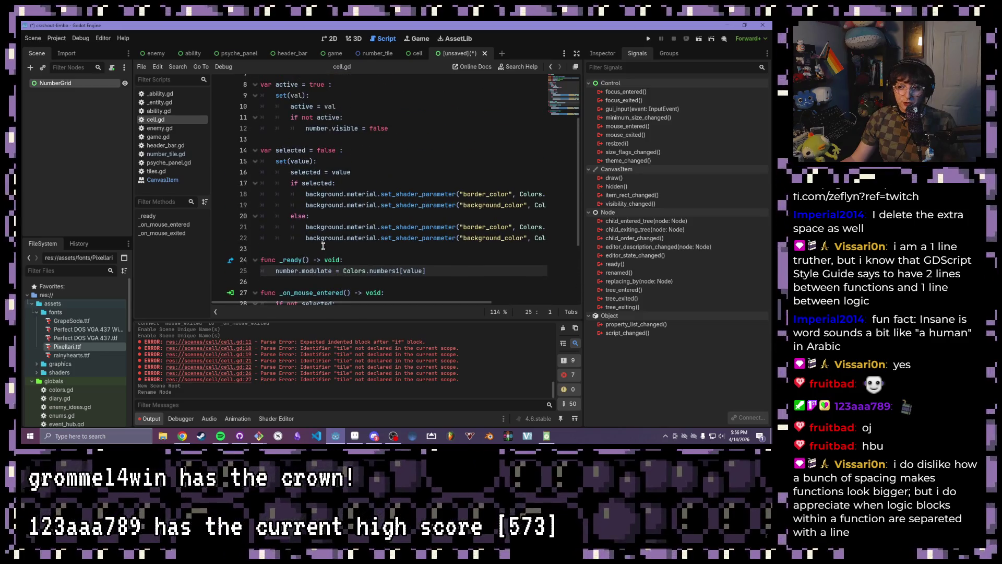
pyautogui.scroll(1, 318, 247)
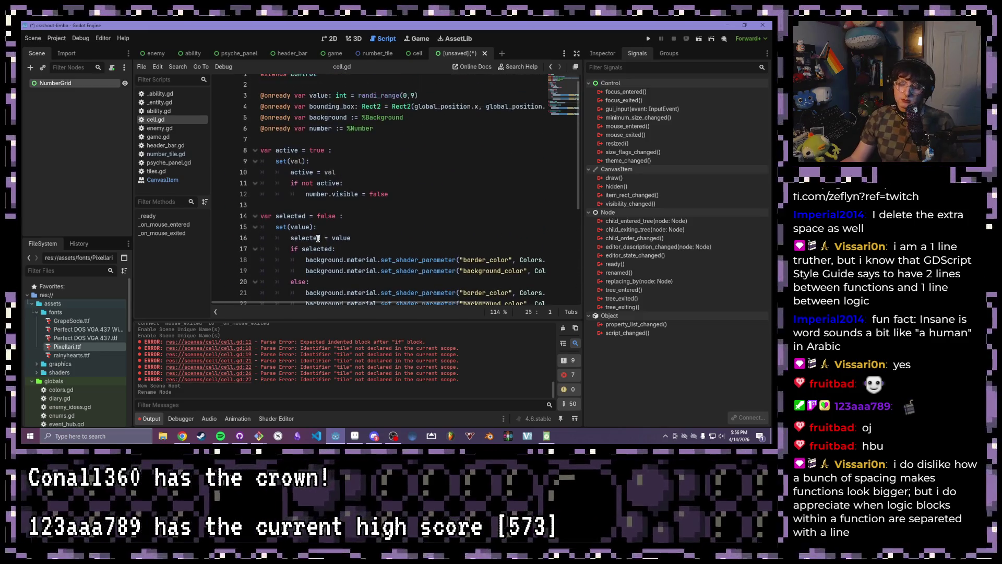
pyautogui.scroll(-1, 317, 243)
pyautogui.scroll(2, 319, 236)
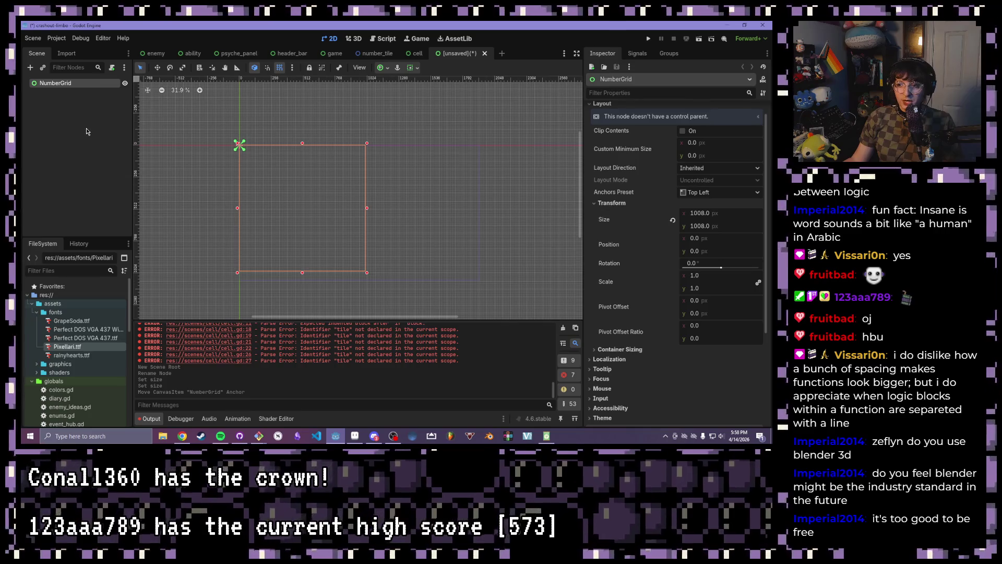
# - Frame the whole 1008 × 1008 NumberGrid rectangle in the 2D view and clear the output log
pyautogui.scroll(5, 305, 148)
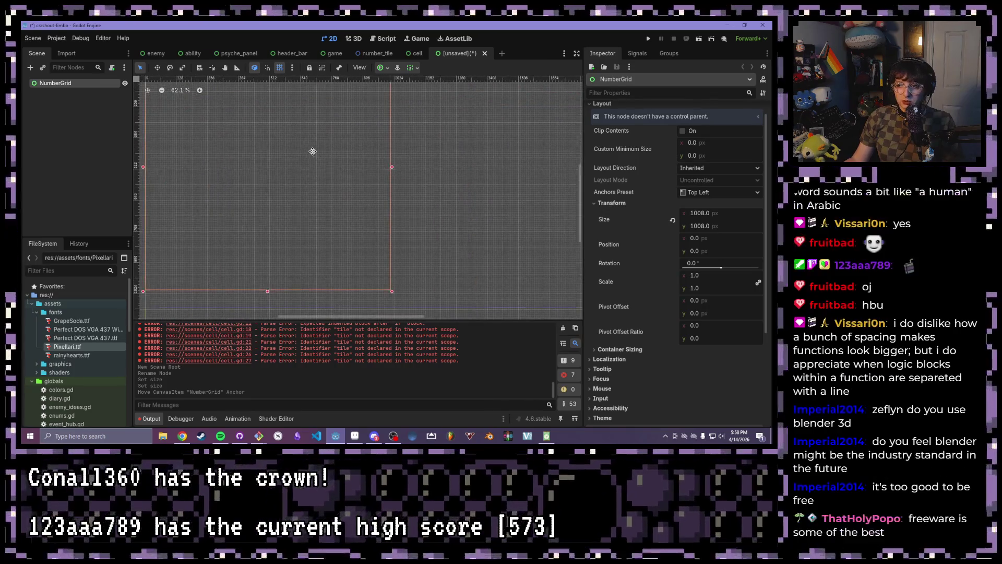
pyautogui.scroll(-3, 313, 240)
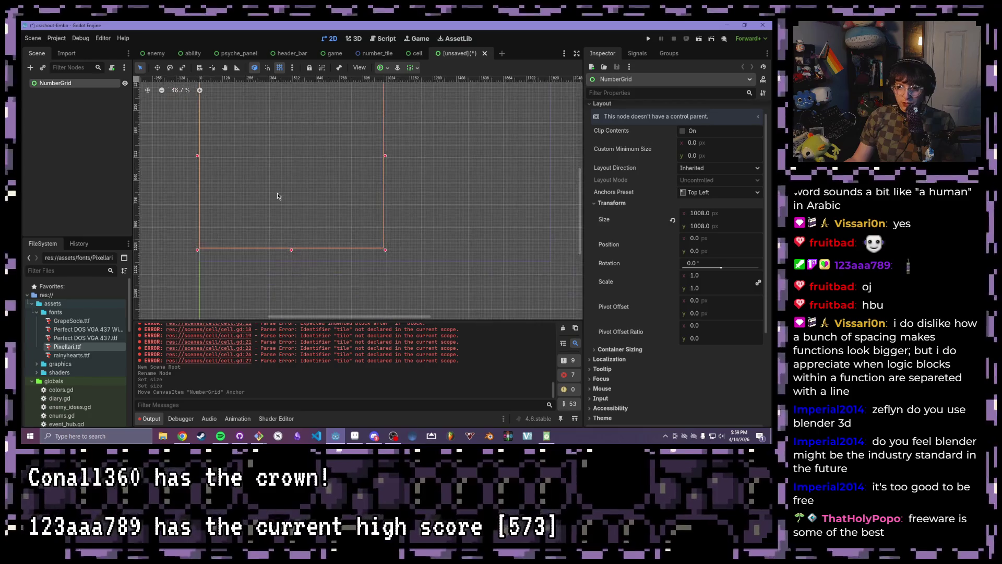
pyautogui.scroll(-1, 277, 195)
pyautogui.moveTo(277, 178); pyautogui.dragTo(261, 219)
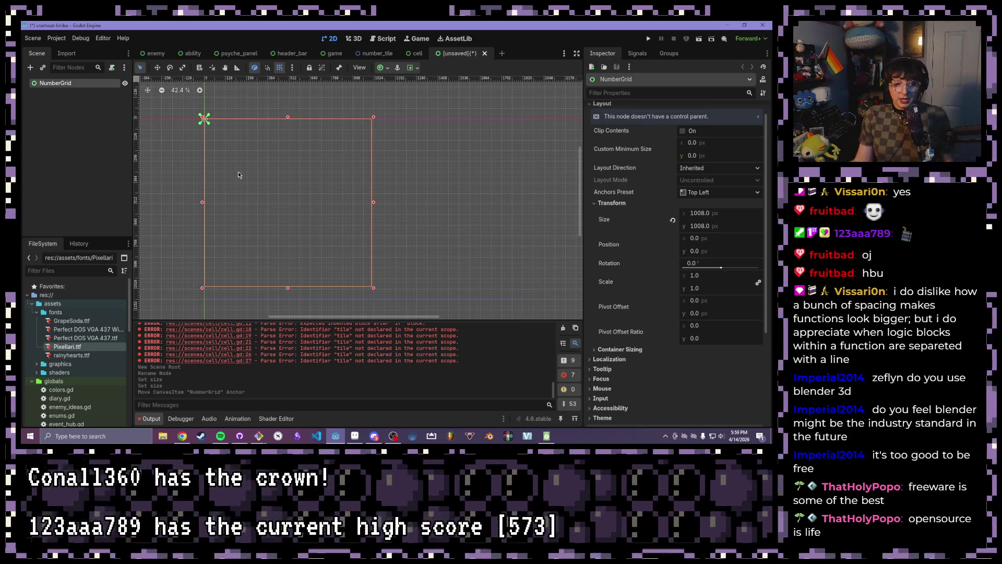
pyautogui.scroll(-1, 276, 155)
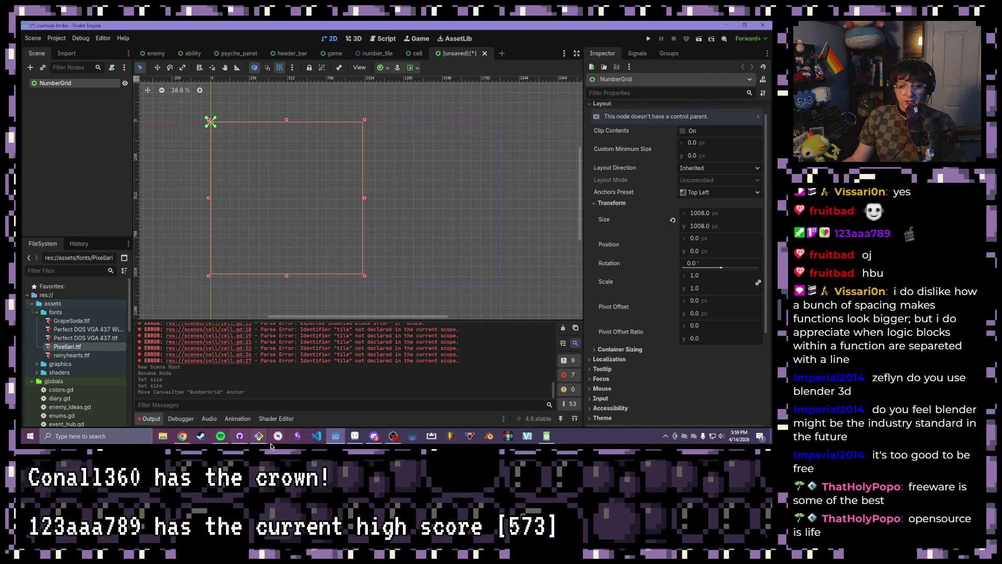
pyautogui.click(563, 329)
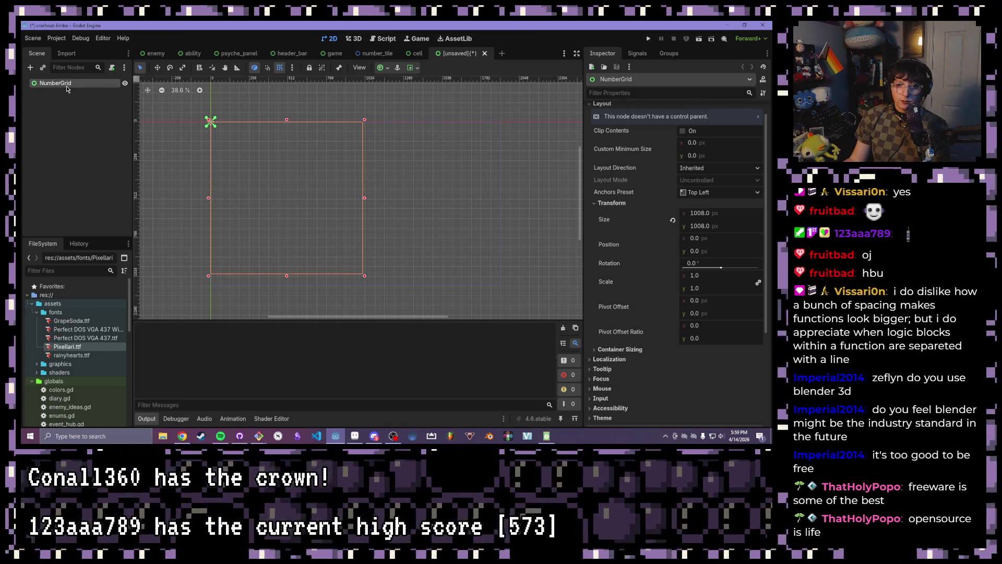
pyautogui.click(31, 68)
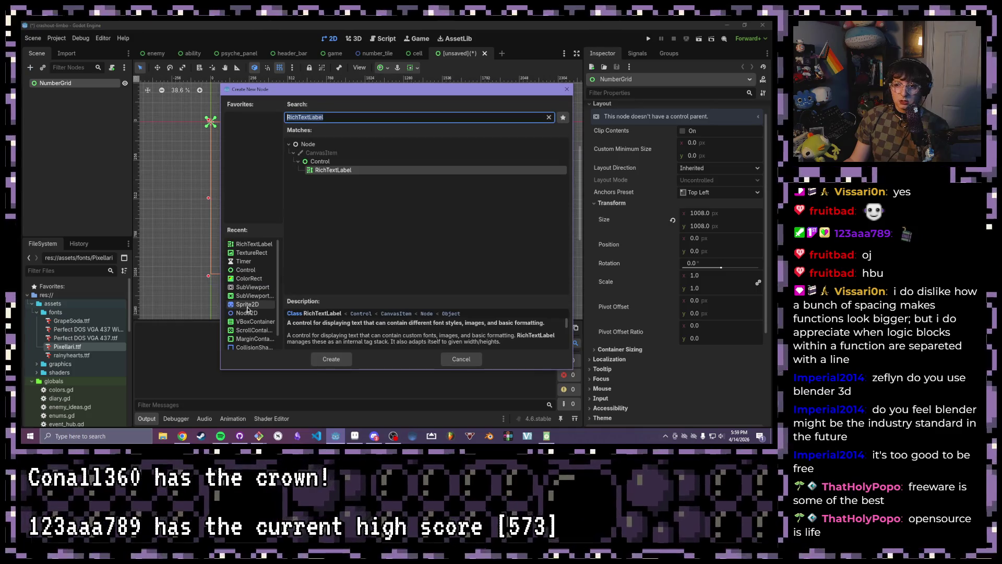
# - Add a TextureRect child named Background under NumberGrid and frame it in the view
pyautogui.doubleClick(252, 252)
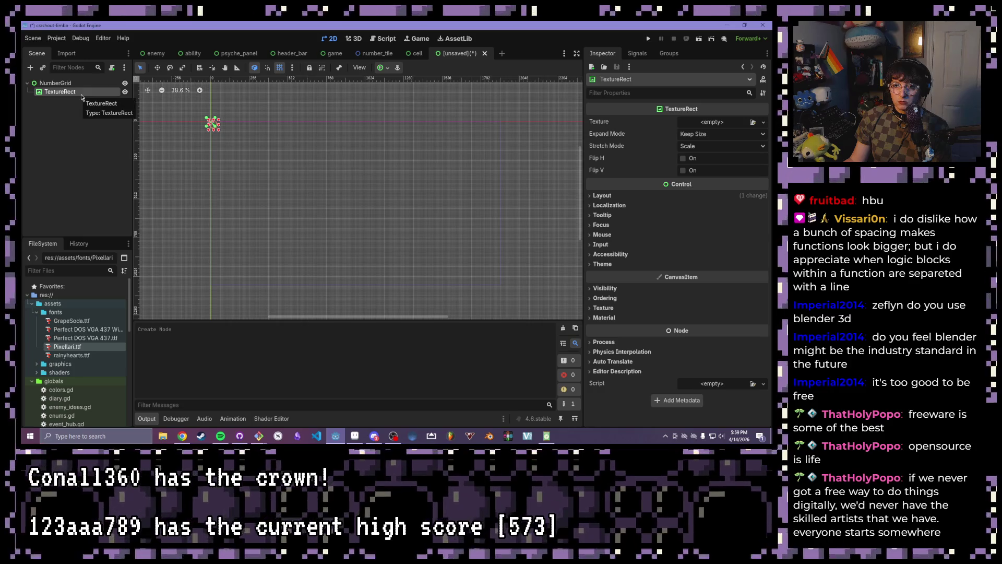
pyautogui.doubleClick(81, 92)
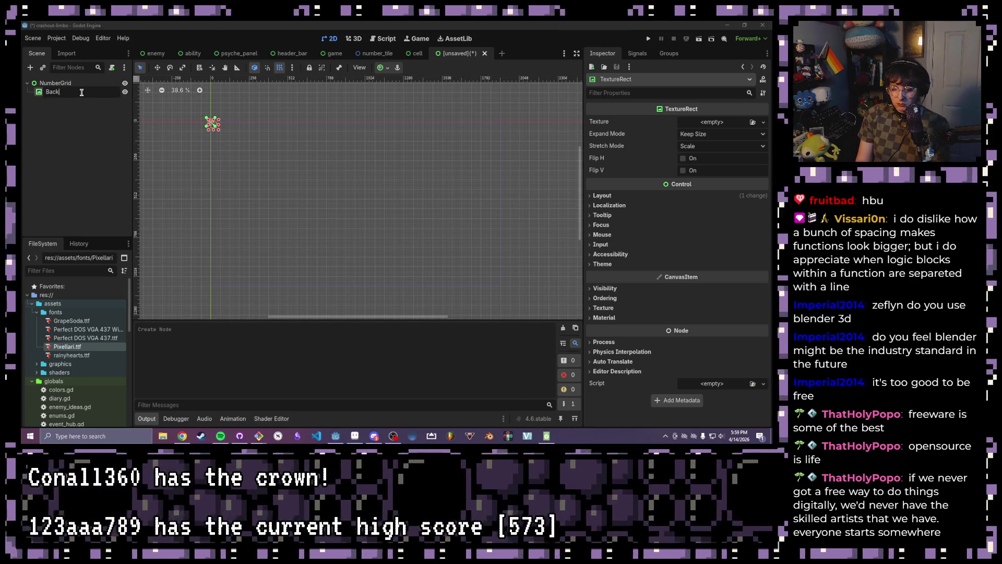
pyautogui.write('und')
pyautogui.press('Return')
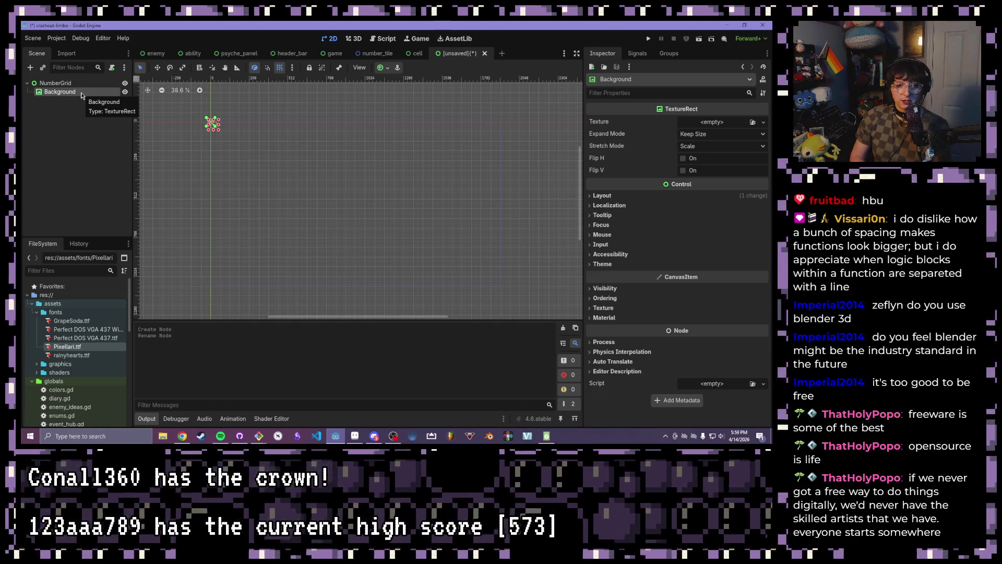
pyautogui.hotkey('ctrl', '=')
pyautogui.hotkey('ctrl', '=')
pyautogui.hotkey('ctrl', '=')
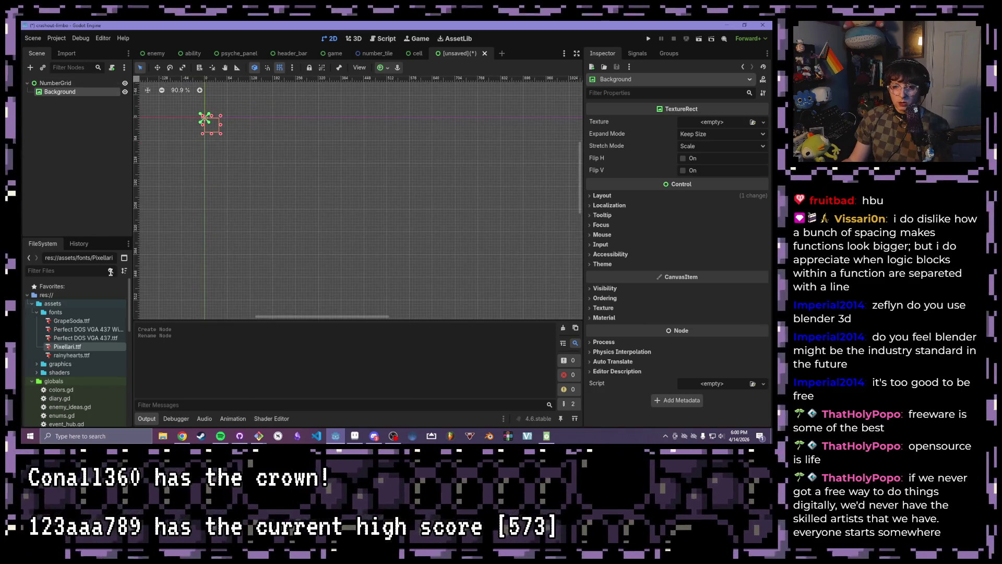
pyautogui.doubleClick(60, 363)
# - Assign grid-tile.png as the Background node's texture
pyautogui.scroll(-3, 61, 372)
pyautogui.scroll(-2, 60, 371)
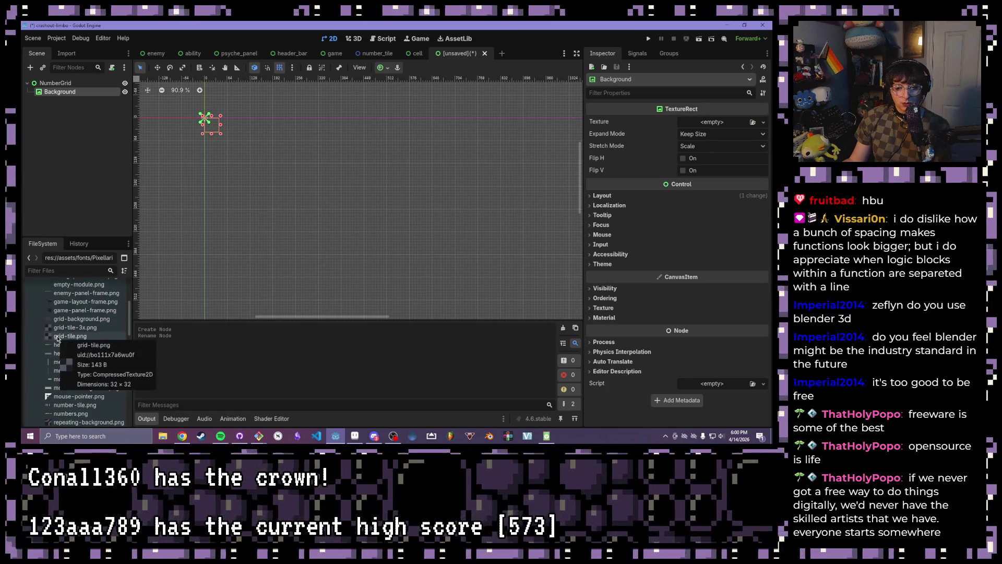
pyautogui.scroll(-2, 58, 350)
pyautogui.scroll(-3, 58, 339)
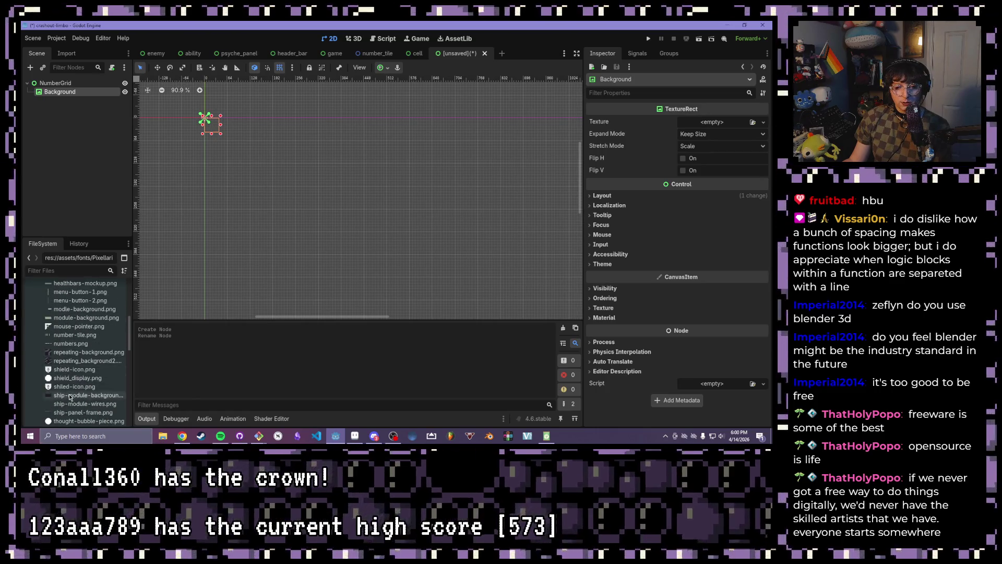
pyautogui.scroll(2, 70, 389)
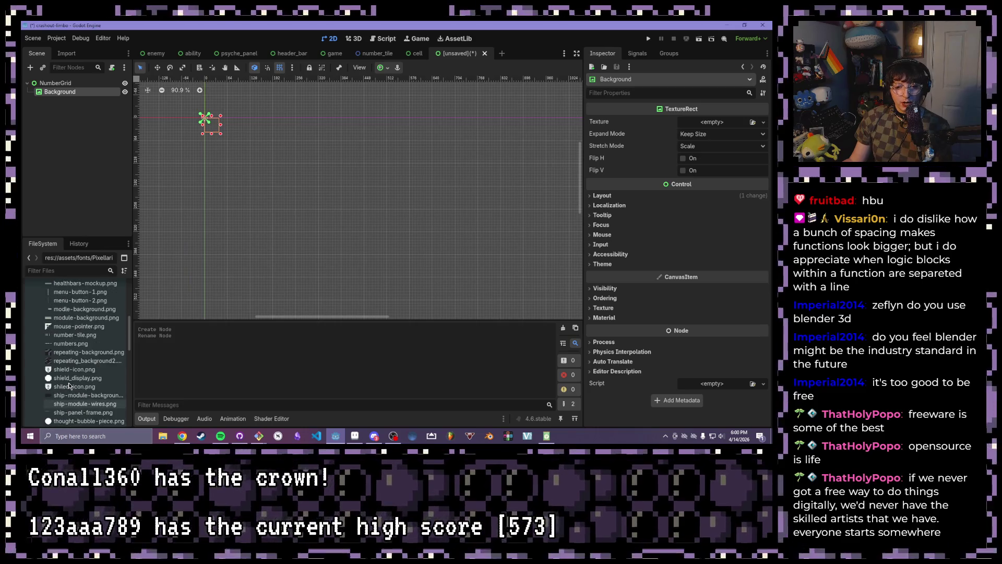
pyautogui.scroll(3, 60, 334)
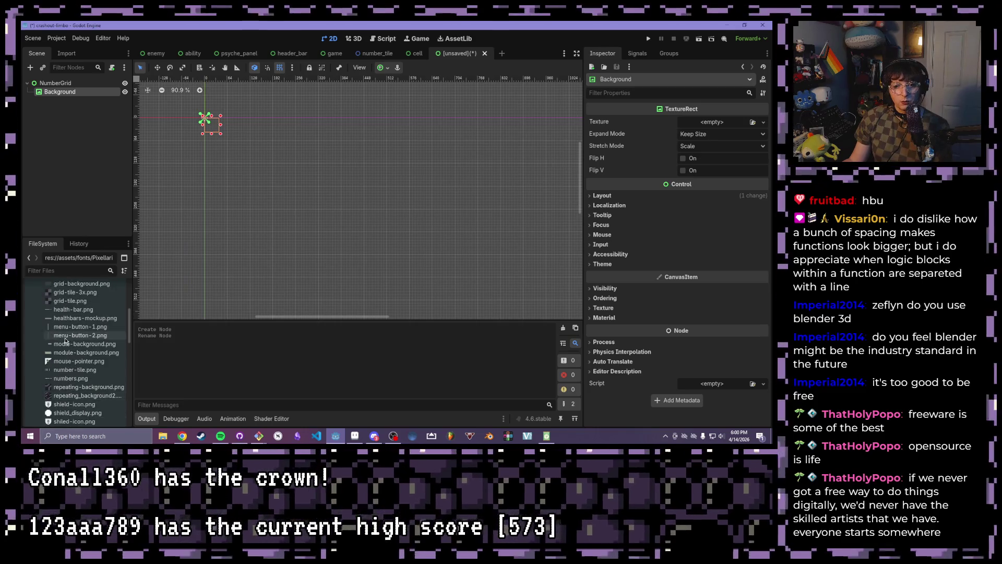
pyautogui.scroll(1, 57, 290)
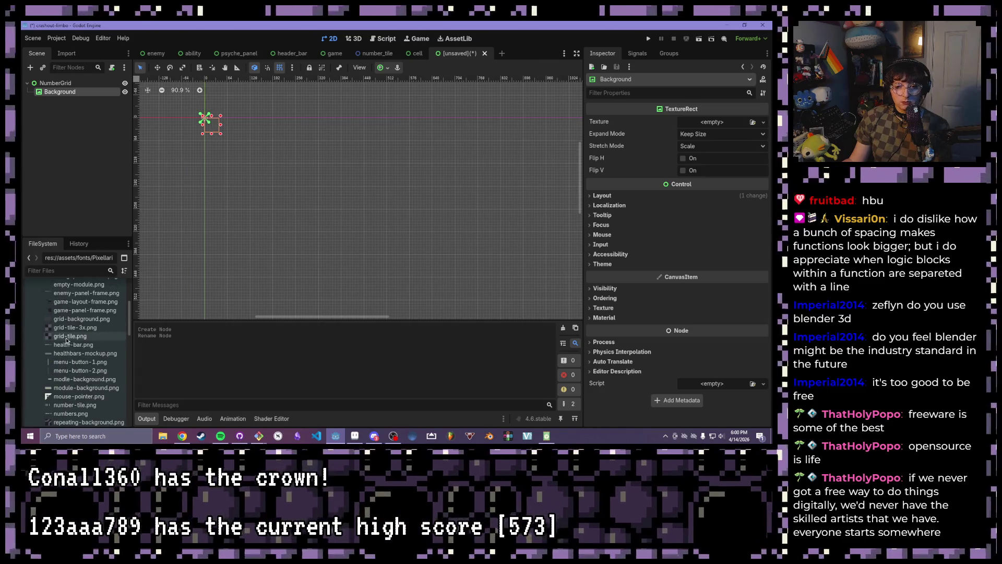
pyautogui.moveTo(63, 337)
pyautogui.mouseDown()
pyautogui.moveTo(105, 347)
pyautogui.moveTo(723, 127)
pyautogui.mouseUp()
# - Enable Clip Contents on the NumberGrid root node
pyautogui.scroll(-5, 389, 149)
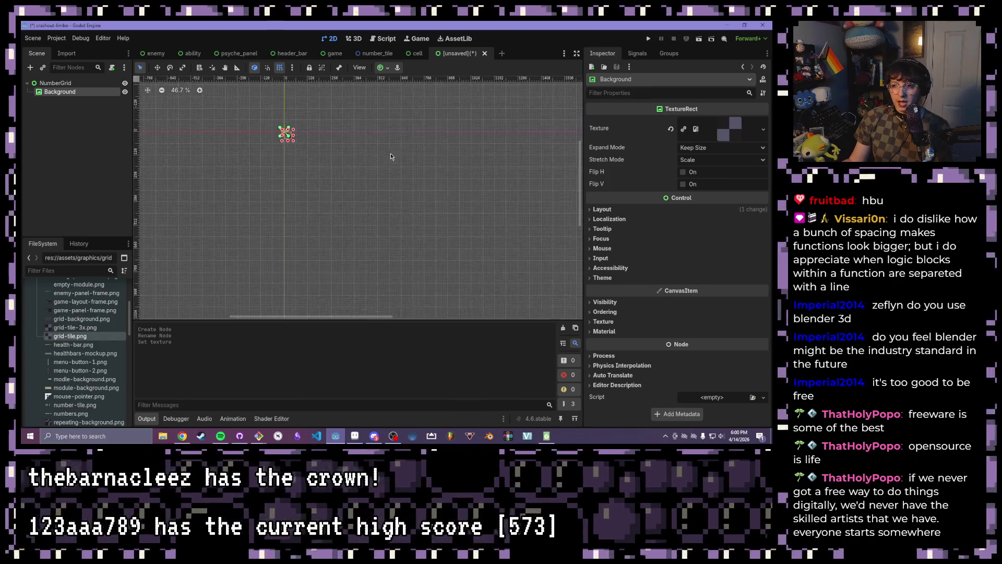
pyautogui.scroll(4, 349, 175)
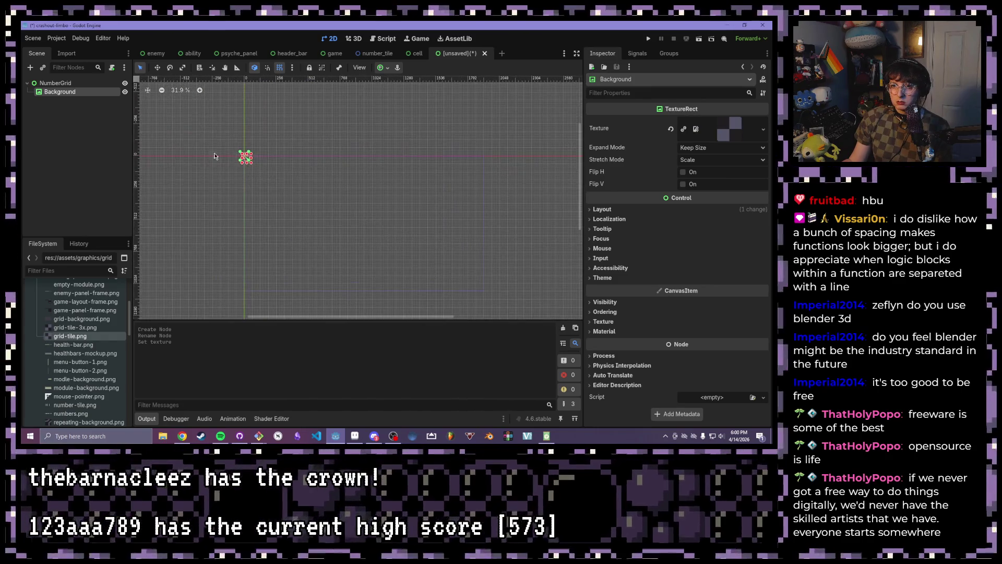
pyautogui.moveTo(215, 157); pyautogui.dragTo(270, 157)
pyautogui.click(83, 84)
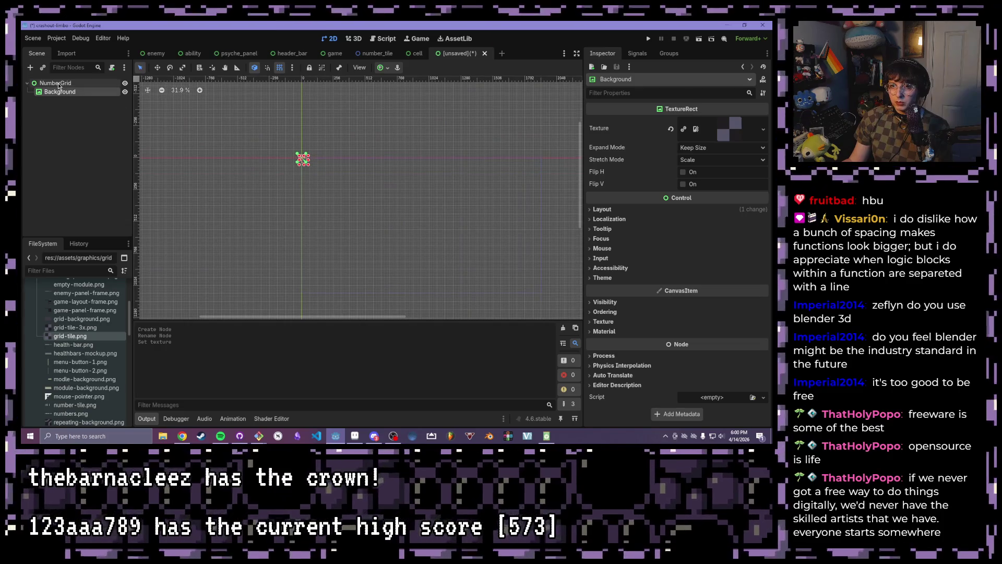
pyautogui.click(683, 131)
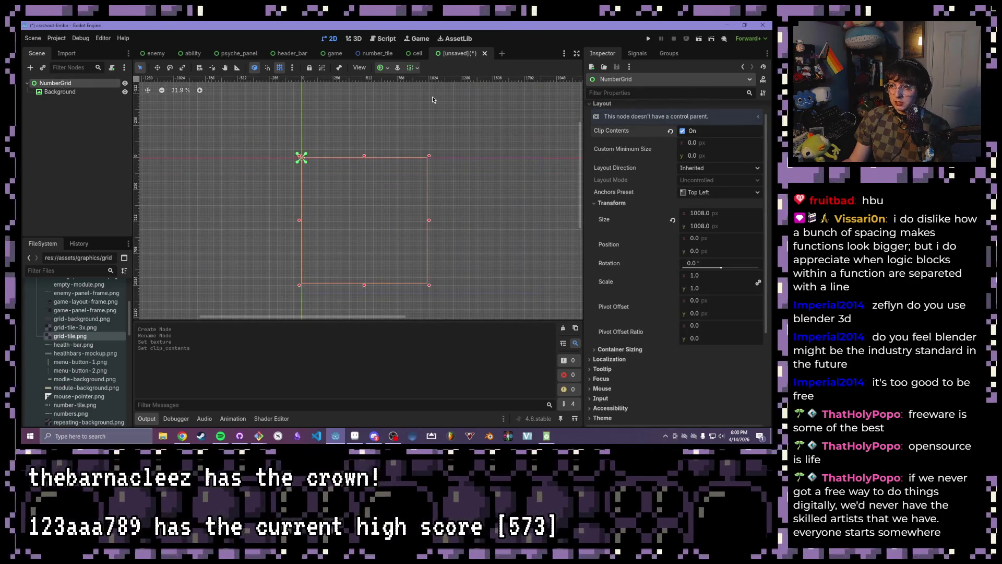
# - Give Background Ignore Size expand mode, Tile stretch mode and the Full Rect anchor preset
pyautogui.click(61, 91)
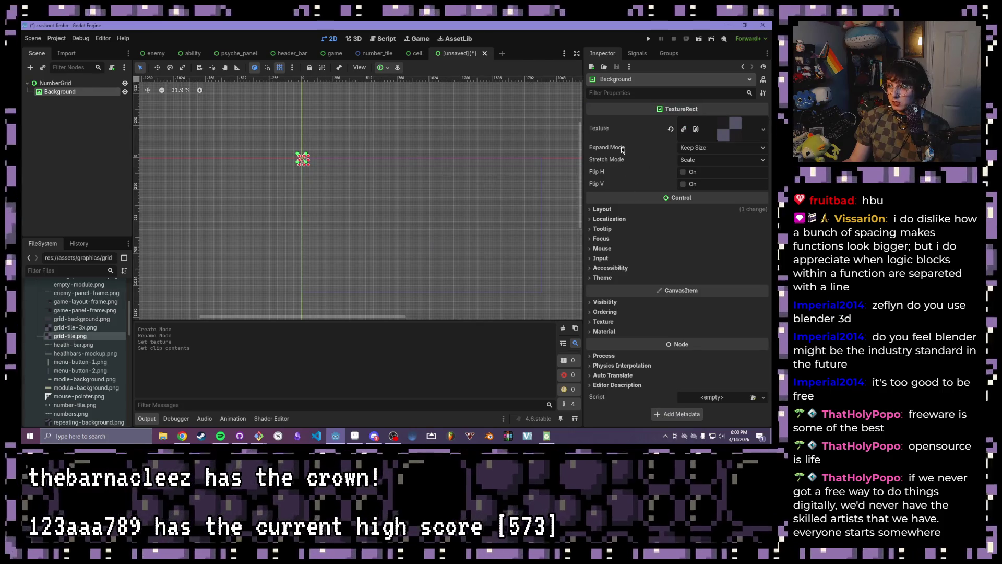
pyautogui.click(702, 148)
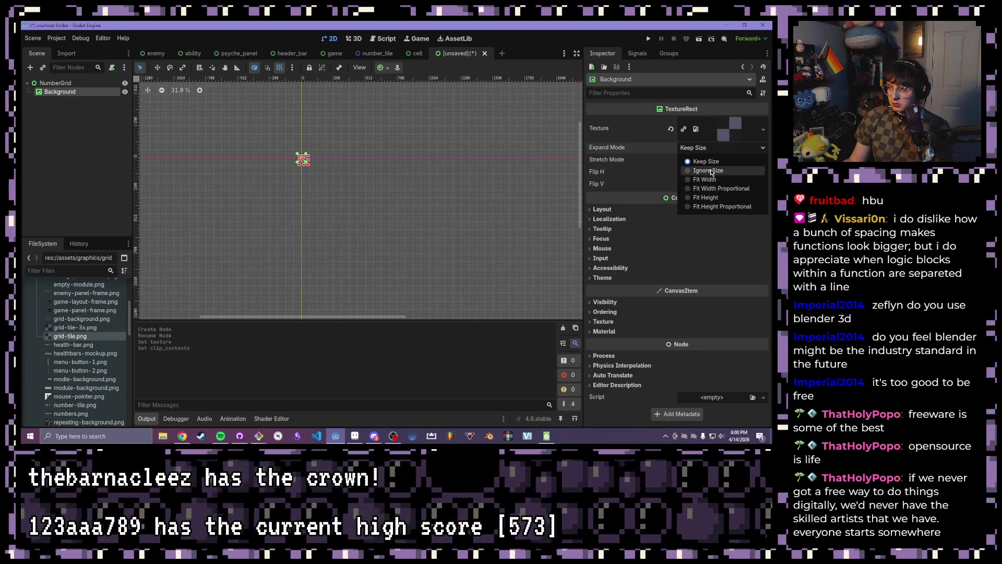
pyautogui.click(709, 170)
pyautogui.click(702, 160)
pyautogui.click(705, 185)
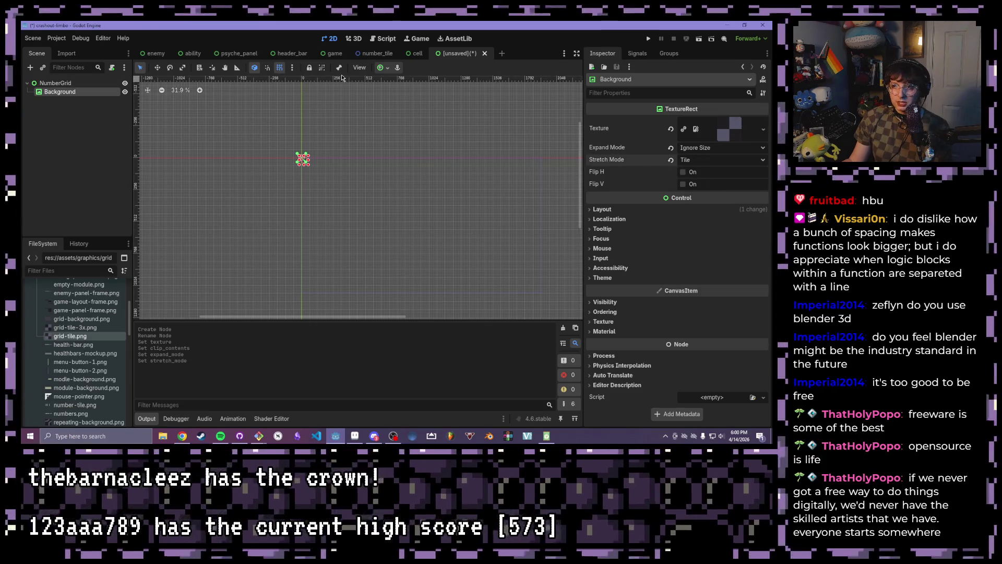
pyautogui.click(386, 69)
pyautogui.click(428, 139)
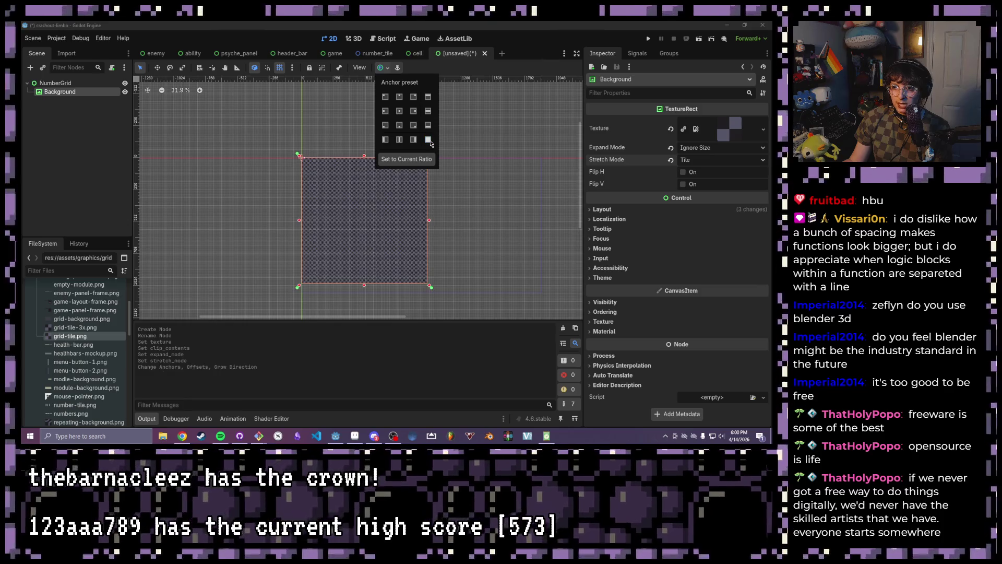
# - Set Background's Transform scale to 3 on both axes
pyautogui.scroll(5, 311, 214)
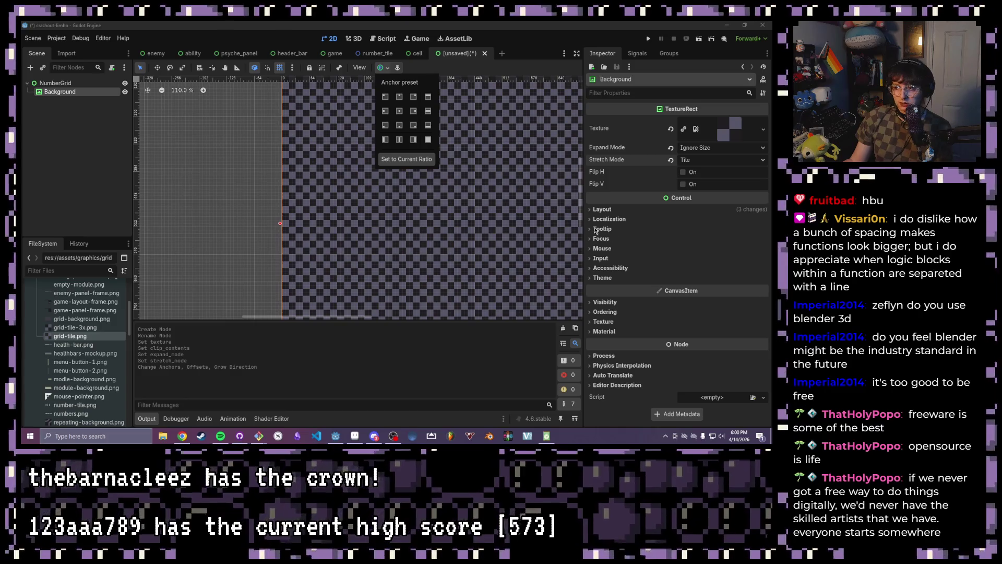
pyautogui.click(602, 209)
pyautogui.click(601, 209)
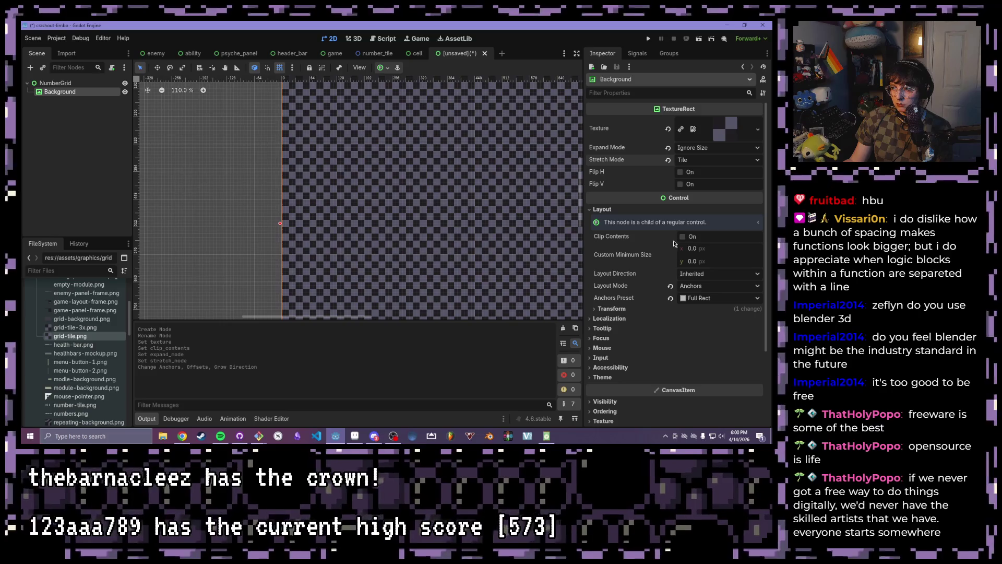
pyautogui.click(611, 309)
pyautogui.scroll(-3, 700, 359)
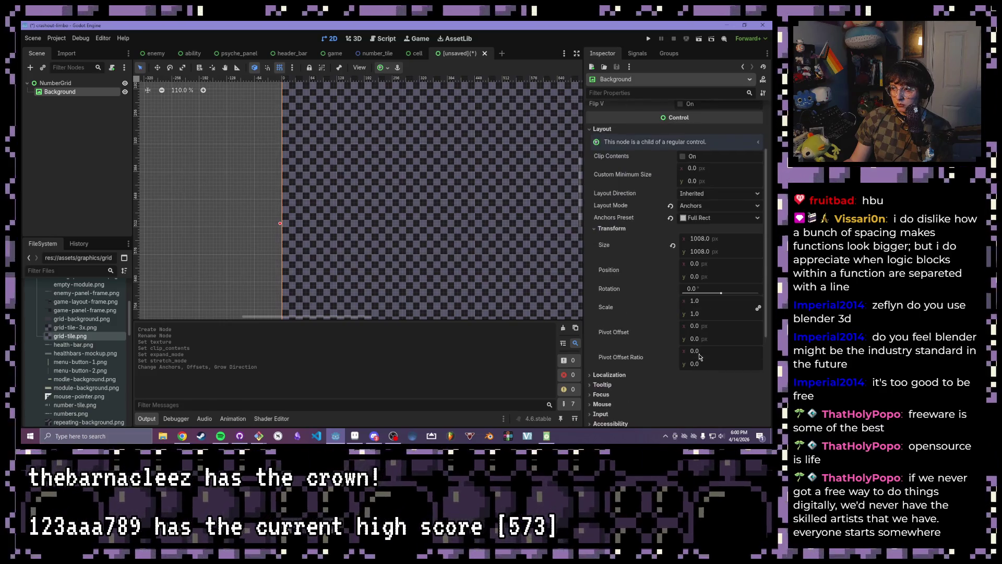
pyautogui.click(717, 302)
pyautogui.write('3')
pyautogui.press('Return')
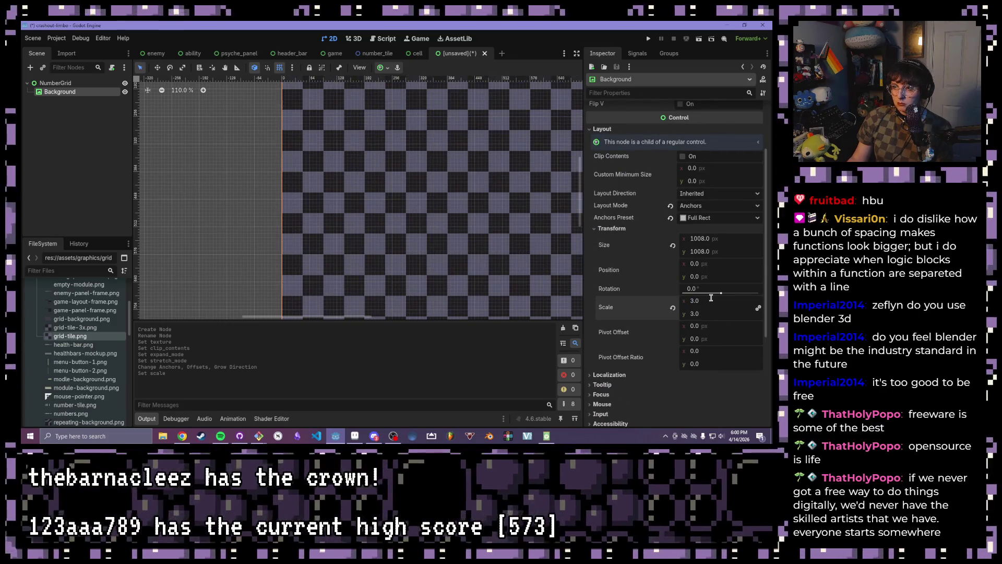
# - Apply infinite_scroll.tres from the shaders folder as Background's material
pyautogui.scroll(-5, 203, 178)
pyautogui.click(202, 188)
pyautogui.moveTo(202, 188)
pyautogui.mouseDown()
pyautogui.moveTo(326, 259)
pyautogui.moveTo(294, 202)
pyautogui.mouseUp()
pyautogui.scroll(1, 258, 203)
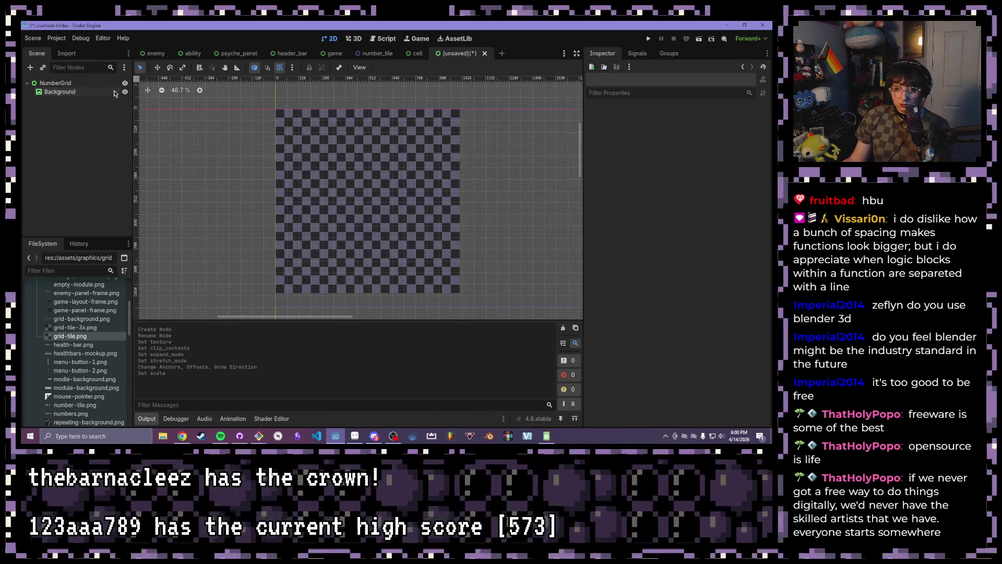
pyautogui.click(116, 92)
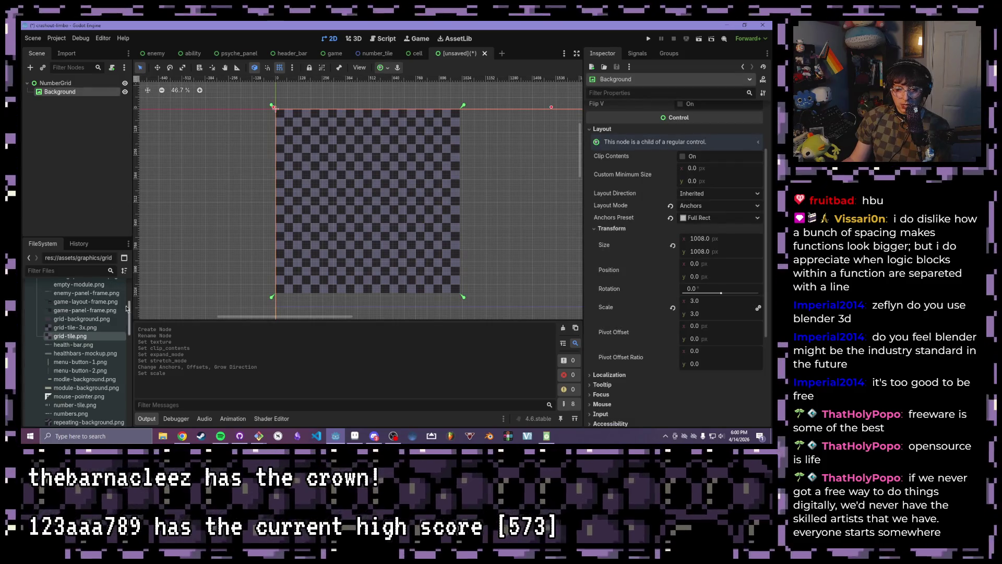
pyautogui.scroll(10, 83, 334)
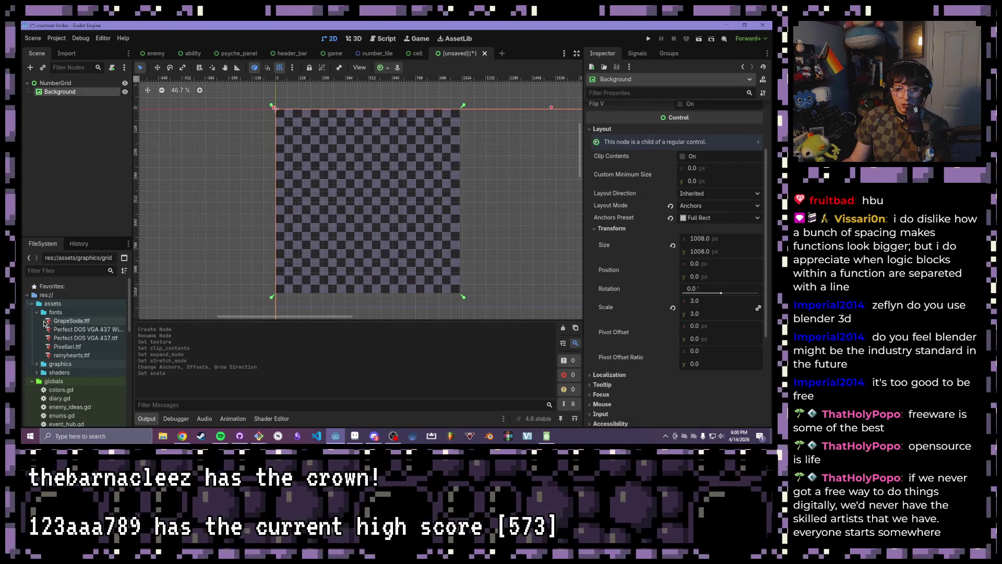
pyautogui.click(37, 372)
pyautogui.scroll(-3, 52, 365)
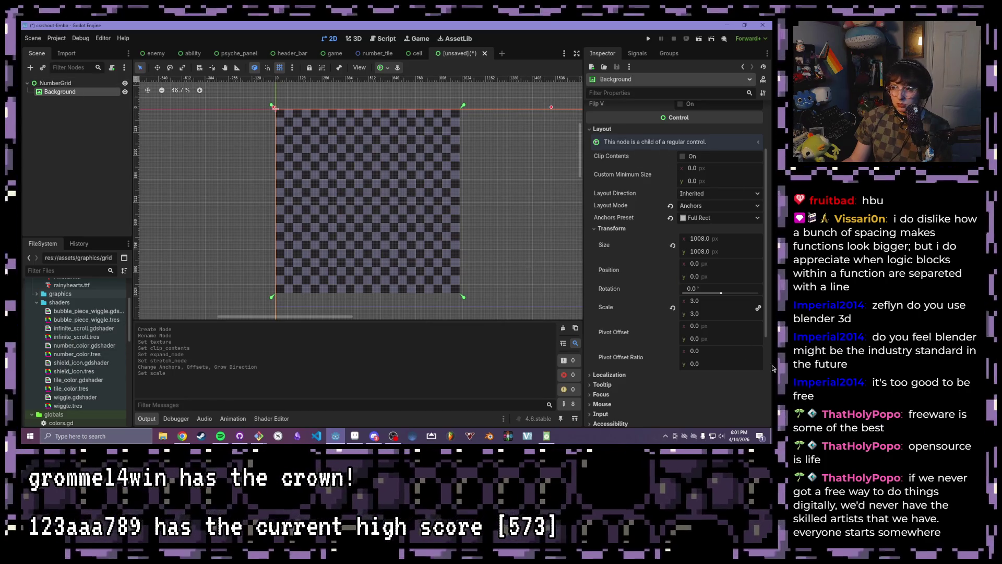
pyautogui.scroll(-5, 744, 349)
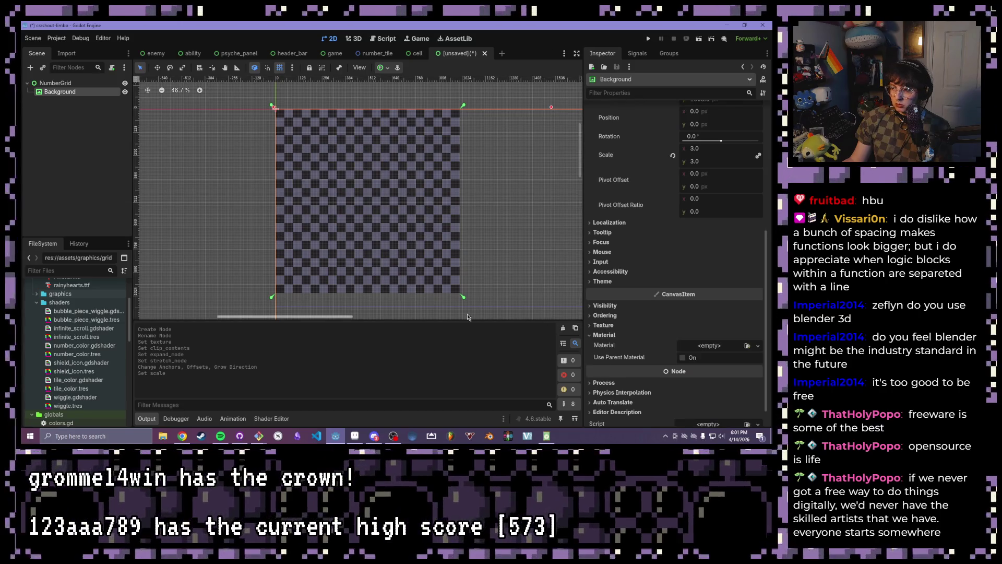
pyautogui.moveTo(76, 337); pyautogui.dragTo(723, 346)
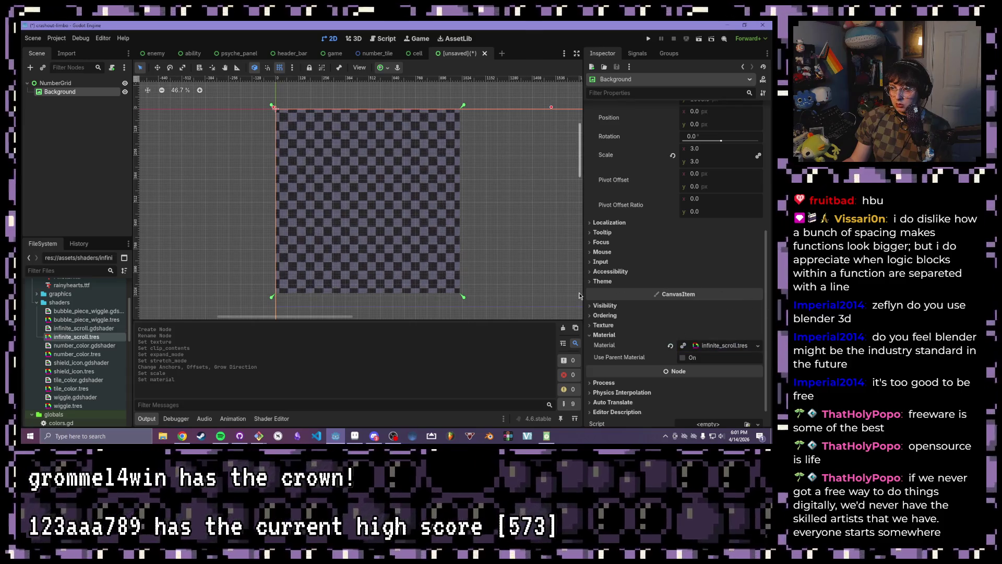
pyautogui.scroll(2, 239, 211)
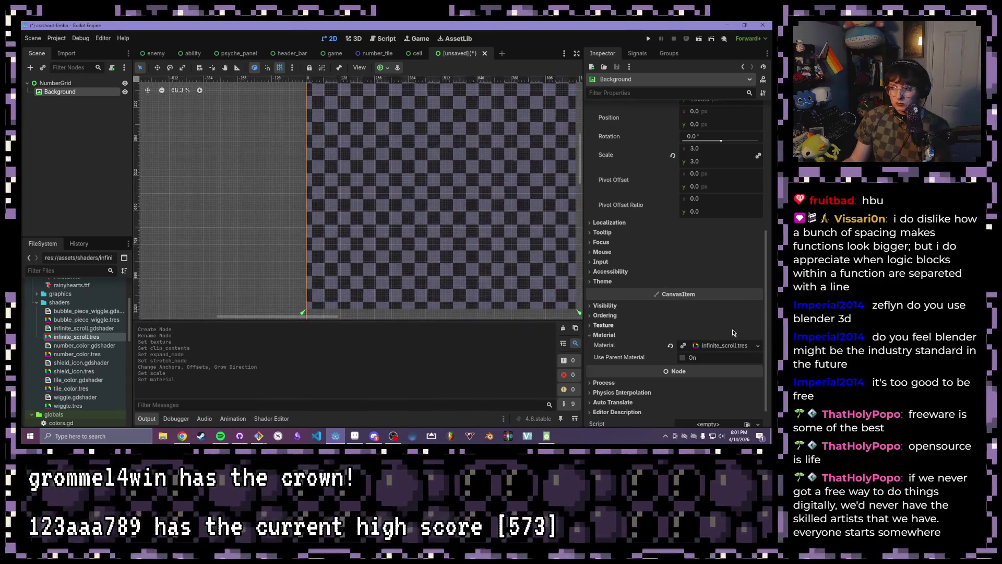
pyautogui.click(589, 334)
# - Switch over to the game scene
pyautogui.scroll(-2, 369, 240)
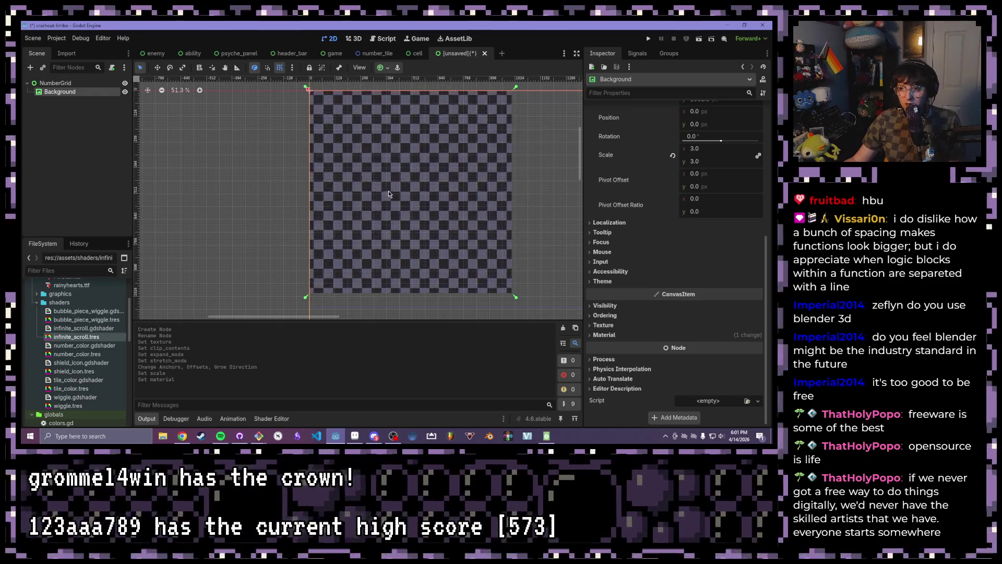
pyautogui.scroll(-1, 391, 195)
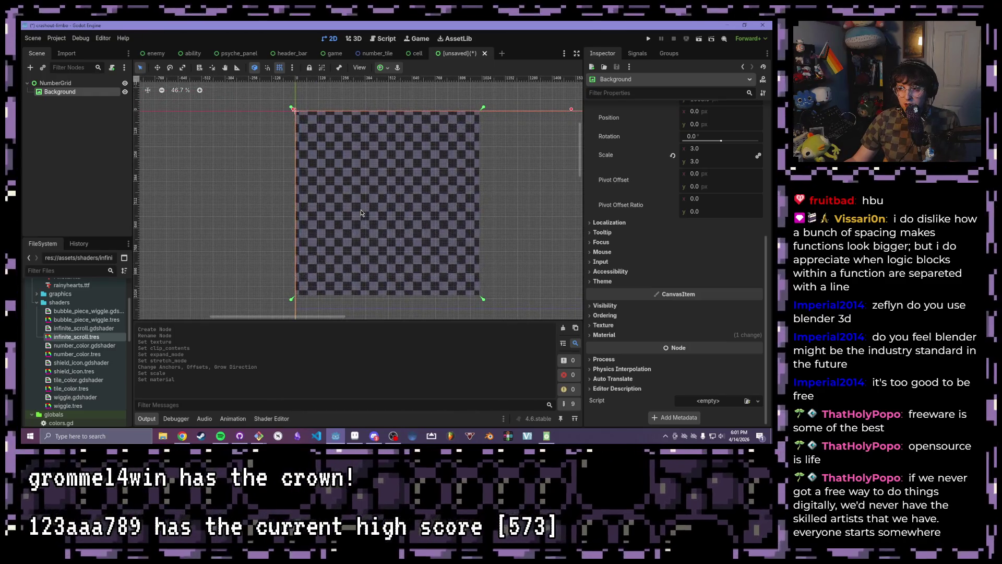
pyautogui.scroll(-2, 145, 126)
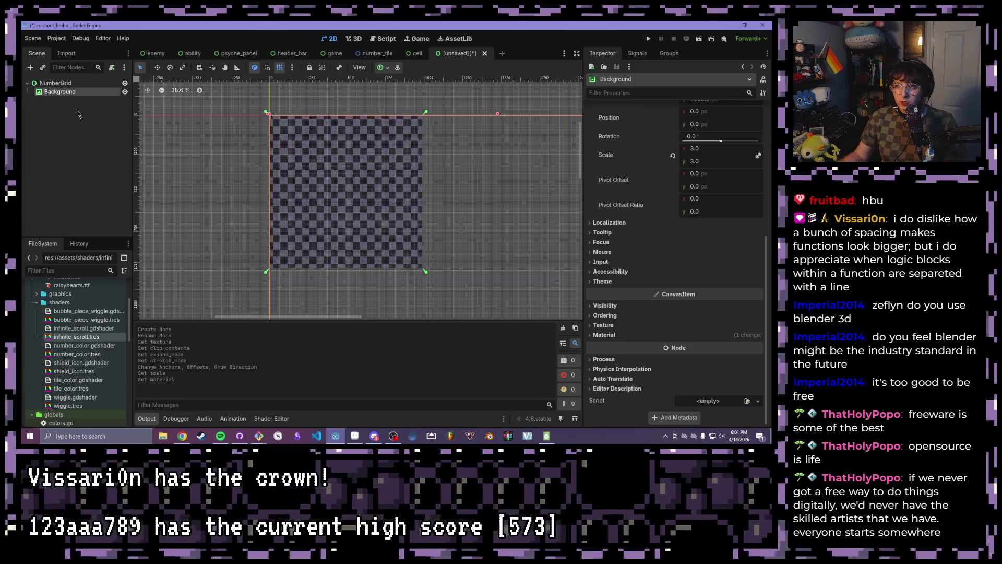
pyautogui.click(334, 54)
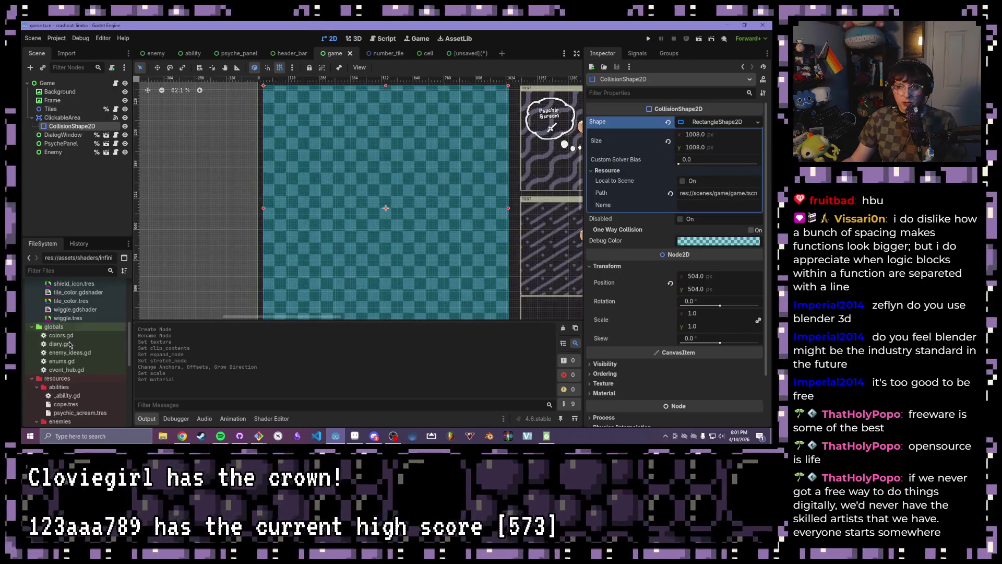
# - Open tiles.gd, select its tile-placement line 9, then return to NumberGrid and save
pyautogui.click(385, 39)
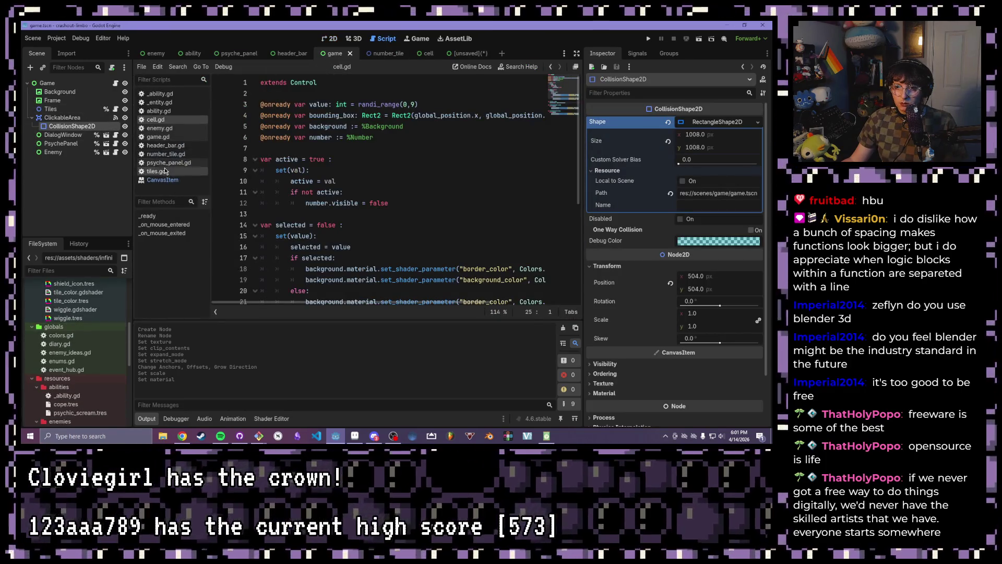
pyautogui.click(166, 172)
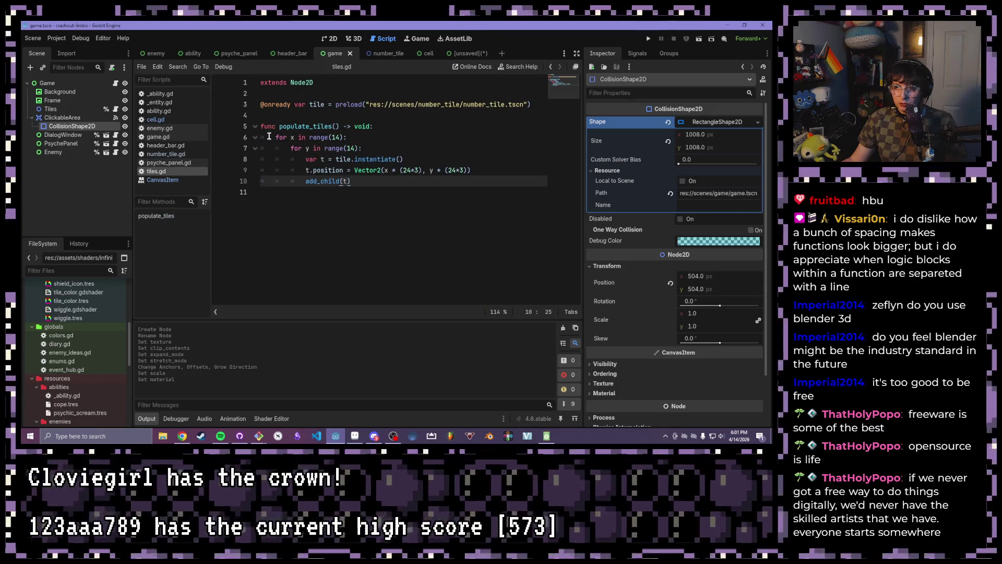
pyautogui.moveTo(269, 137); pyautogui.dragTo(348, 136)
pyautogui.moveTo(473, 171); pyautogui.dragTo(301, 173)
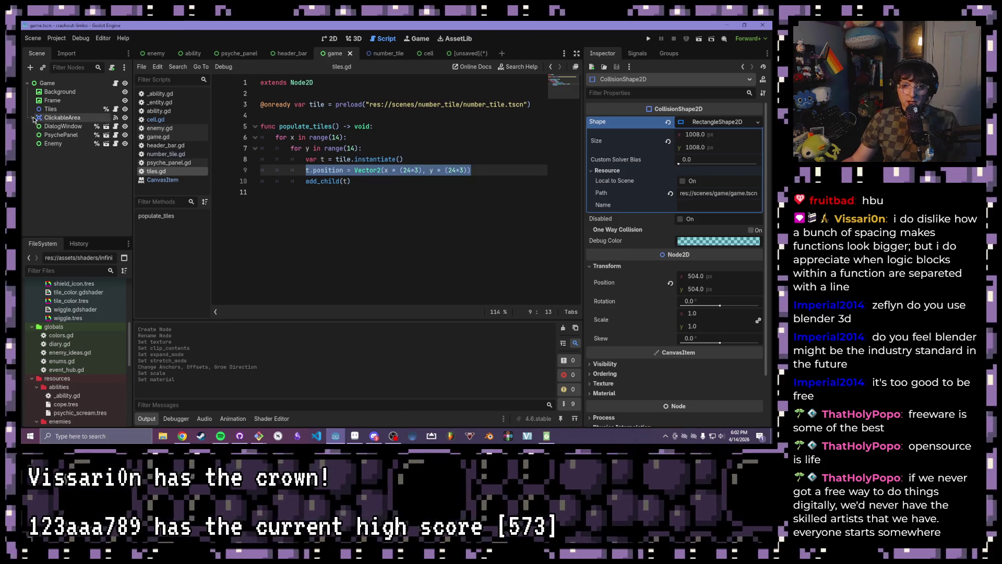
pyautogui.click(459, 53)
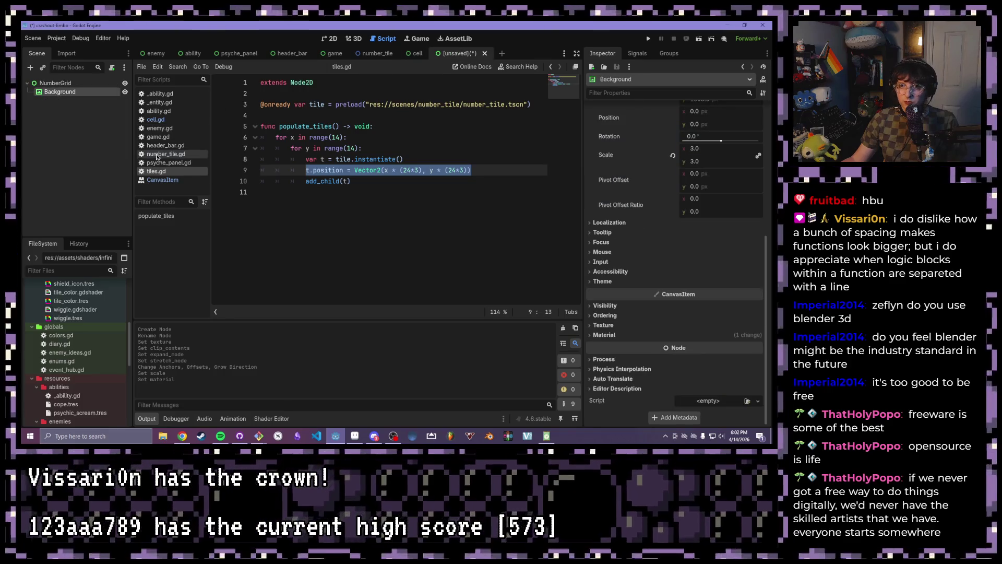
pyautogui.hotkey('ctrl', 's')
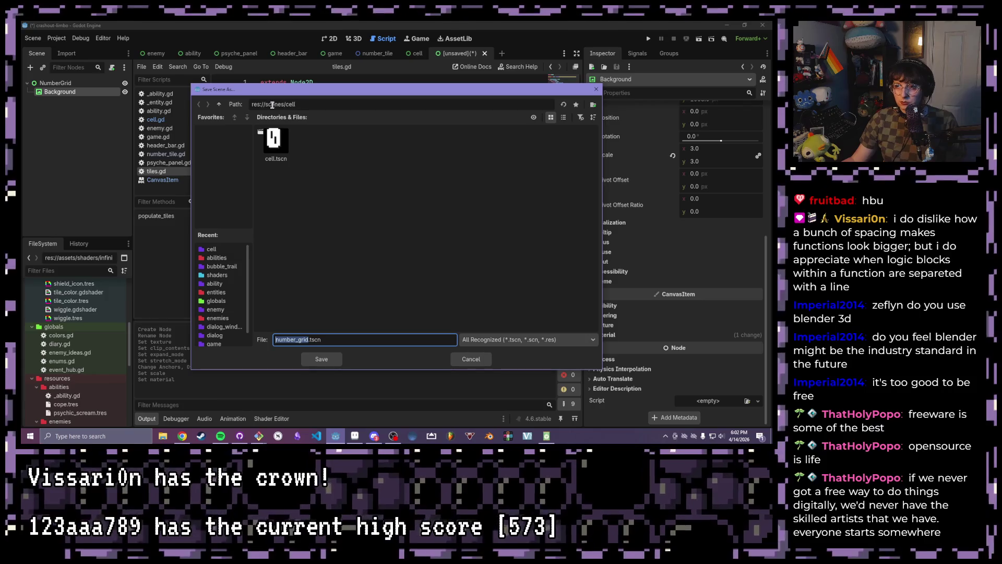
# - Create a number_grid folder under res://scenes and save the scene there as number_grid.tscn
pyautogui.click(218, 104)
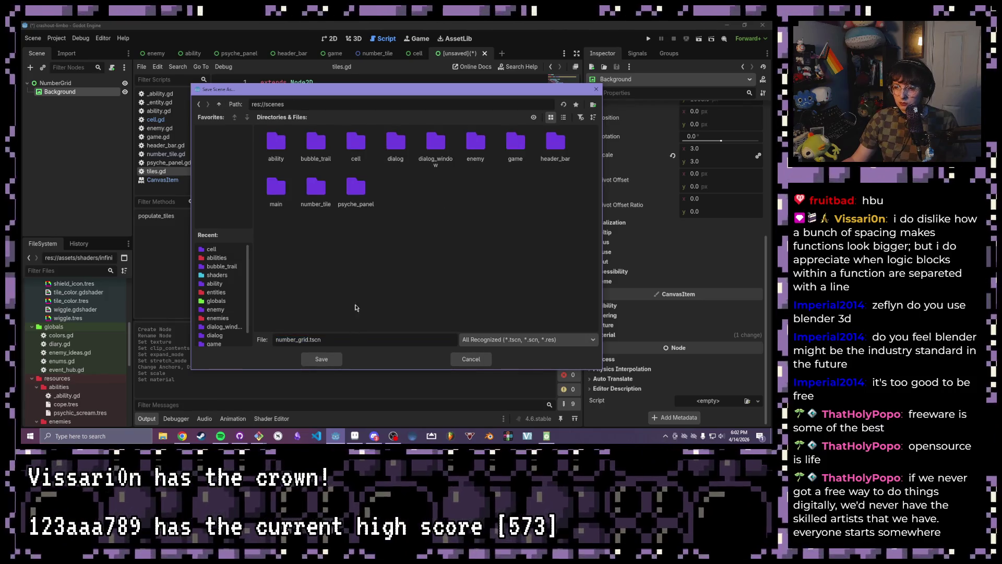
pyautogui.rightClick(364, 283)
pyautogui.click(384, 290)
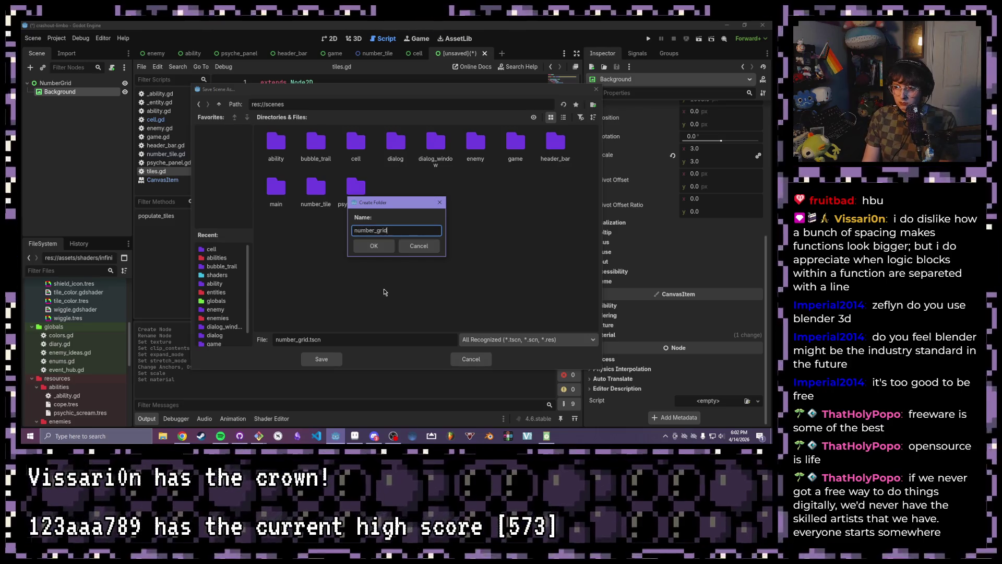
pyautogui.press('Return')
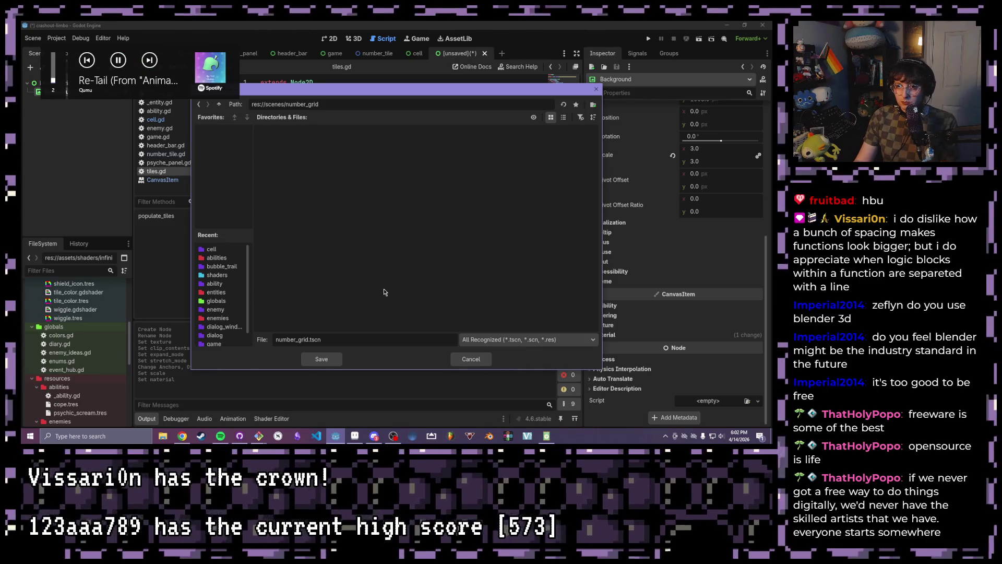
pyautogui.click(323, 359)
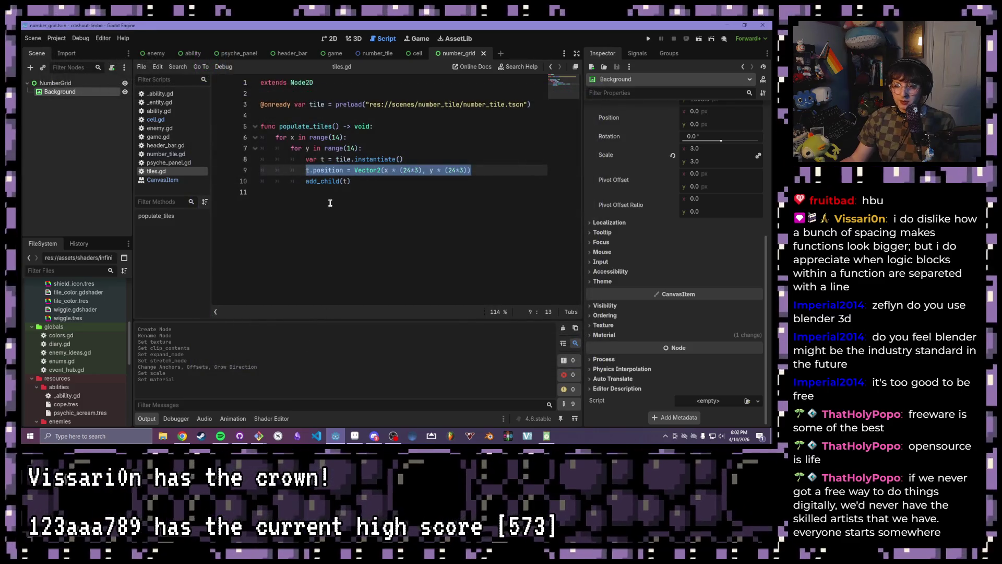
# - Attach a new number_grid.gd script to the NumberGrid root node
pyautogui.click(381, 192)
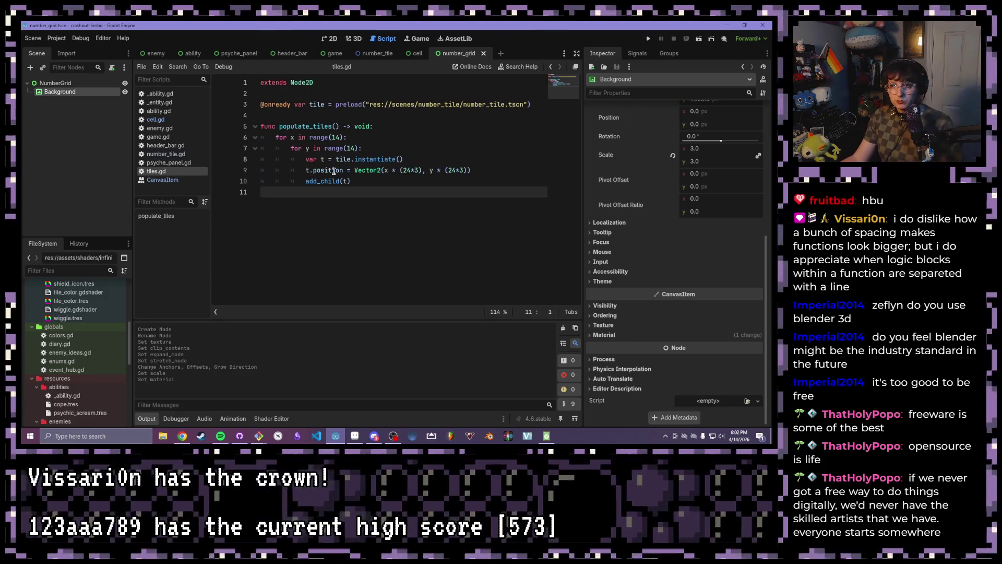
pyautogui.click(351, 181)
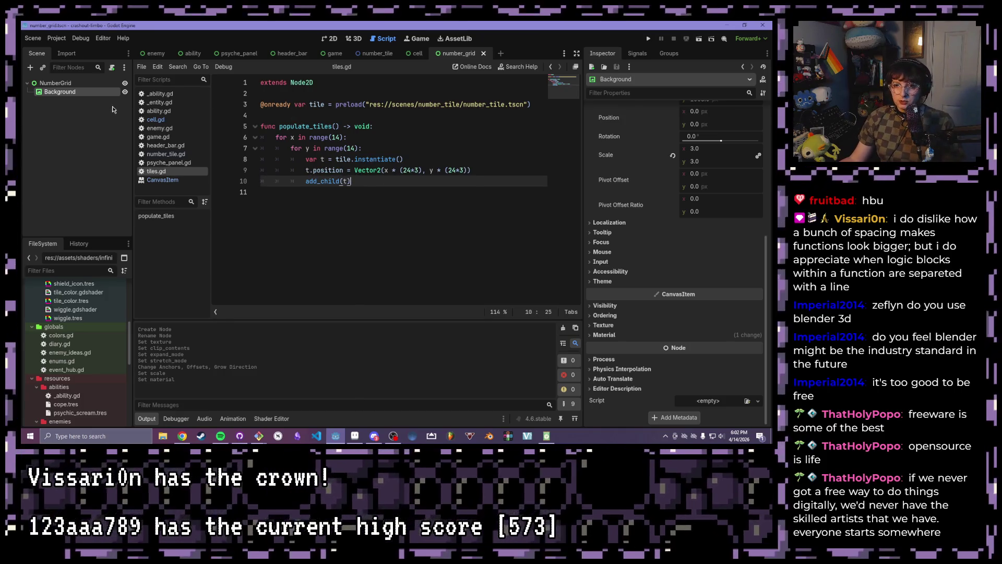
pyautogui.click(81, 82)
pyautogui.click(110, 69)
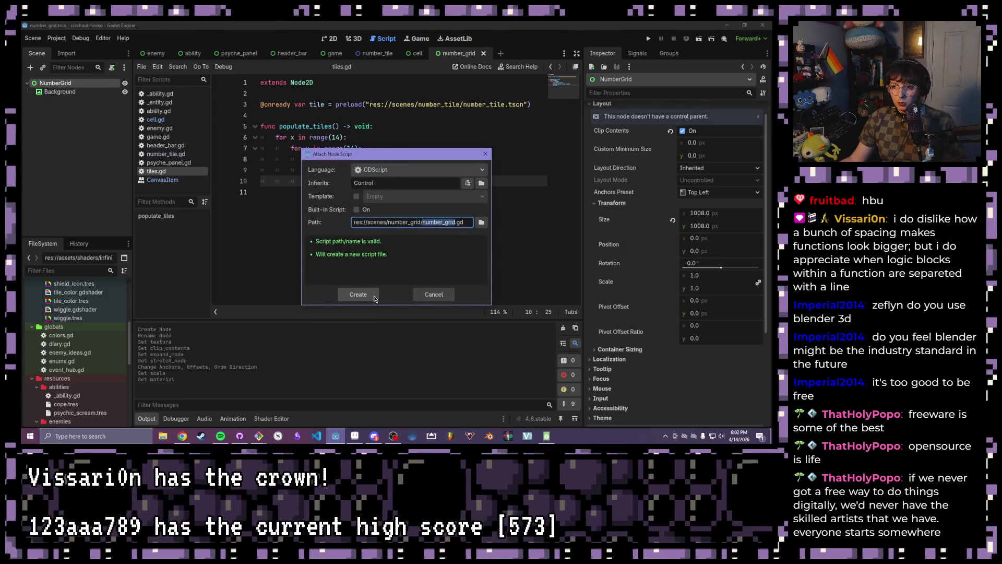
pyautogui.click(355, 293)
# - Declare an empty func populate_tiles() -> void: below extends Control
pyautogui.press('Return')
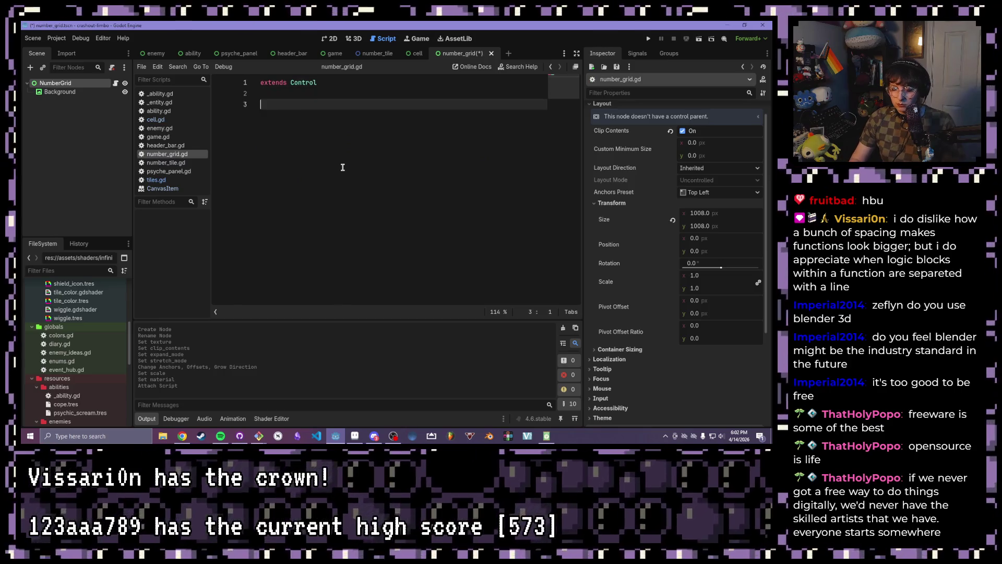
pyautogui.write('_ready')
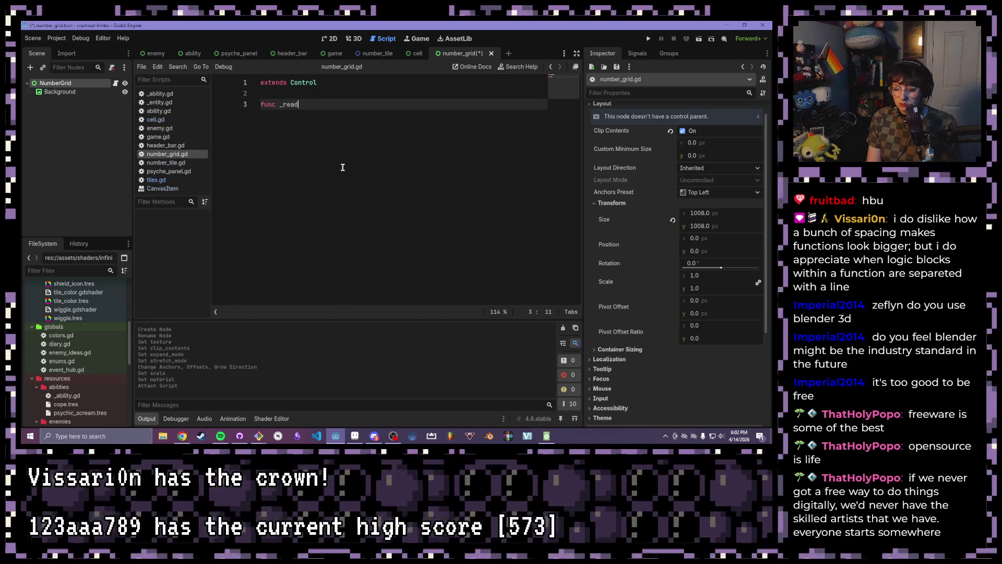
pyautogui.press('BackSpace')
pyautogui.press('BackSpace')
pyautogui.press('BackSpace')
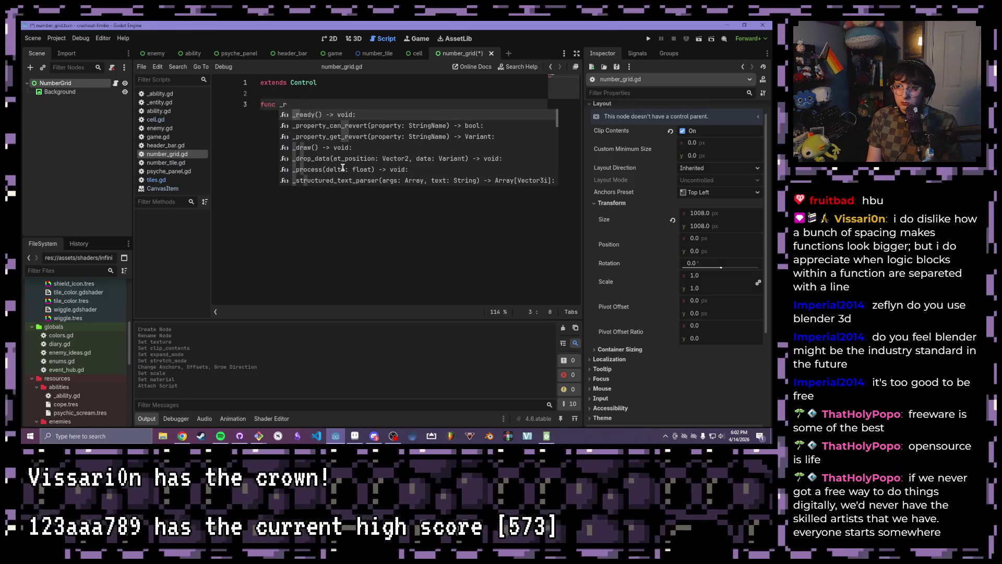
pyautogui.press('BackSpace')
pyautogui.press('BackSpace')
pyautogui.write('popula')
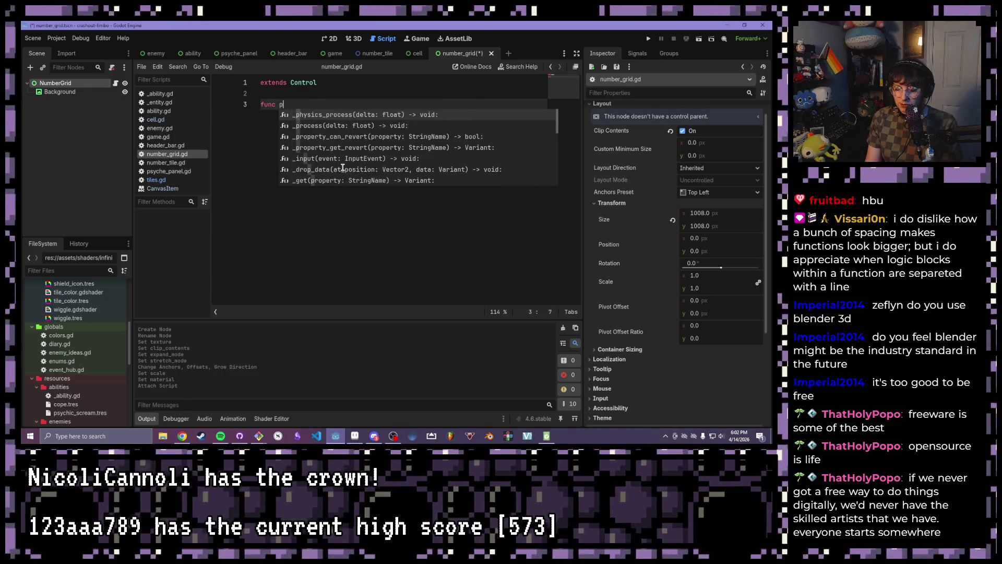
pyautogui.write('te_tiles(')
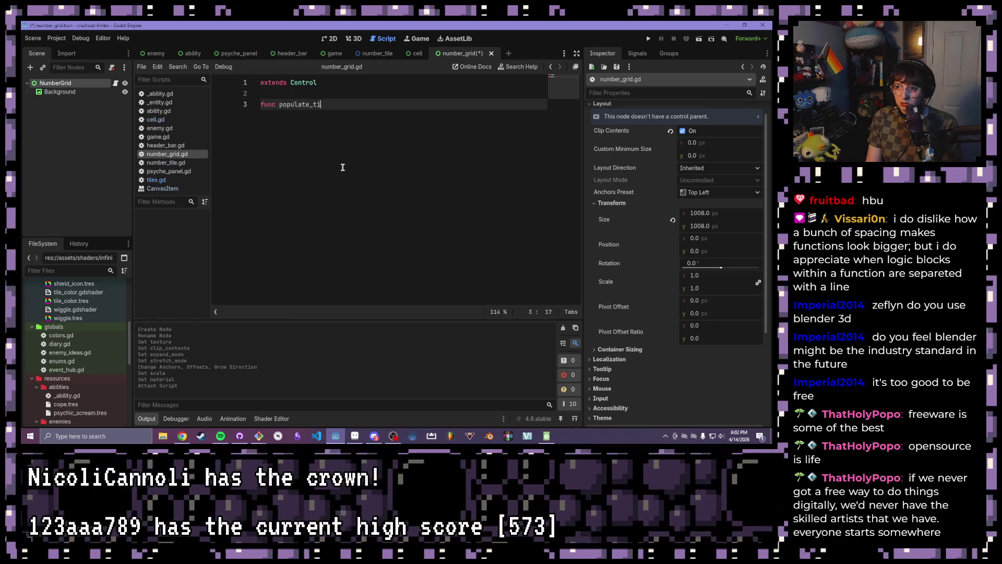
pyautogui.write(') ->vo')
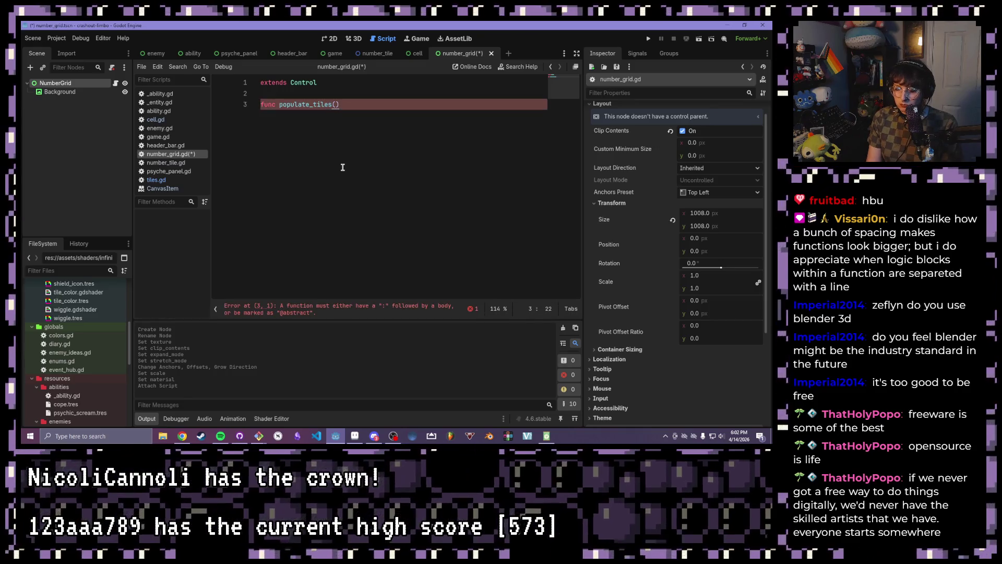
pyautogui.press('BackSpace')
pyautogui.press('BackSpace')
pyautogui.write('v')
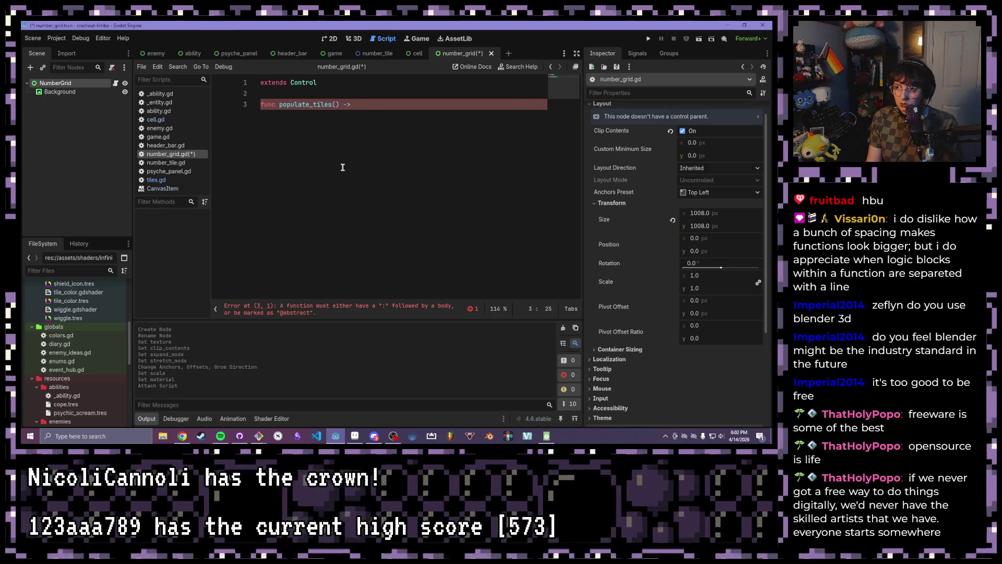
pyautogui.press('Return')
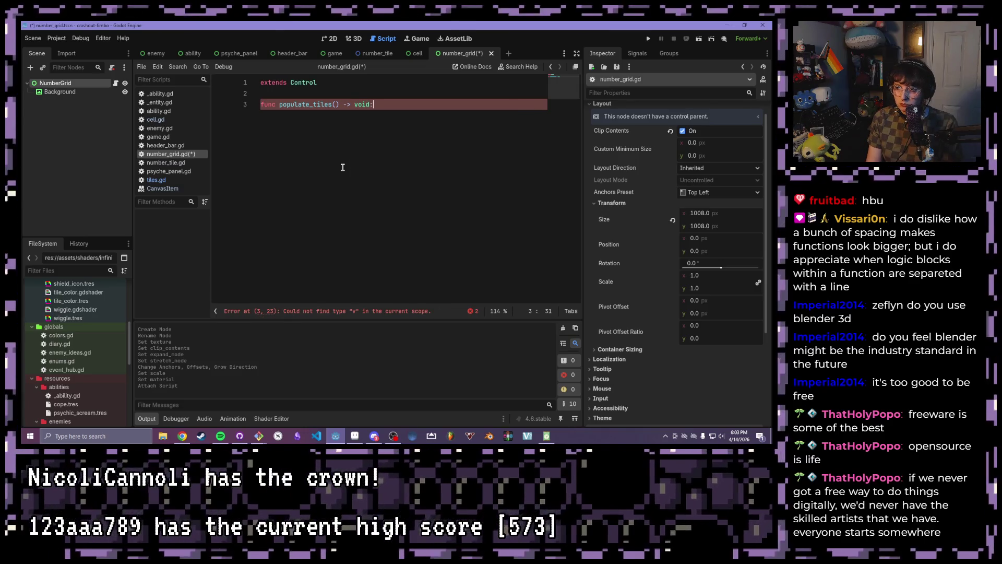
pyautogui.write(':')
pyautogui.press('Return')
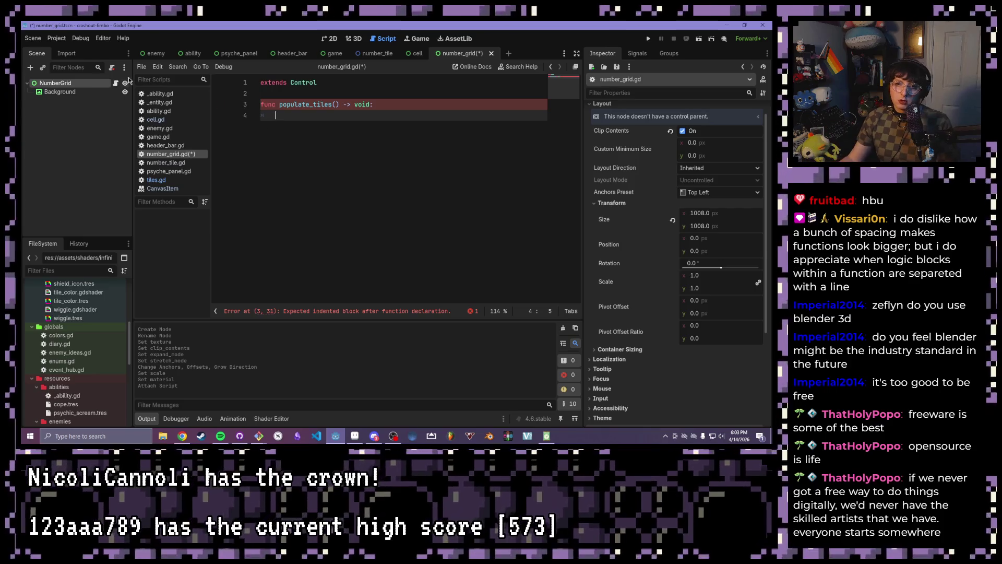
pyautogui.rightClick(65, 85)
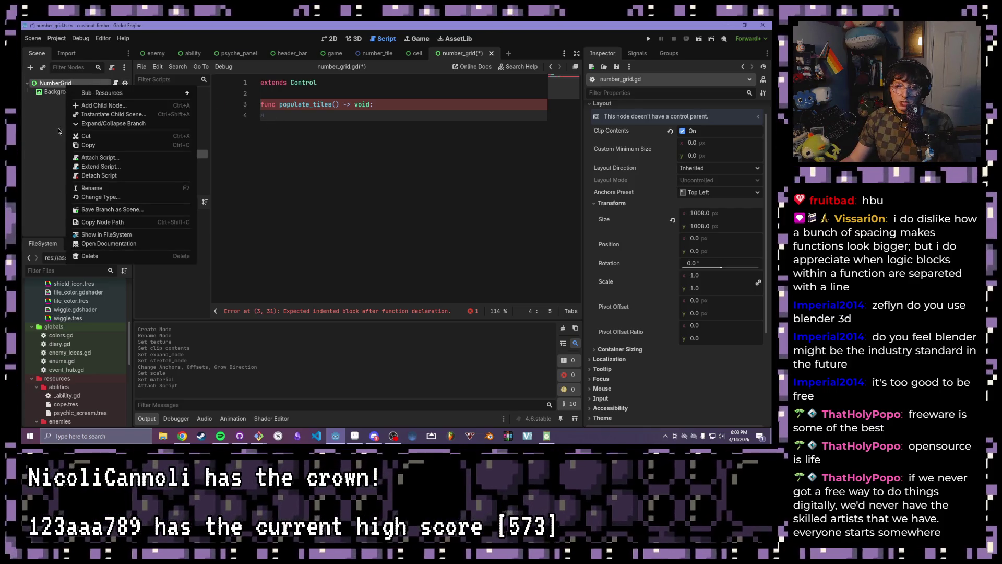
# - Add a Control child under NumberGrid stretched with the Full Rect anchor preset
pyautogui.moveTo(90, 94)
pyautogui.click(57, 112)
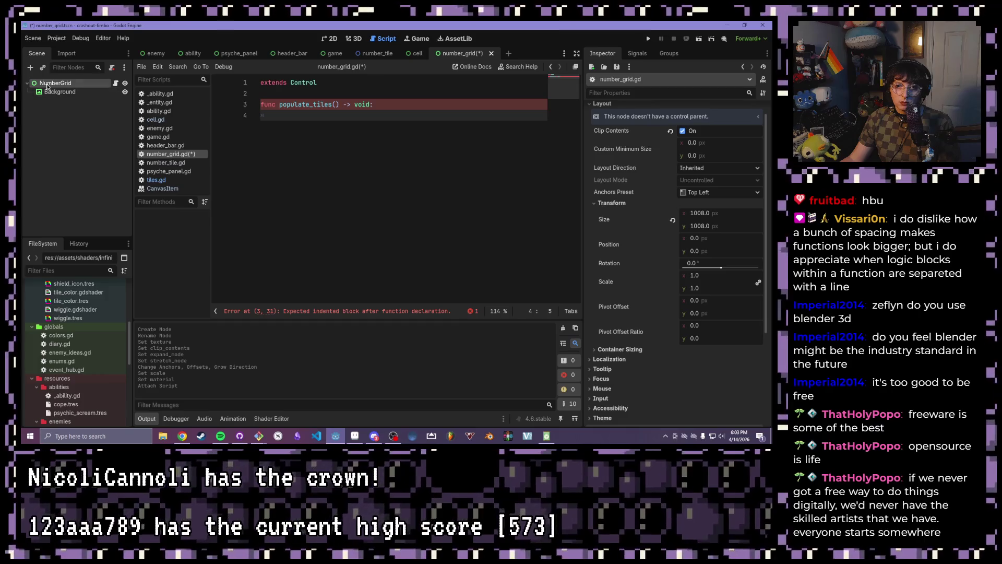
pyautogui.click(30, 67)
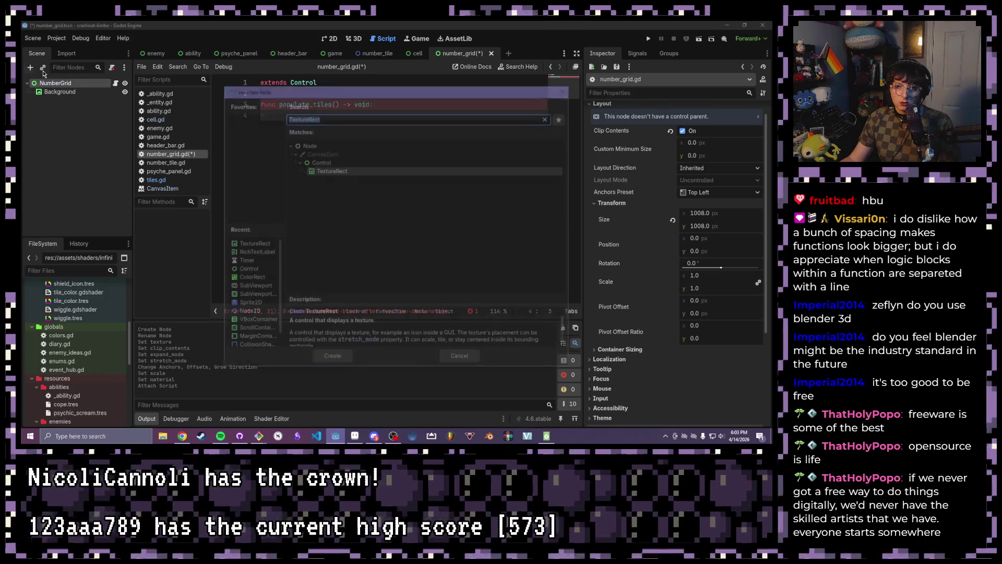
pyautogui.doubleClick(246, 269)
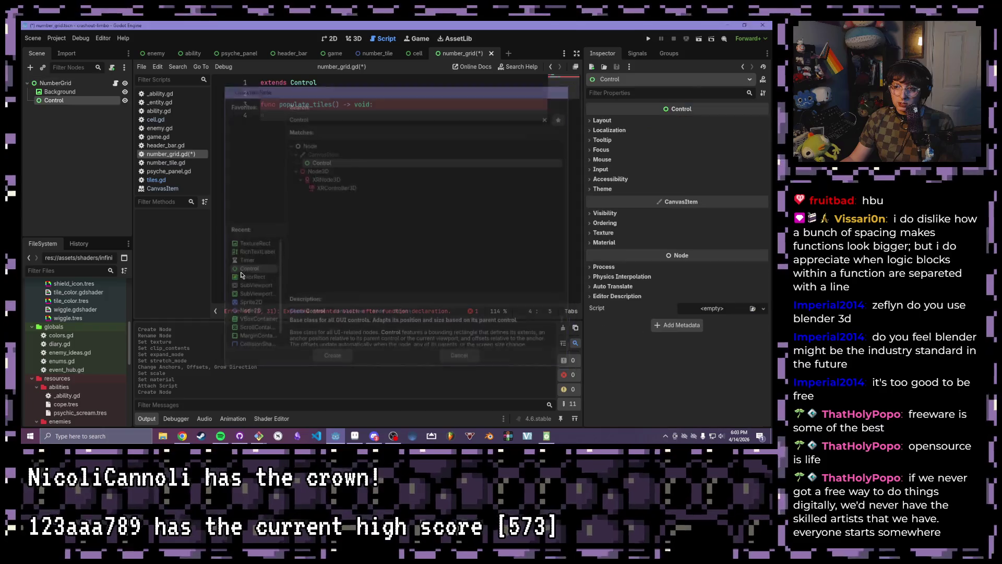
pyautogui.click(50, 101)
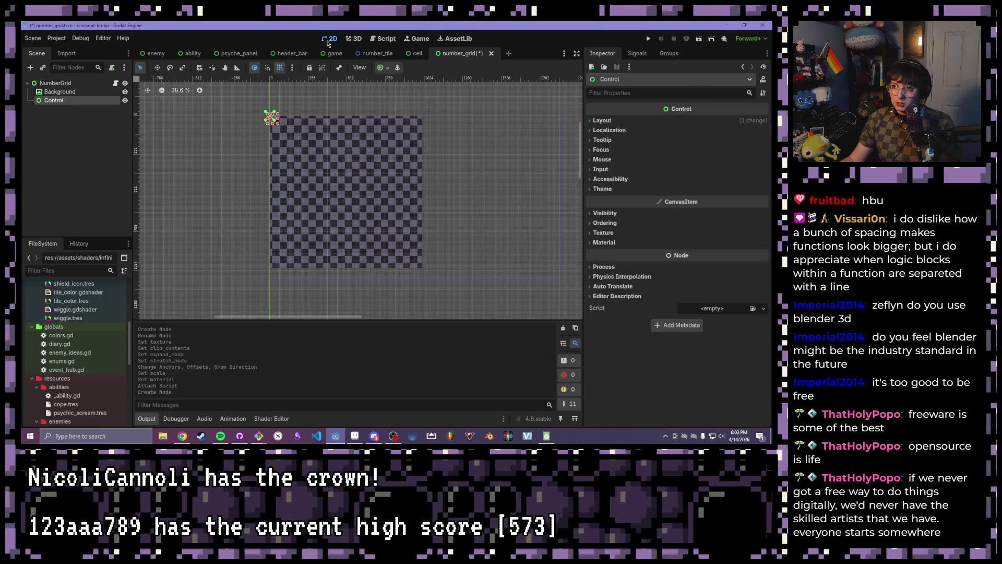
pyautogui.scroll(6, 303, 126)
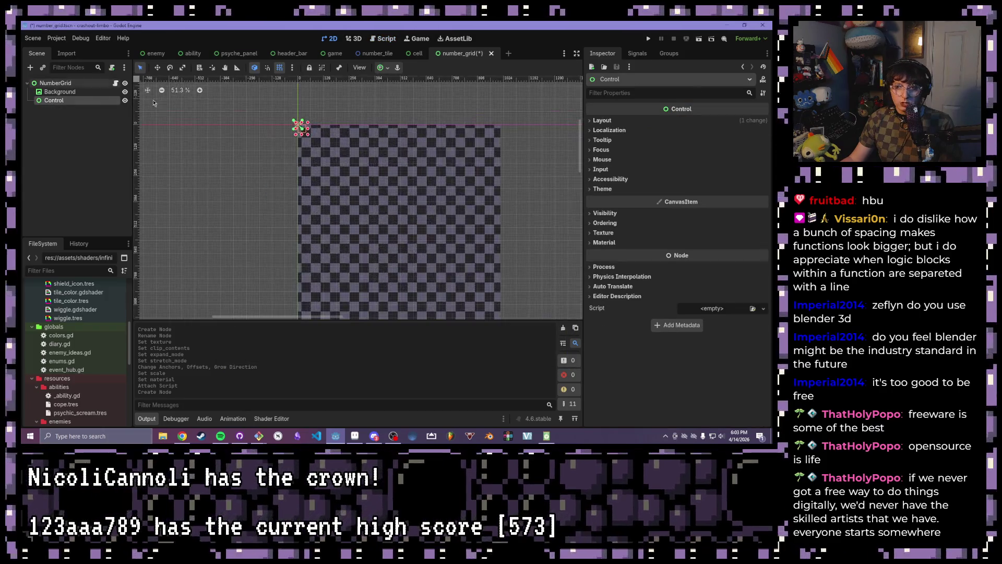
pyautogui.scroll(-4, 328, 136)
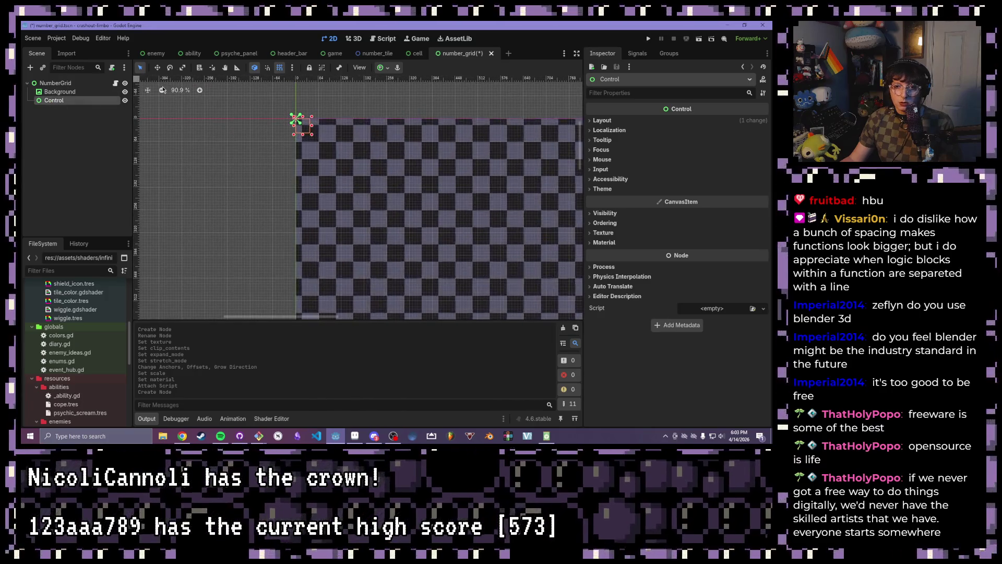
pyautogui.click(384, 68)
pyautogui.click(428, 140)
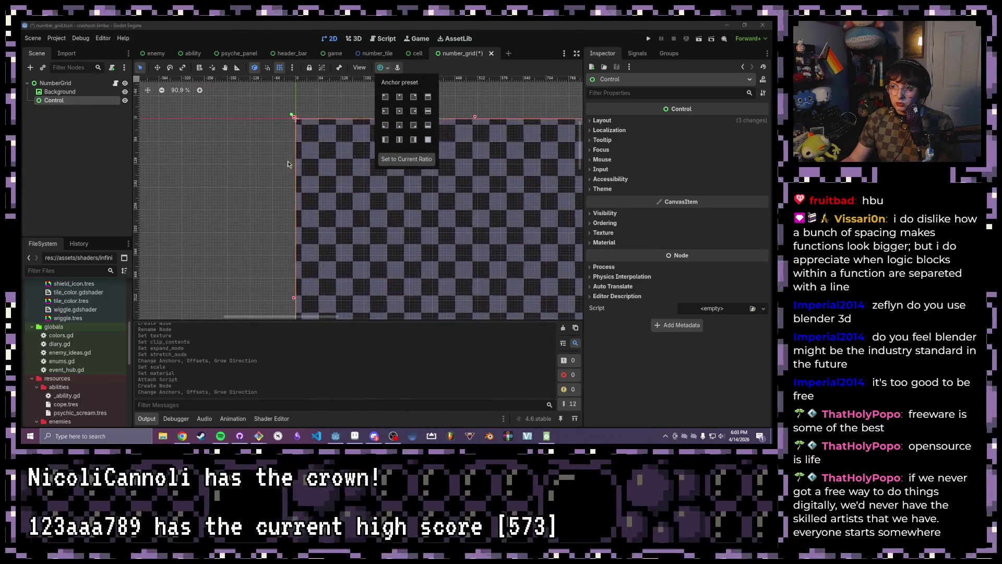
pyautogui.scroll(-4, 305, 163)
pyautogui.click(260, 139)
pyautogui.scroll(1, 182, 115)
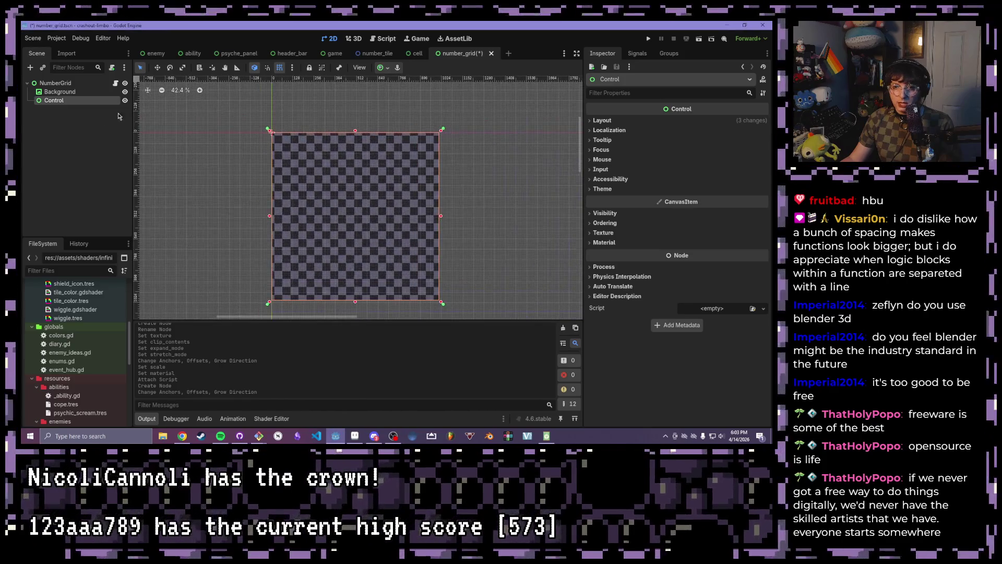
# - Rename the Control to Cells, make it a scene-unique name, and return to the script
pyautogui.doubleClick(60, 102)
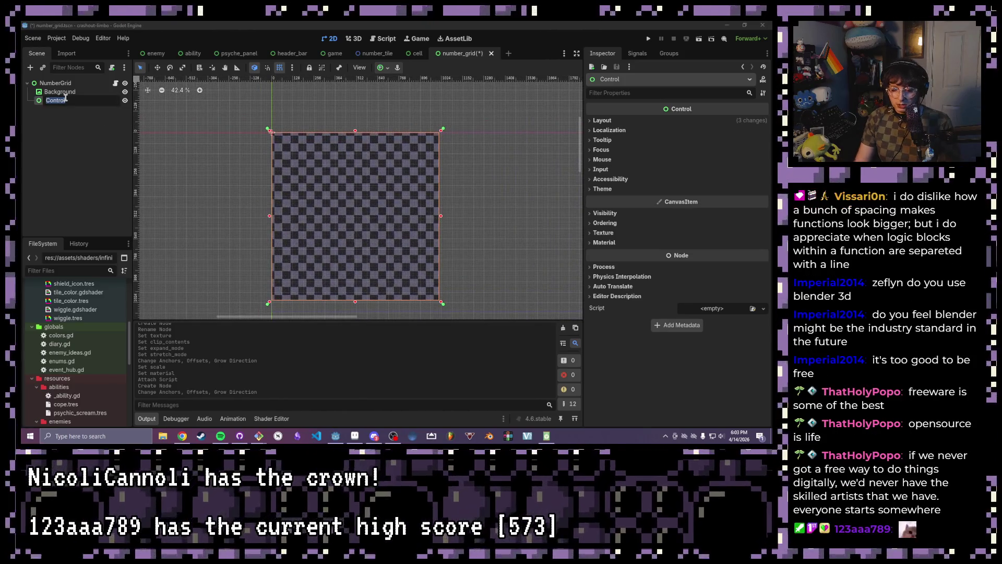
pyautogui.write('Cells')
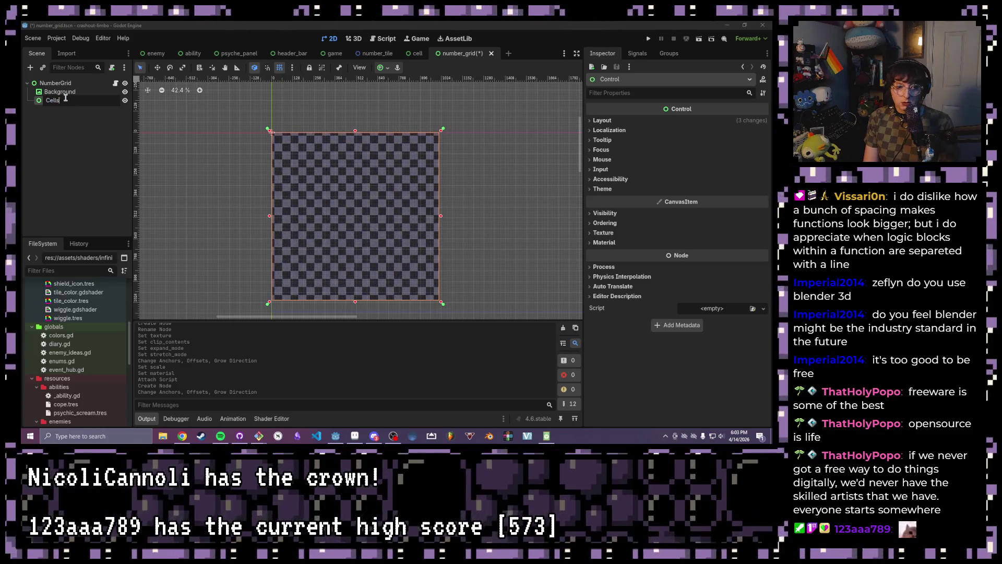
pyautogui.press('Return')
pyautogui.rightClick(82, 101)
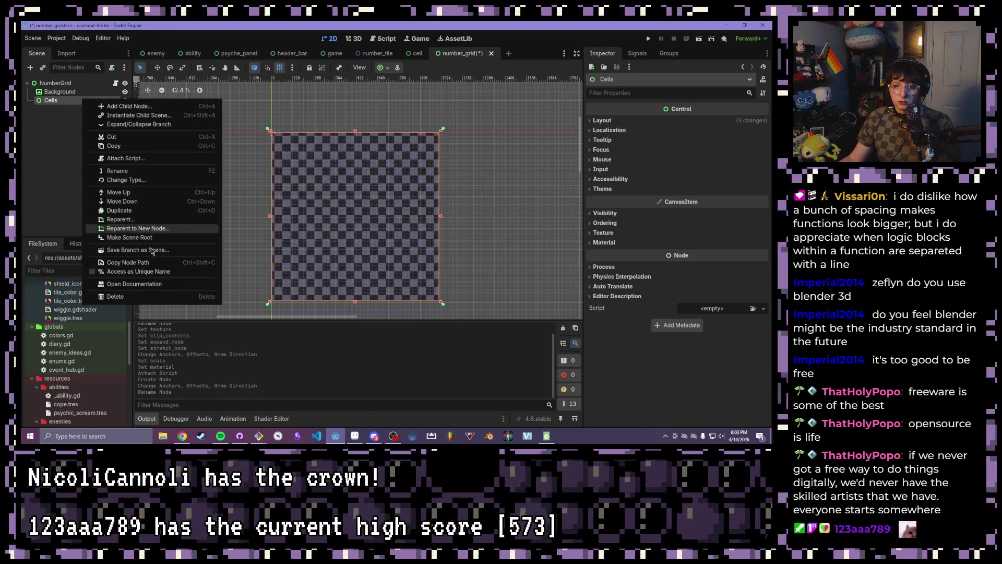
pyautogui.click(142, 277)
pyautogui.click(115, 83)
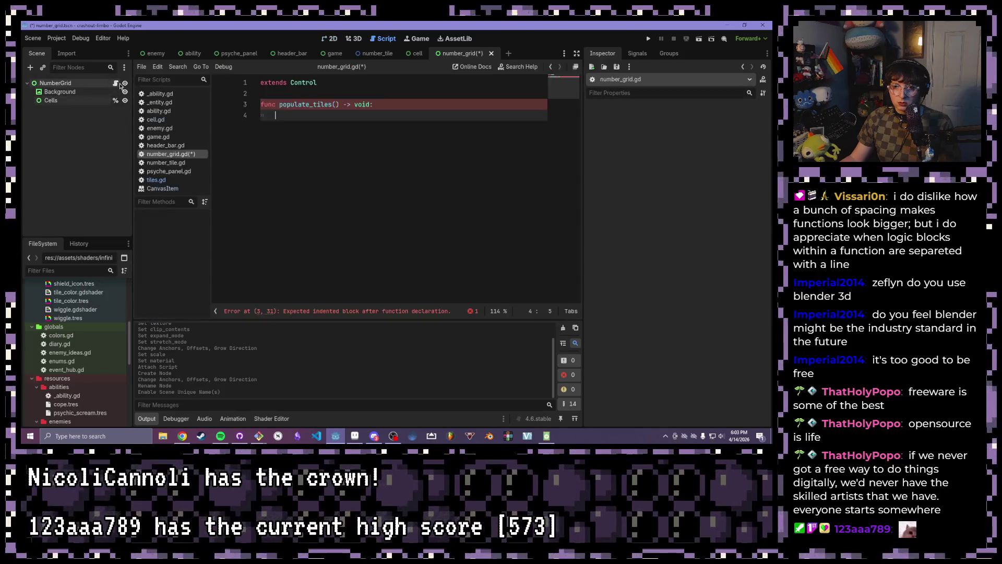
pyautogui.click(338, 82)
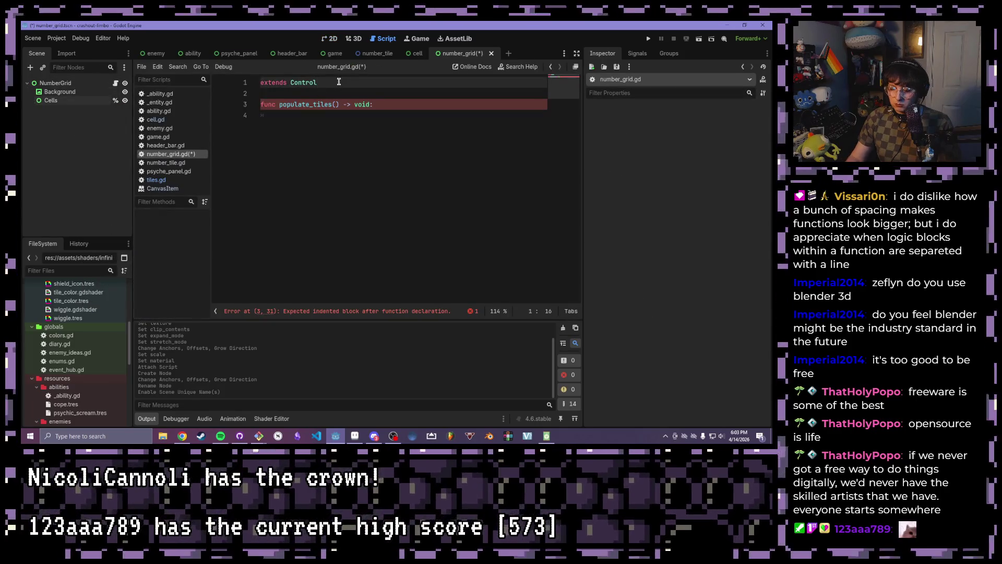
pyautogui.press('Return')
pyautogui.press('Return')
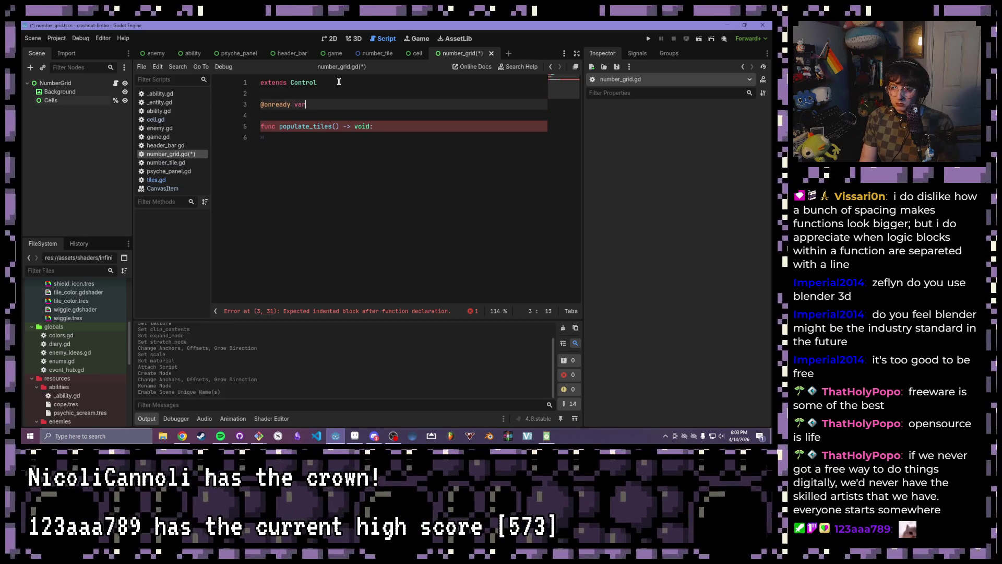
pyautogui.write('cells :=')
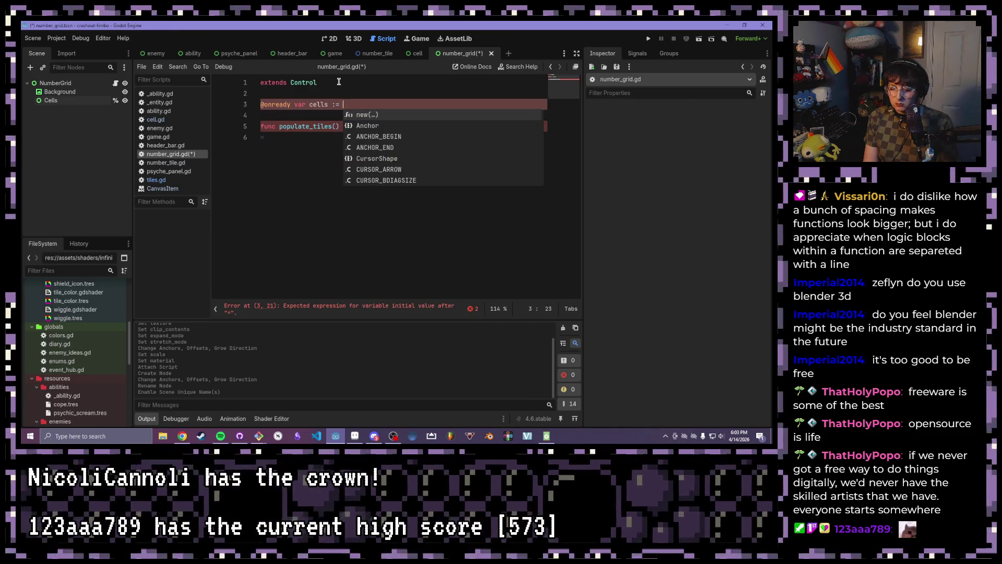
pyautogui.write(' %Ce')
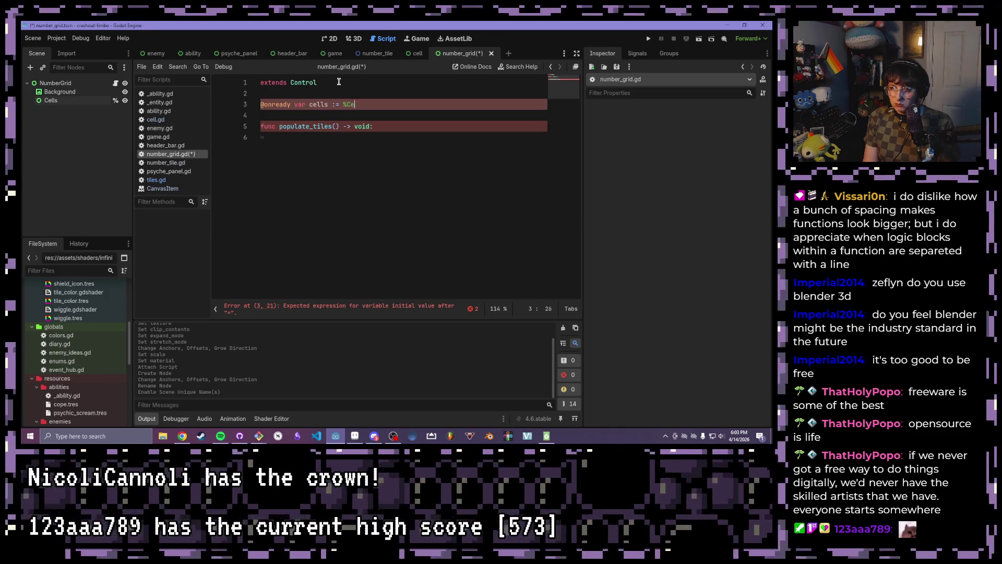
pyautogui.write('get')
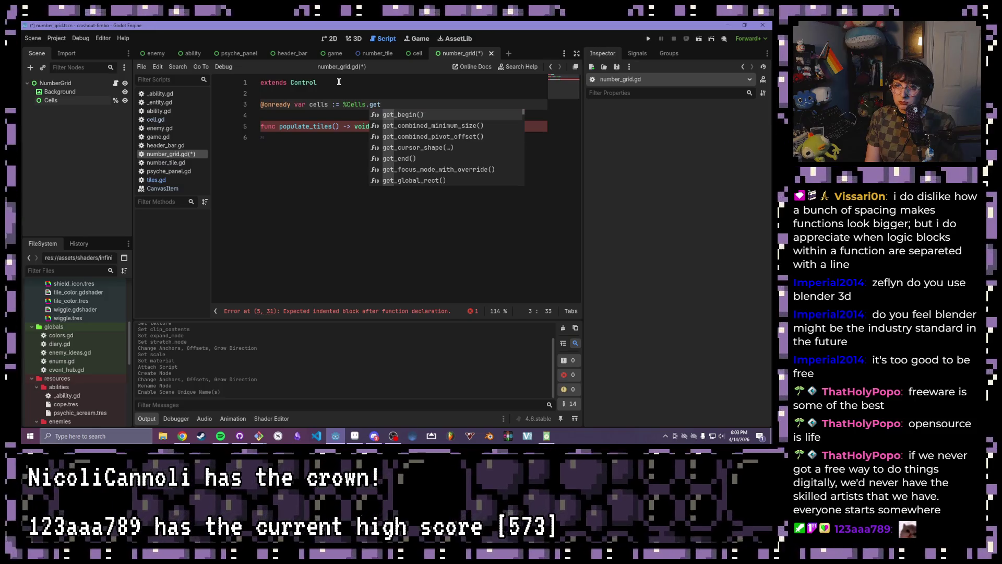
pyautogui.press('BackSpace')
pyautogui.press('BackSpace')
pyautogui.press('BackSpace')
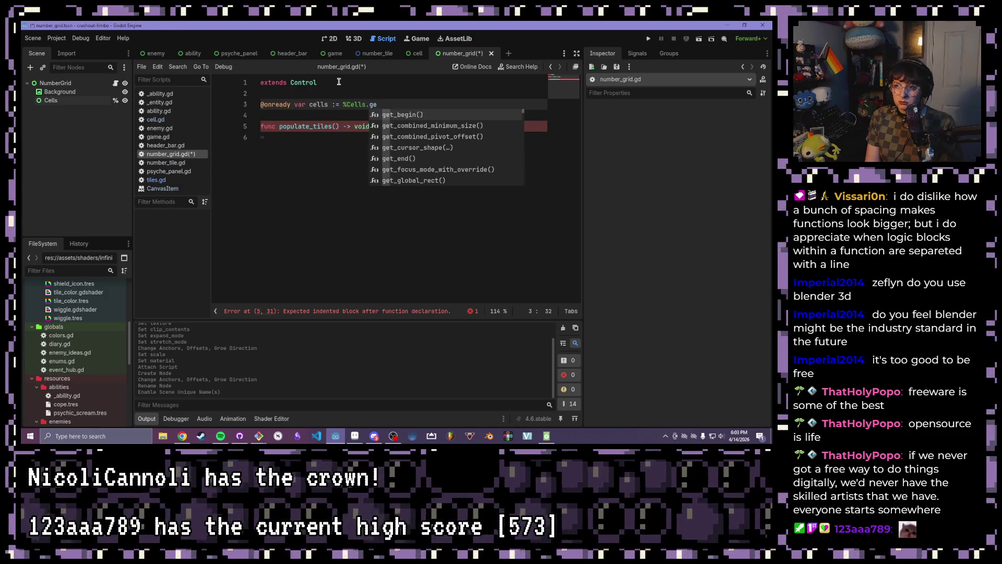
pyautogui.click(317, 102)
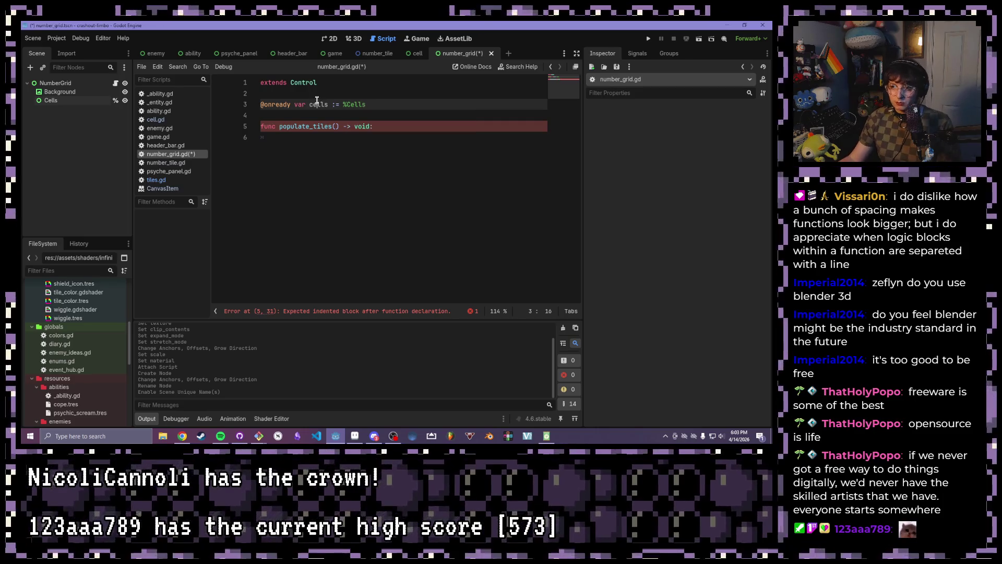
pyautogui.click(361, 127)
pyautogui.press('Return')
pyautogui.hotkey('ctrl', 's')
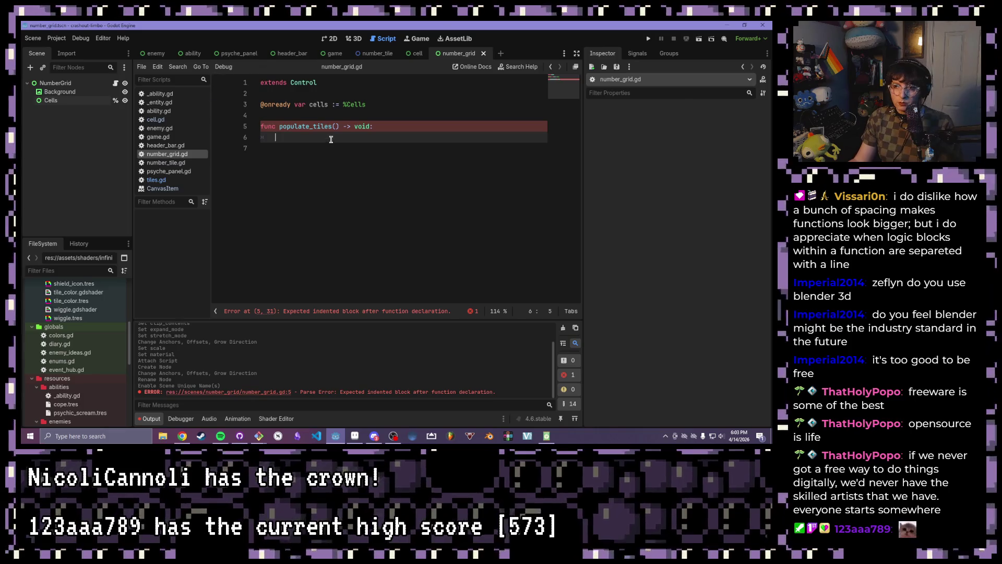
# - Clear the Output log and make room above the cells variable
pyautogui.click(376, 105)
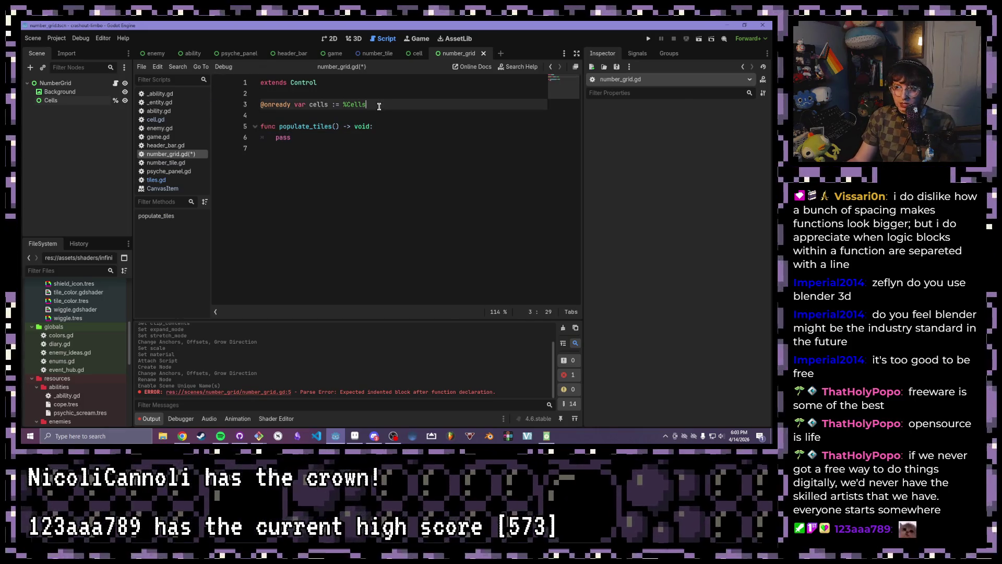
pyautogui.click(351, 83)
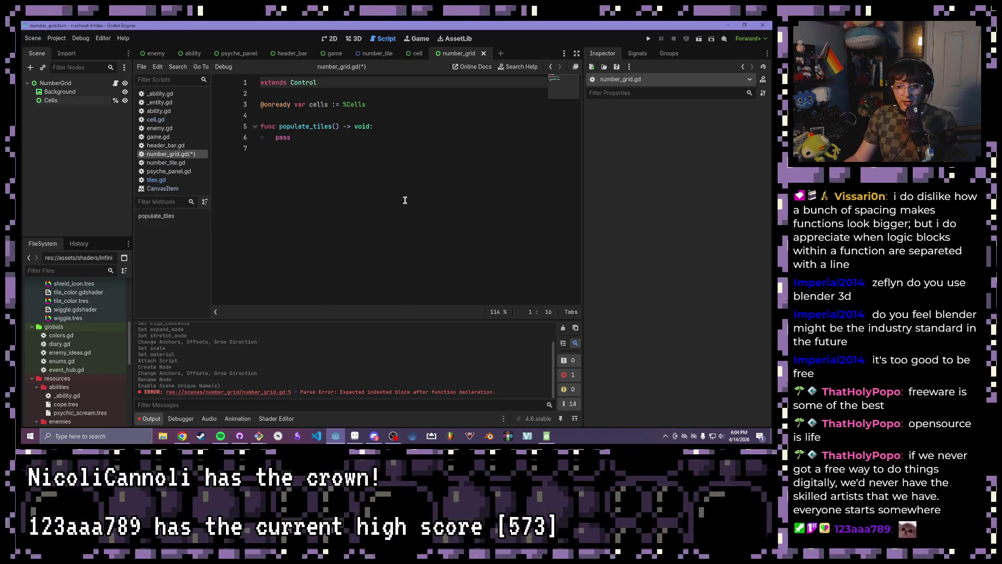
pyautogui.click(563, 329)
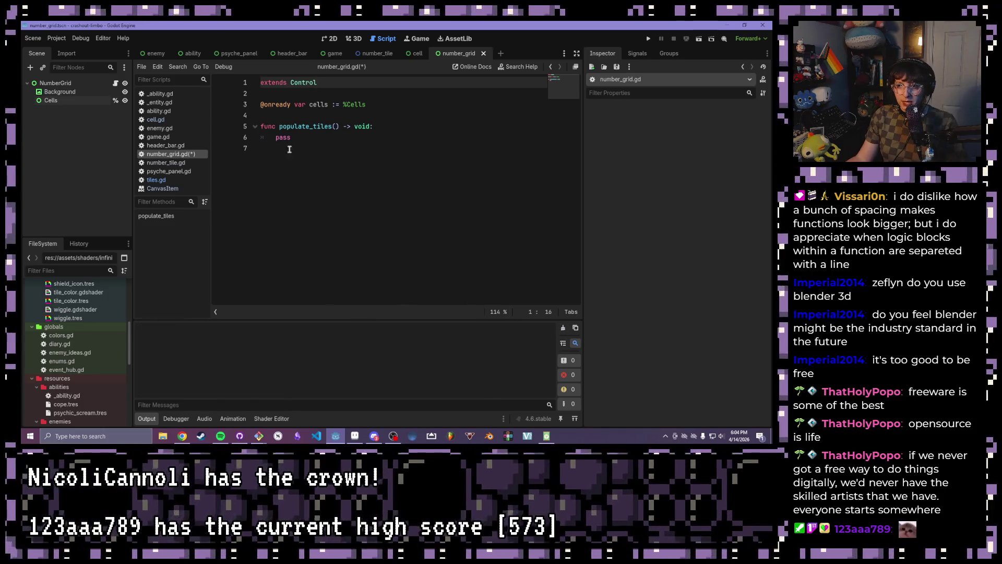
pyautogui.click(326, 90)
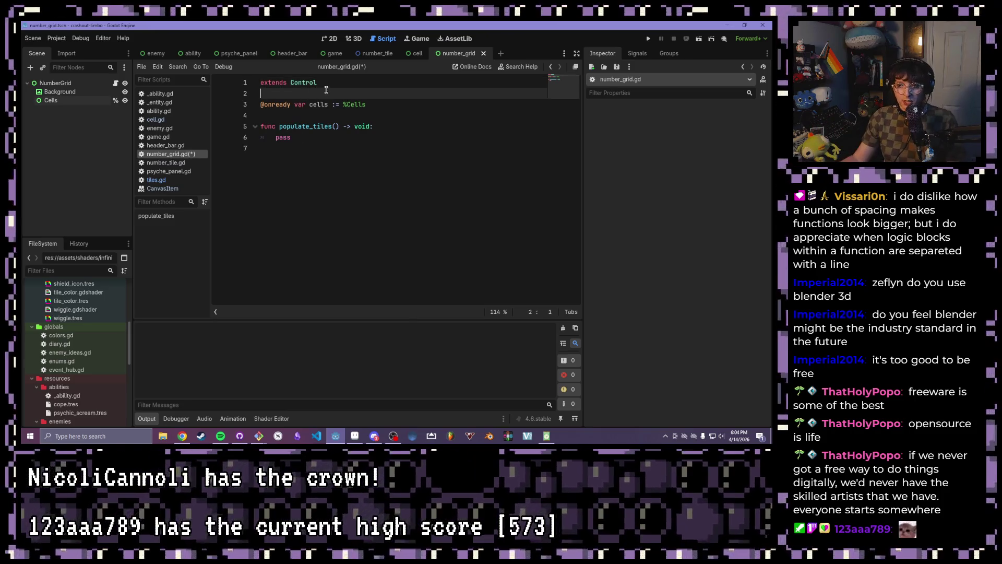
pyautogui.click(329, 81)
pyautogui.click(410, 103)
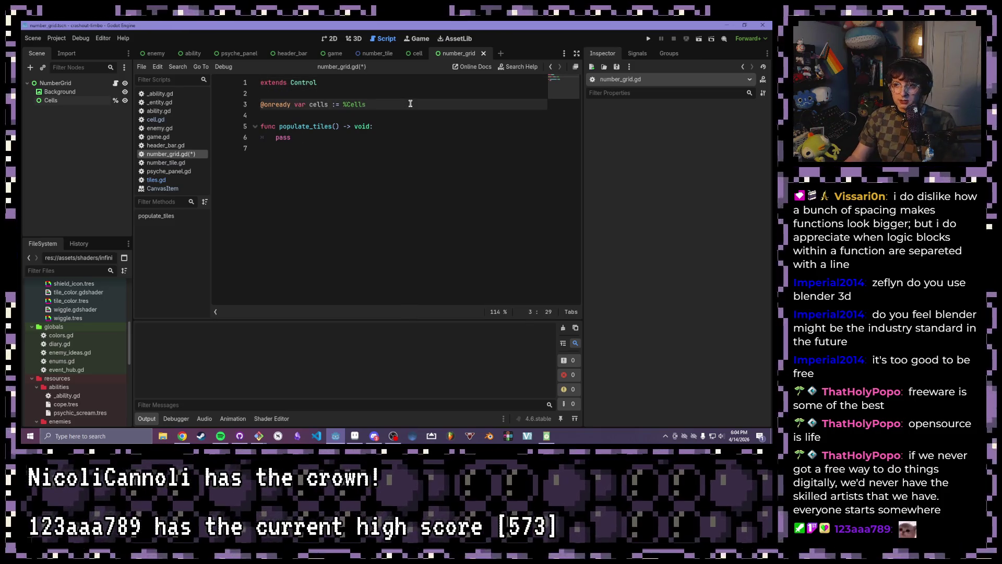
pyautogui.press('Up')
pyautogui.press('Up')
pyautogui.press('Return')
pyautogui.press('Return')
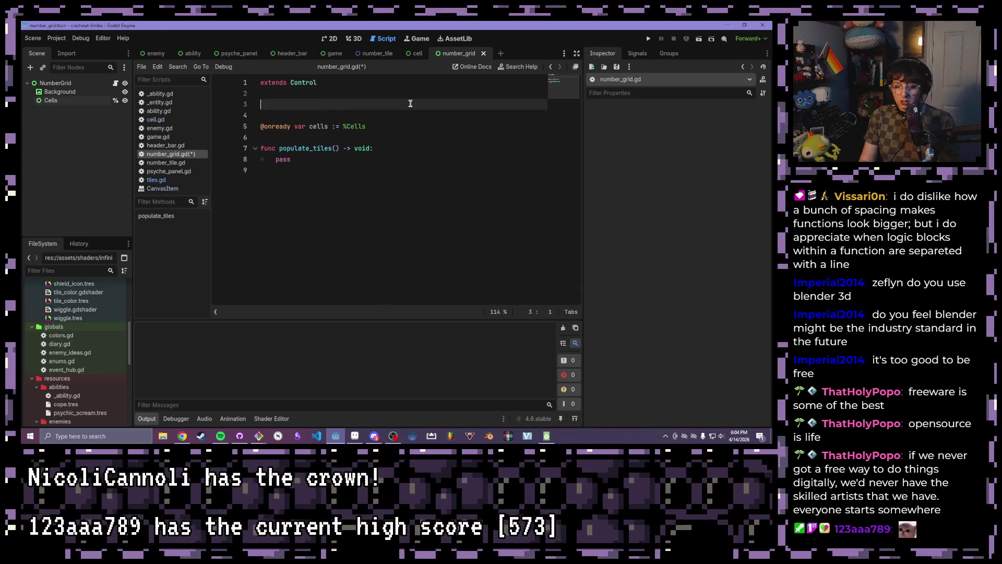
pyautogui.write('@')
pyautogui.press('BackSpace')
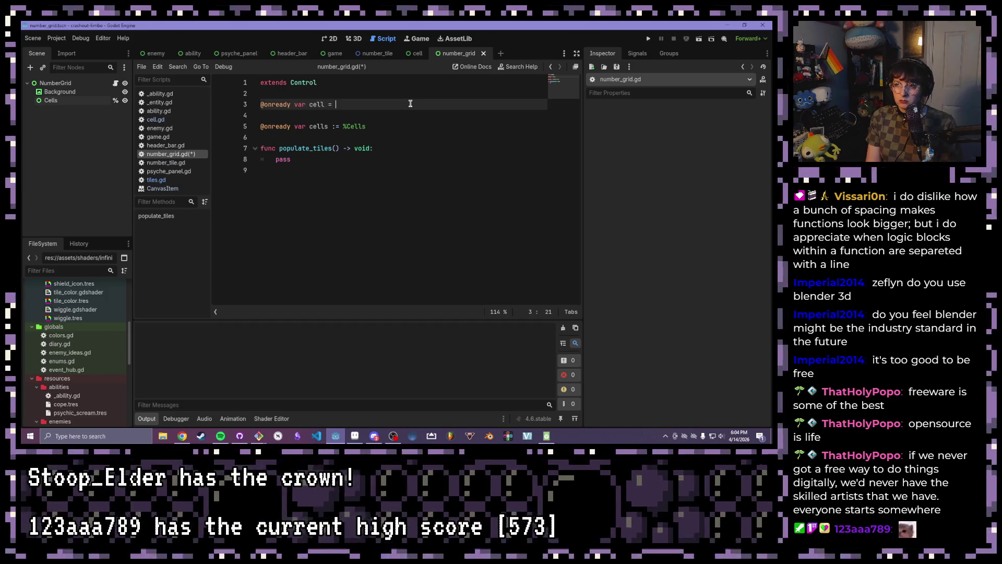
pyautogui.write('(')
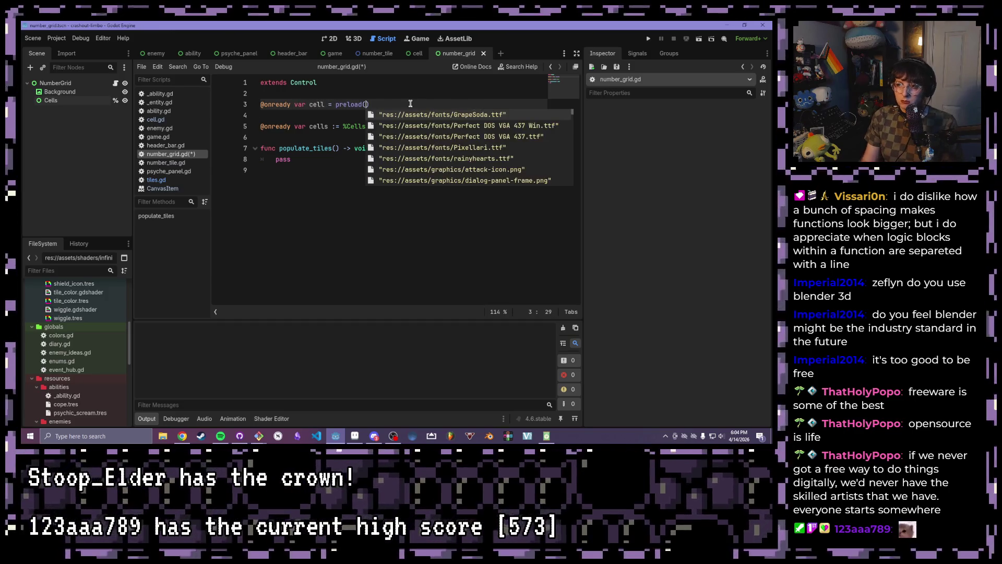
pyautogui.scroll(-10, 445, 127)
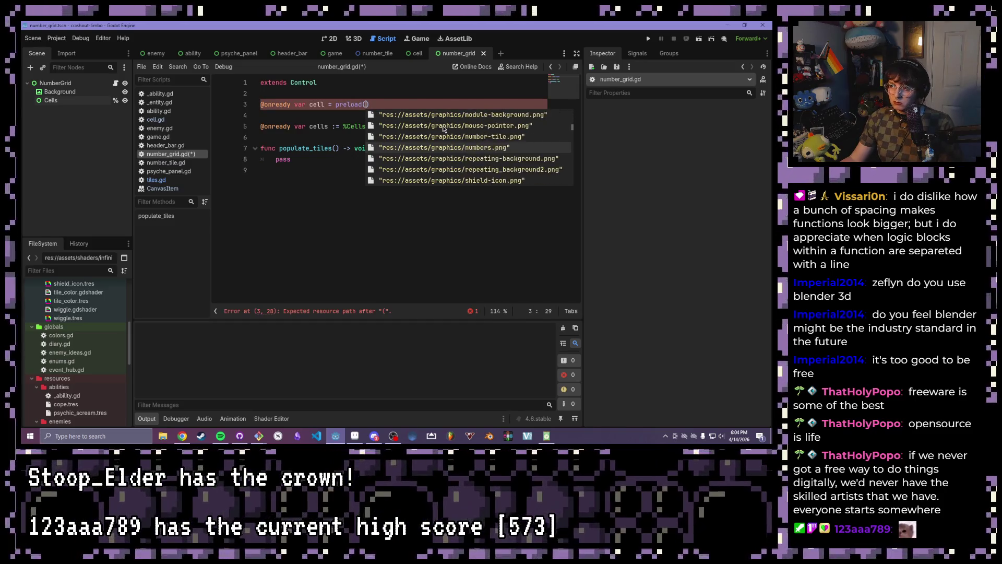
pyautogui.scroll(-10, 446, 163)
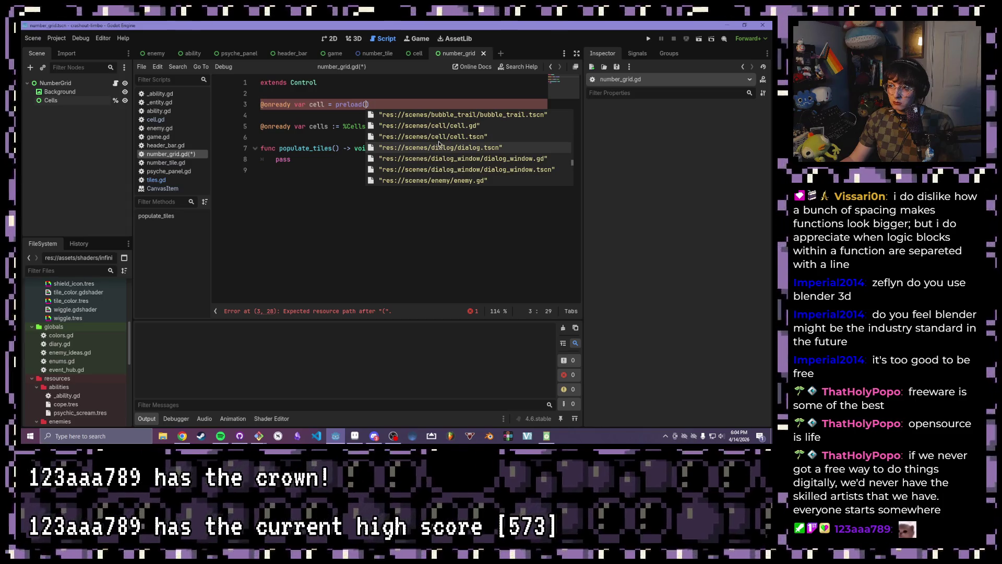
pyautogui.click(443, 136)
pyautogui.click(505, 95)
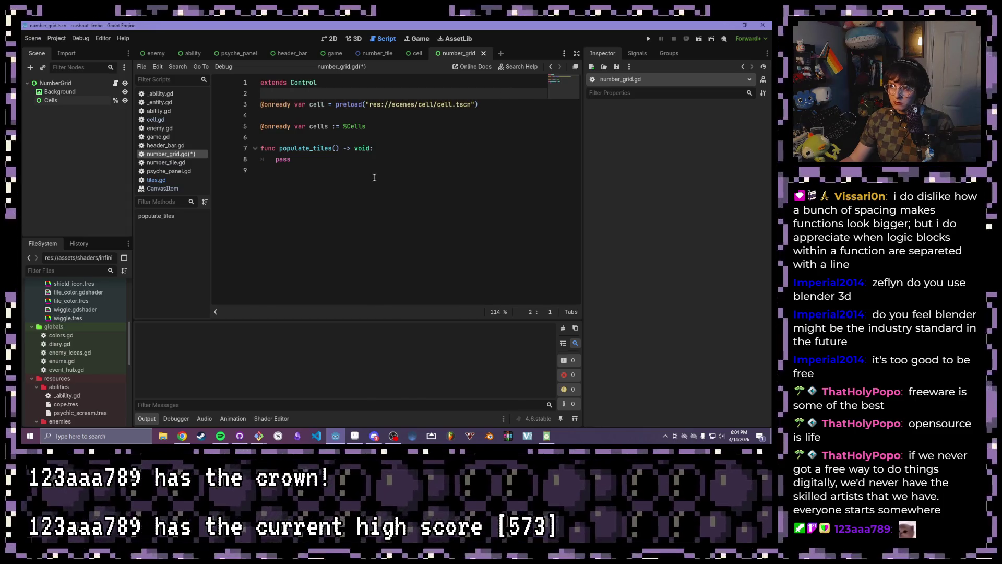
pyautogui.hotkey('ctrl', 's')
pyautogui.click(362, 119)
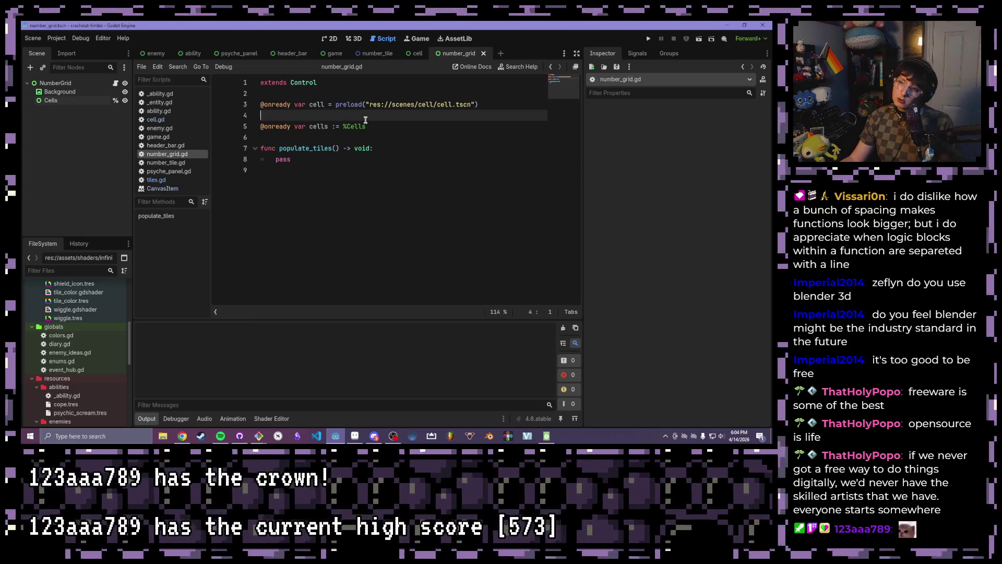
pyautogui.click(373, 130)
pyautogui.click(366, 158)
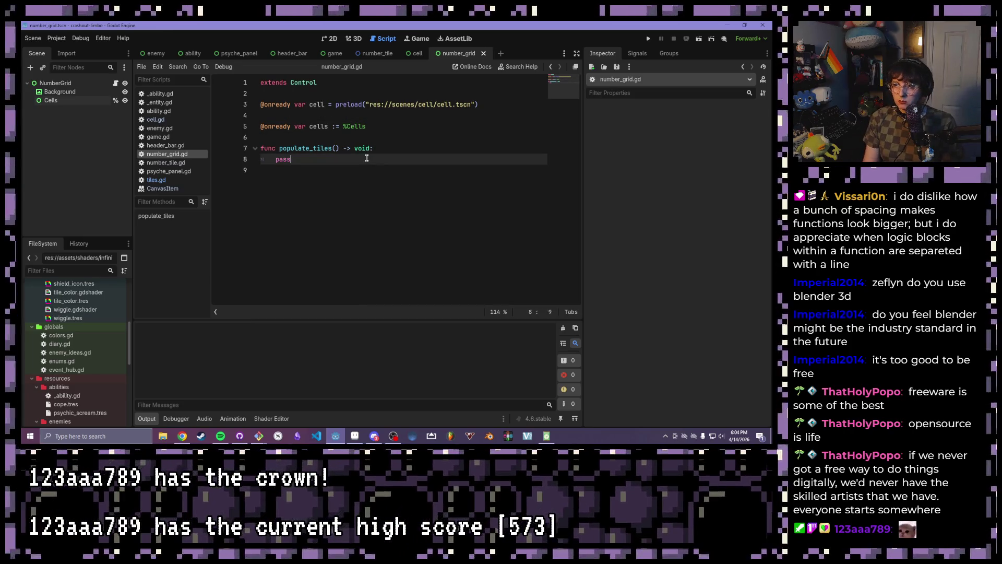
# - Paste the nested 14x14 for-loop from tiles.gd into populate_tiles, instantiating cell as c
pyautogui.click(154, 180)
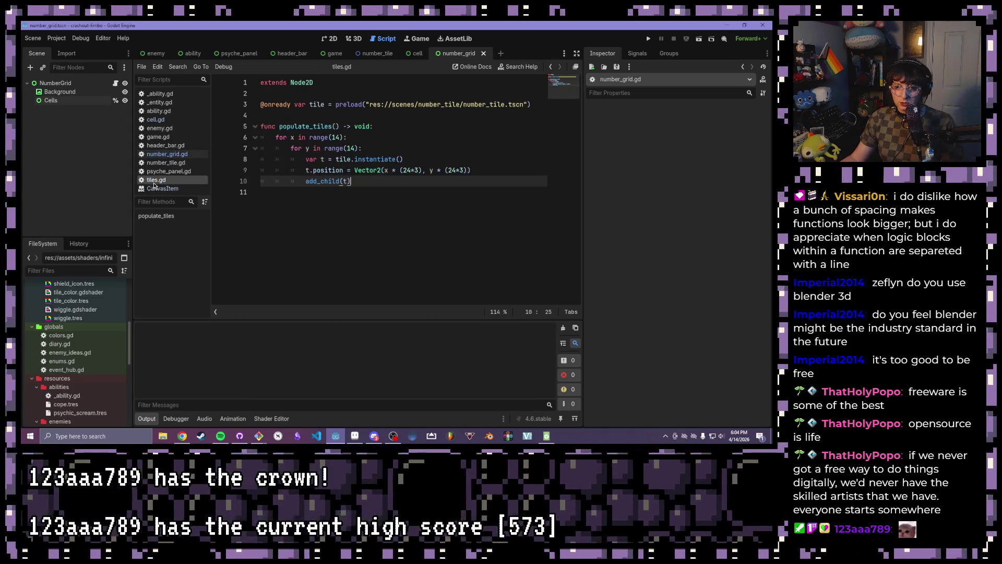
pyautogui.moveTo(373, 181)
pyautogui.mouseDown()
pyautogui.moveTo(270, 148)
pyautogui.moveTo(271, 136)
pyautogui.mouseUp()
pyautogui.hotkey('ctrl', 'c')
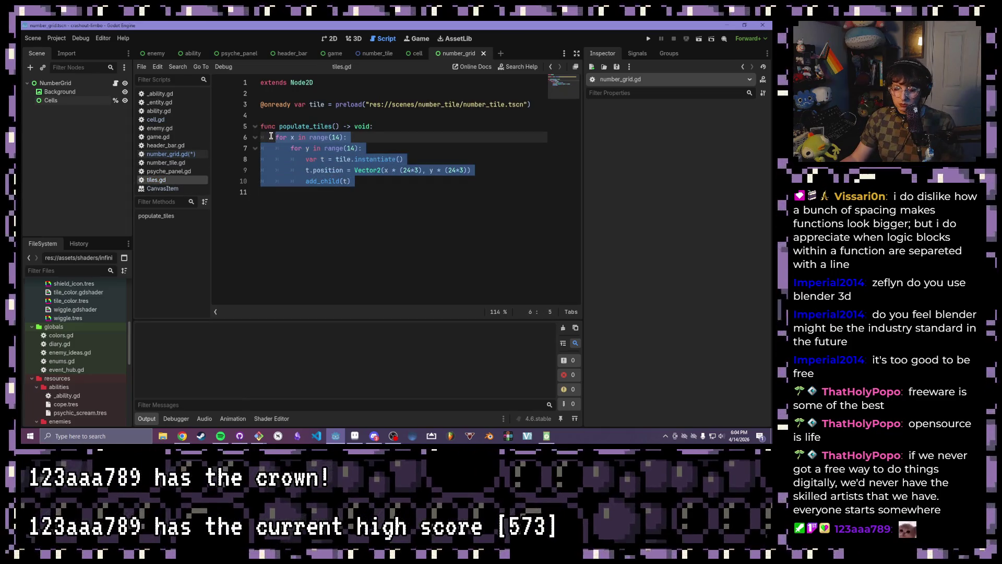
pyautogui.click(169, 154)
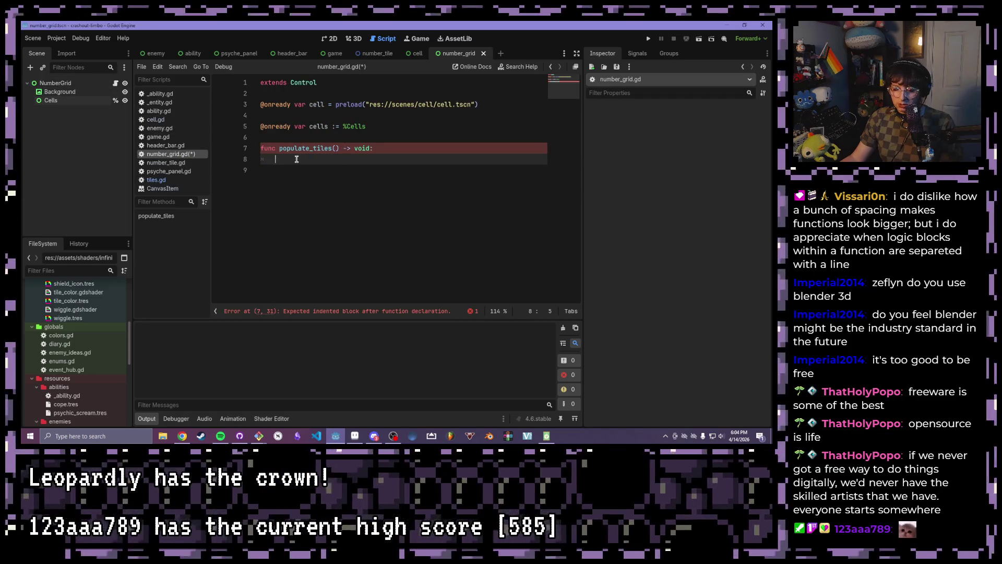
pyautogui.hotkey('ctrl', 'v')
pyautogui.press('Down')
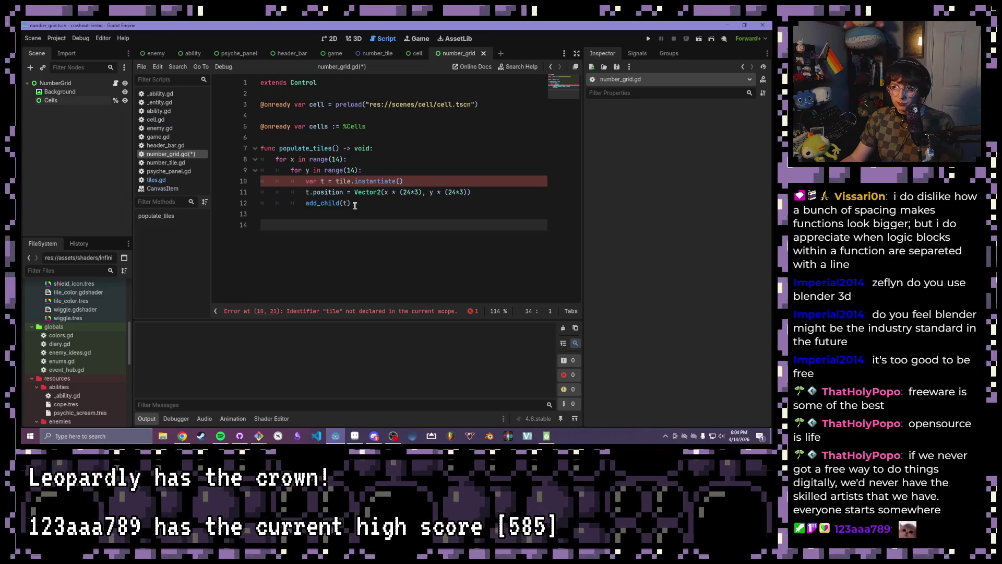
pyautogui.click(352, 181)
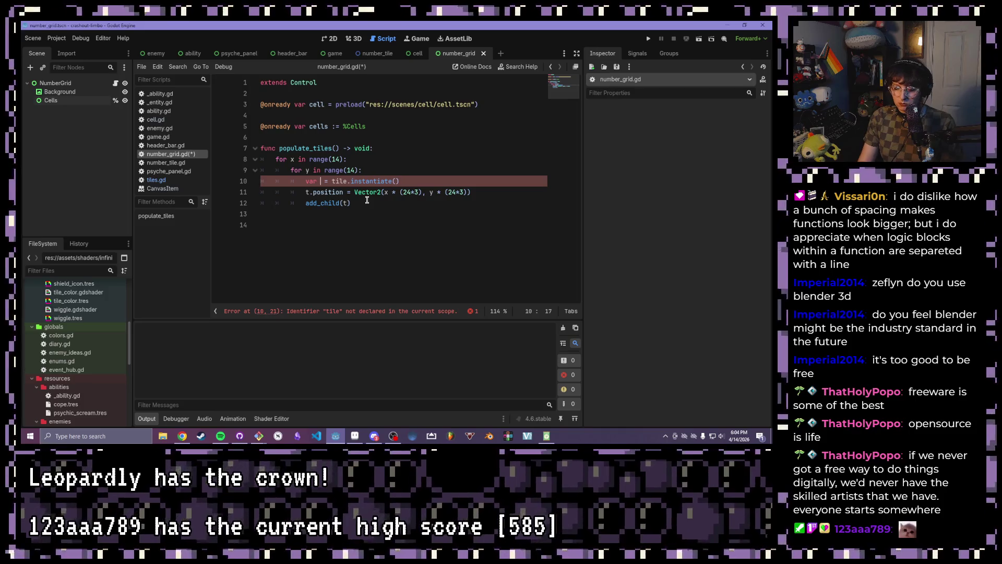
pyautogui.write('c = cell')
# - Change t to c, call cells.add_child(c), save, and run the project with F6
pyautogui.click(306, 192)
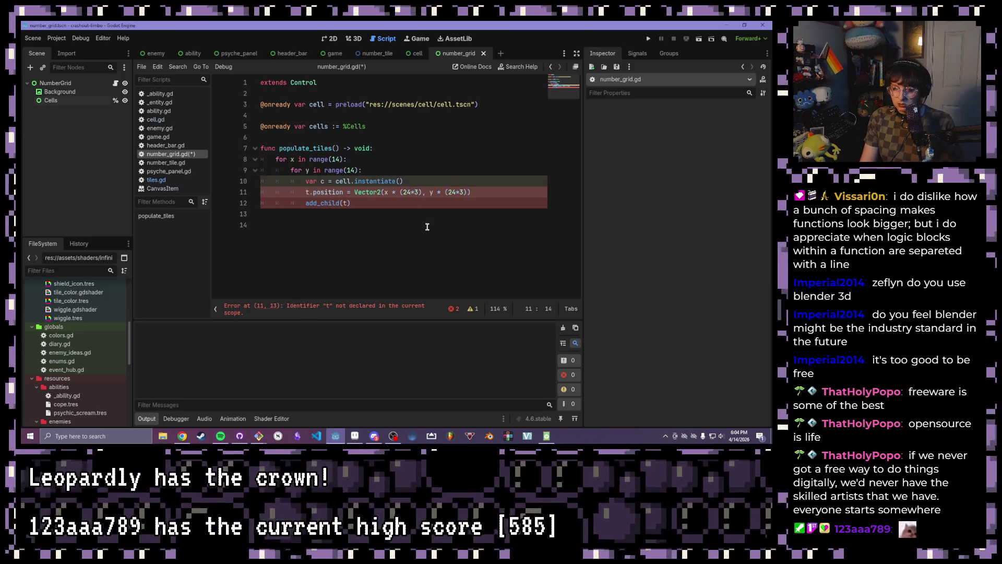
pyautogui.press('BackSpace')
pyautogui.write('ce')
pyautogui.press('BackSpace')
pyautogui.click(350, 204)
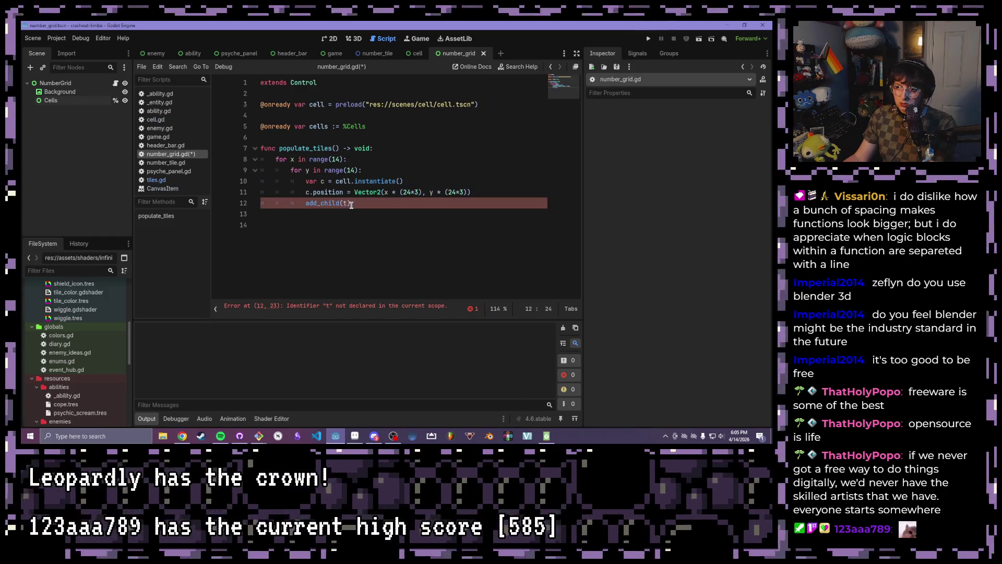
pyautogui.click(308, 204)
pyautogui.write('cells.')
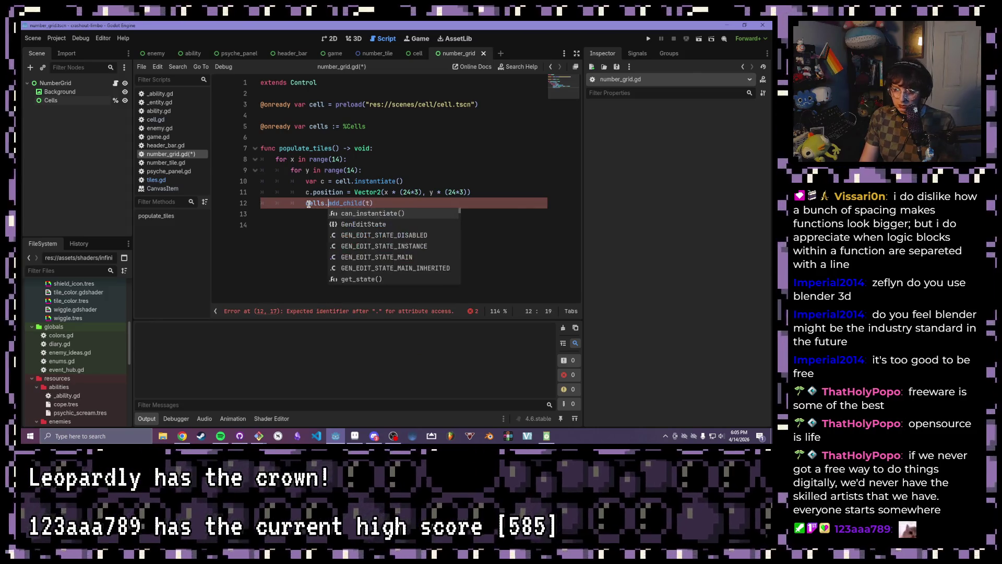
pyautogui.click(368, 204)
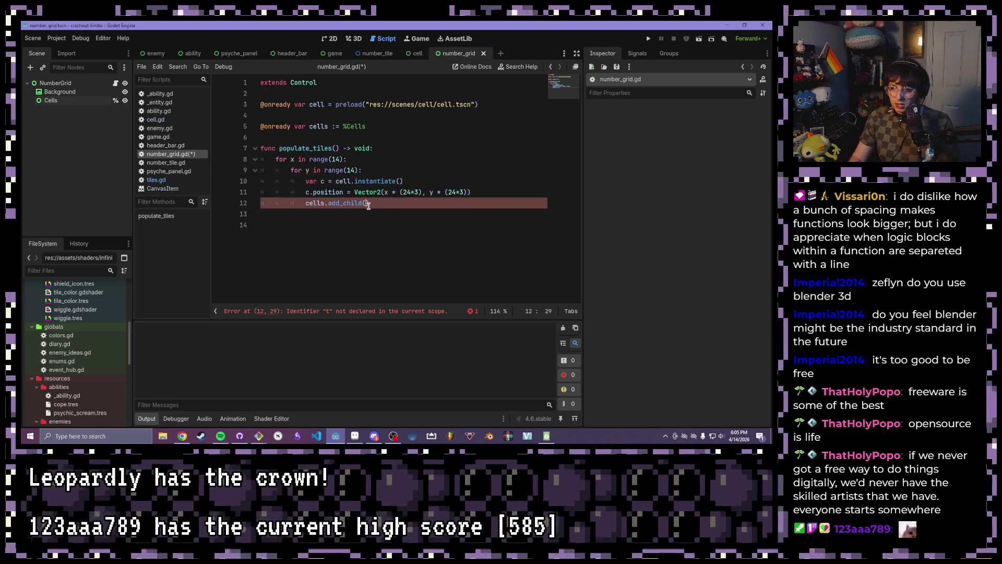
pyautogui.press('Delete')
pyautogui.write('c')
pyautogui.click(300, 142)
pyautogui.hotkey('ctrl', 's')
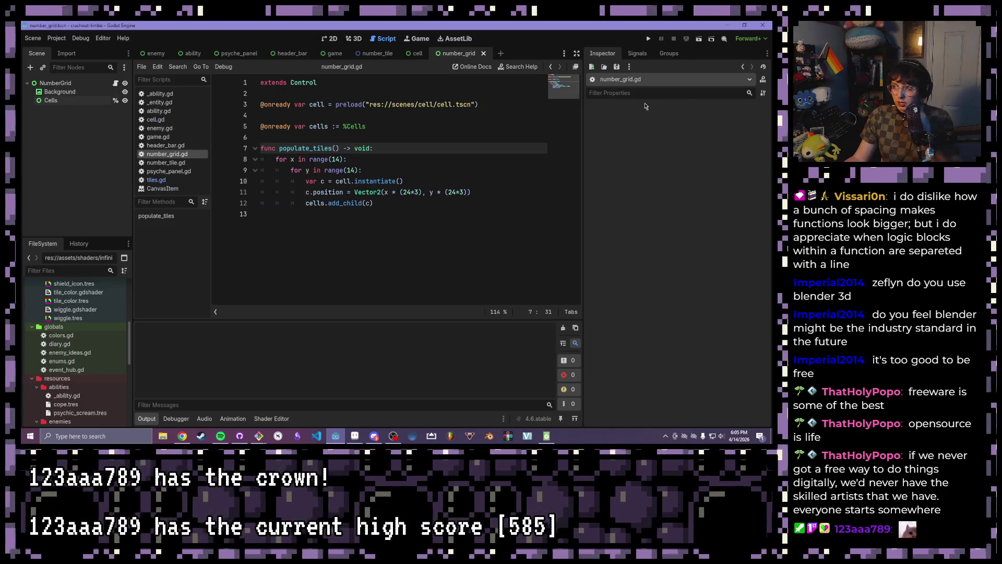
pyautogui.press('F6')
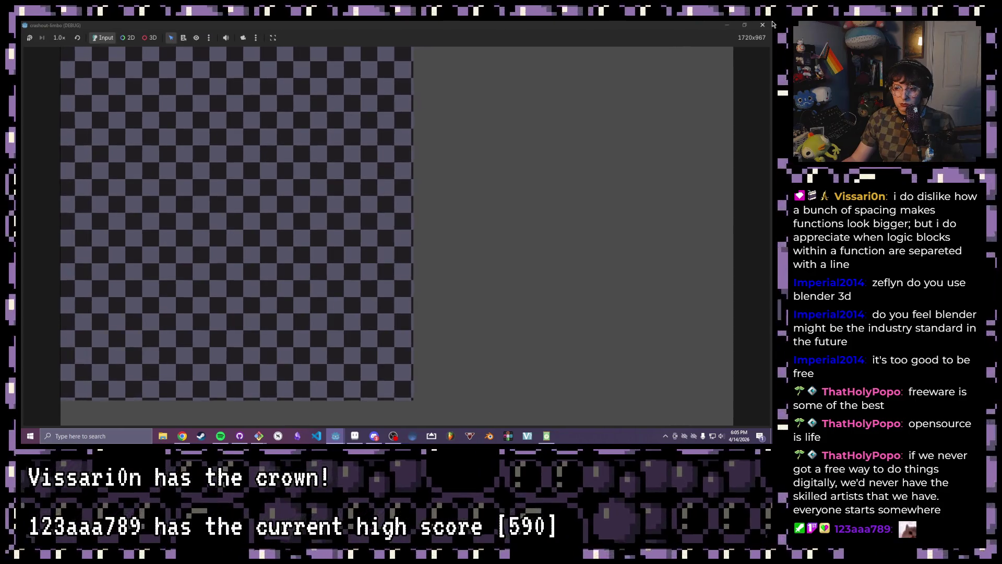
pyautogui.click(763, 25)
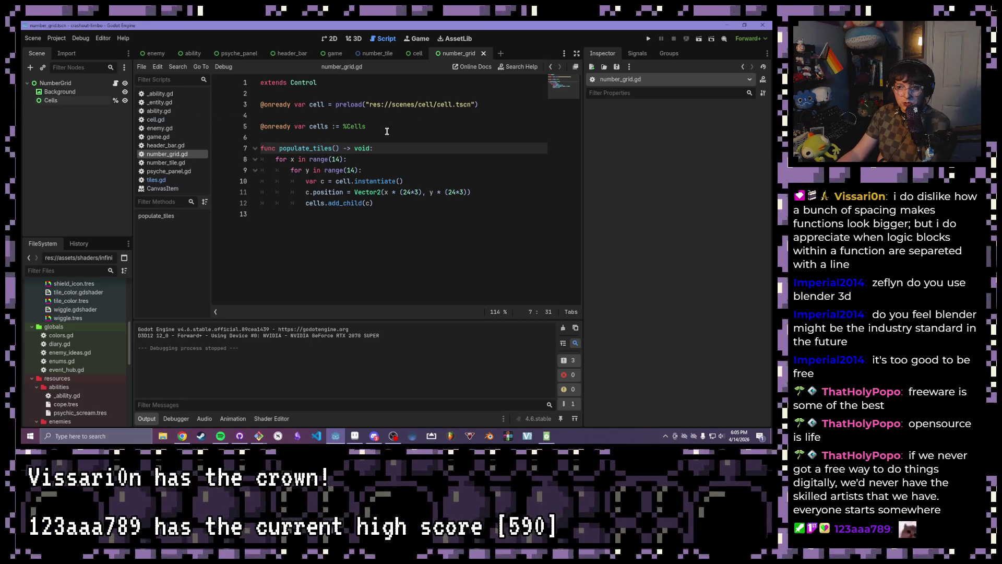
pyautogui.click(387, 131)
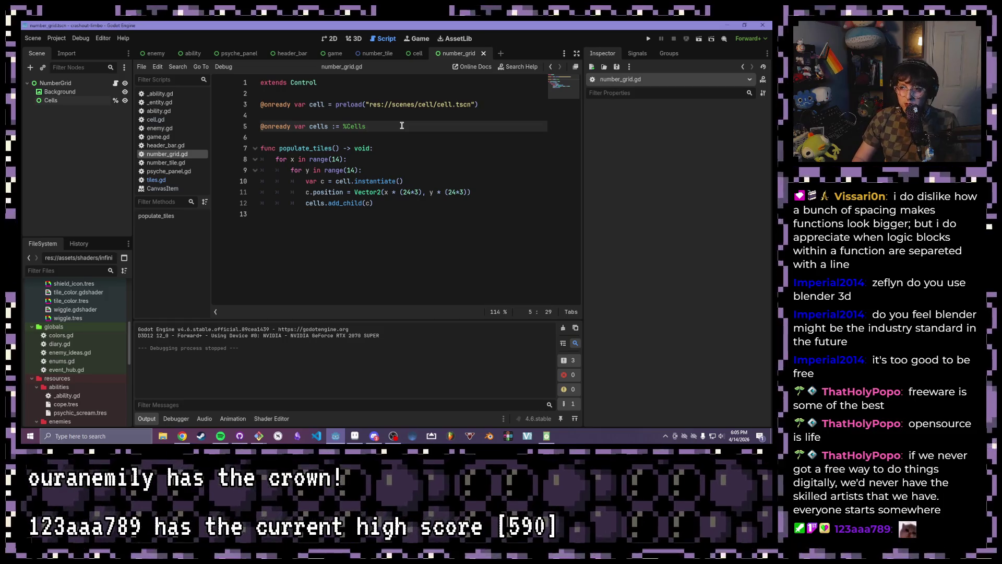
# - Declare func _ready(): below the cells variable and rename populate_tiles to populate_cells
pyautogui.press('Return')
pyautogui.press('Return')
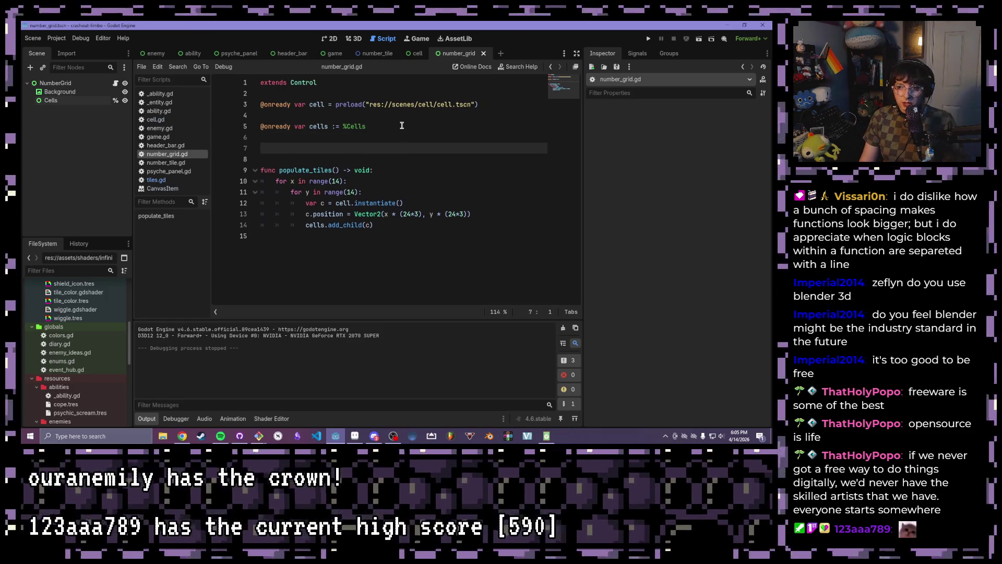
pyautogui.write('func _ready() -')
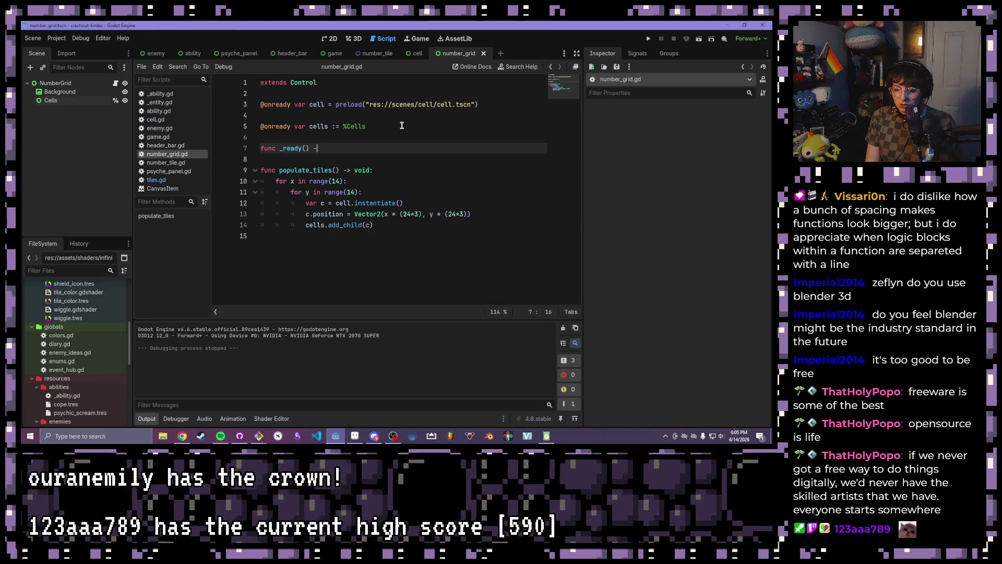
pyautogui.write(':')
pyautogui.press('Return')
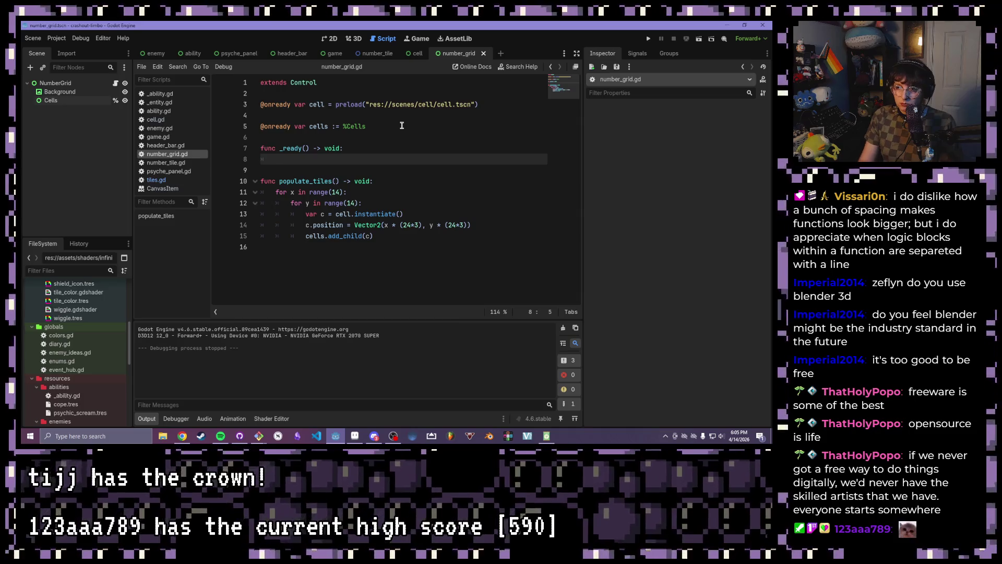
pyautogui.click(328, 181)
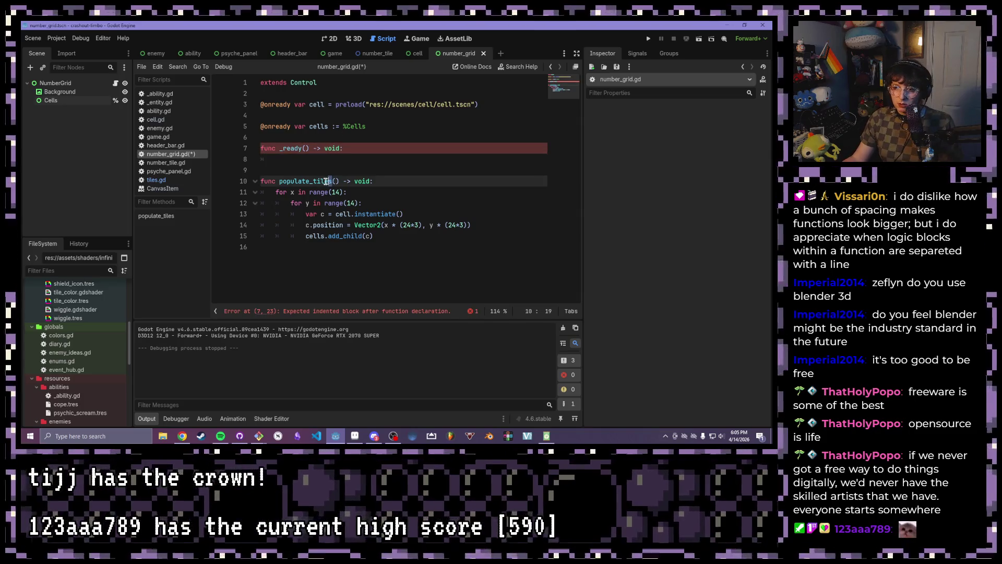
pyautogui.write('cells')
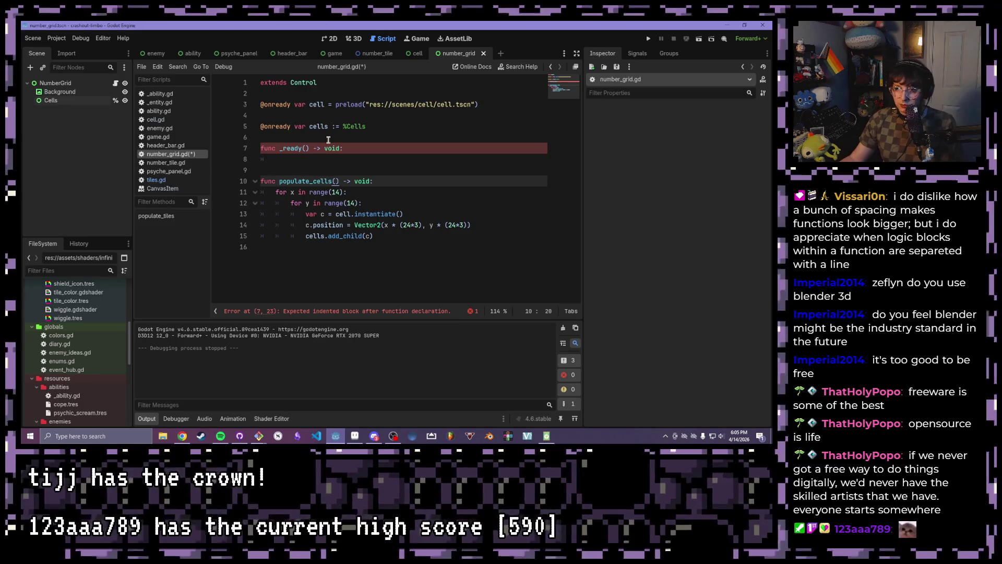
# - Call populate_cells() inside _ready, save number_grid.gd and run the game
pyautogui.click(303, 156)
pyautogui.press('BackSpace')
pyautogui.press('BackSpace')
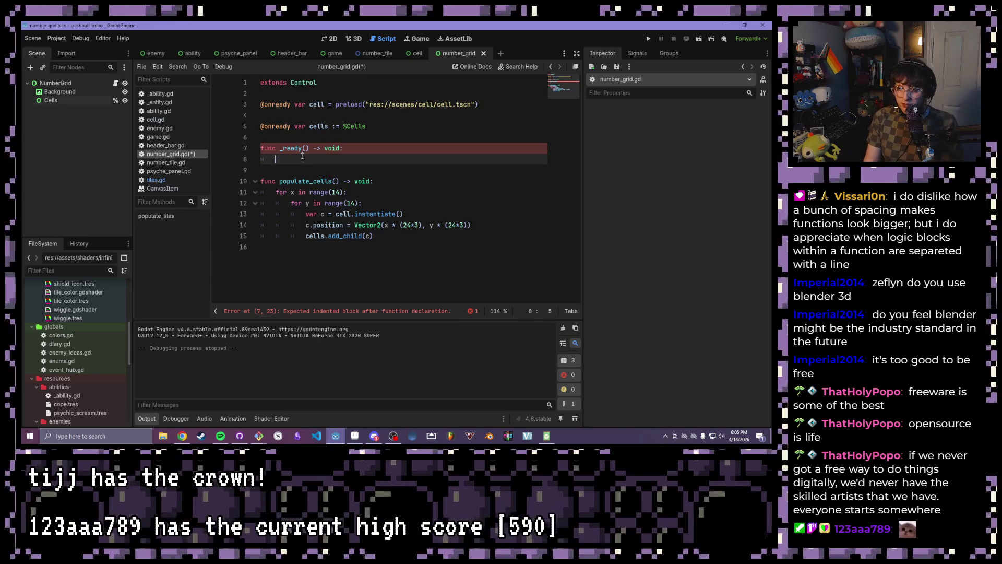
pyautogui.write('popula')
pyautogui.press('Return')
pyautogui.hotkey('ctrl', 's')
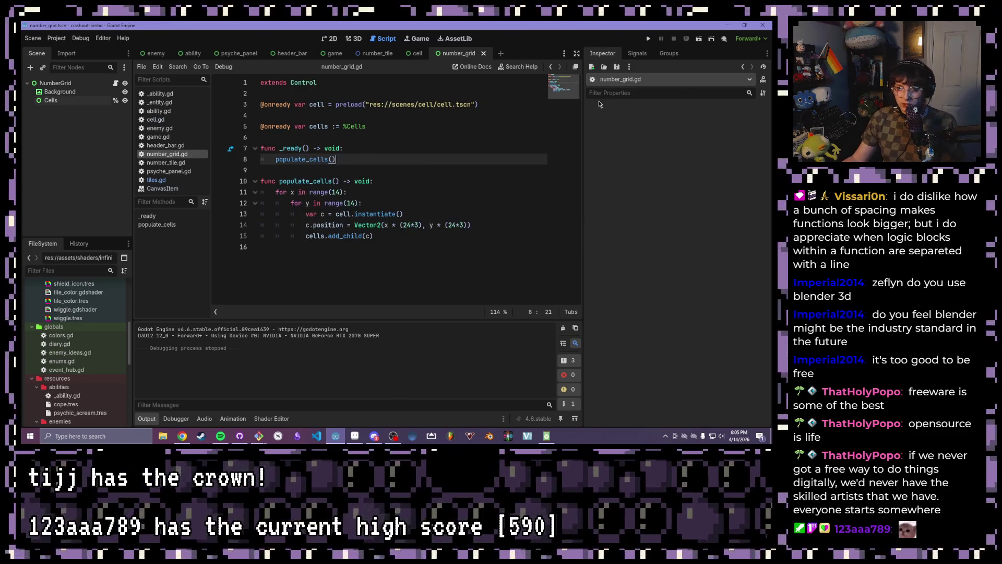
pyautogui.press('F6')
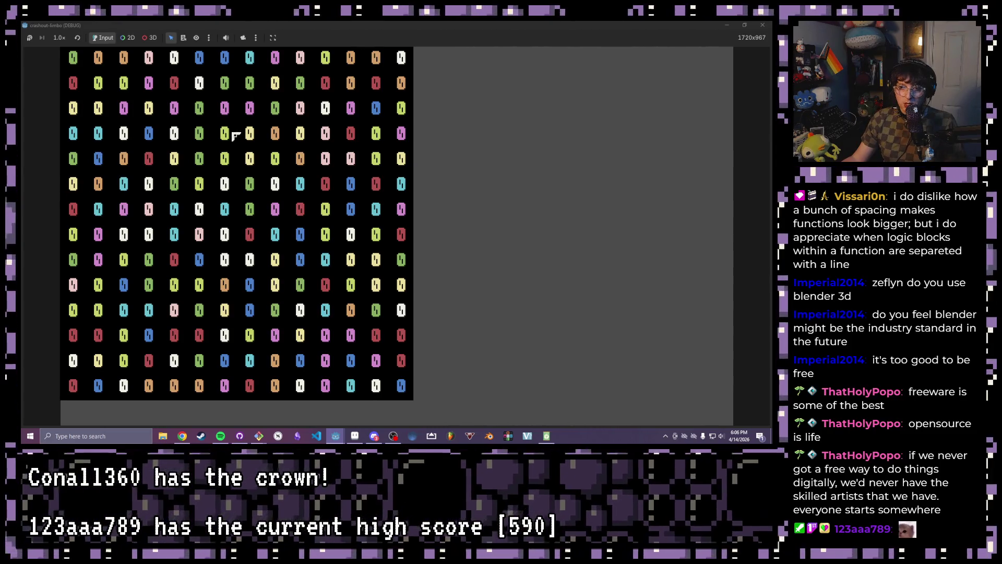
# - Stop the running 14x14 grid test and select the Background node in the Scene tree
pyautogui.press('F8')
pyautogui.click(89, 92)
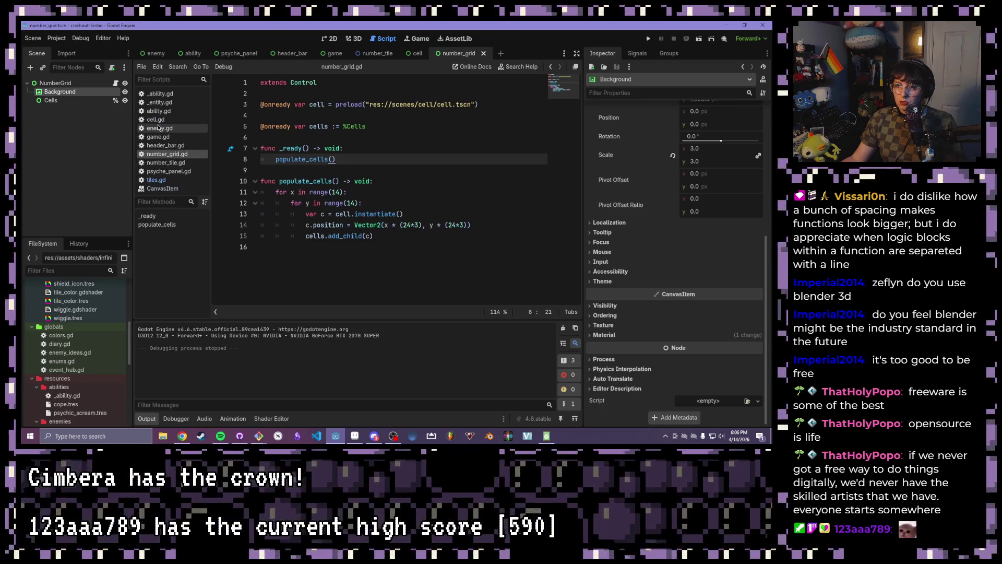
# - Open cell.gd and scroll down through its code
pyautogui.click(160, 120)
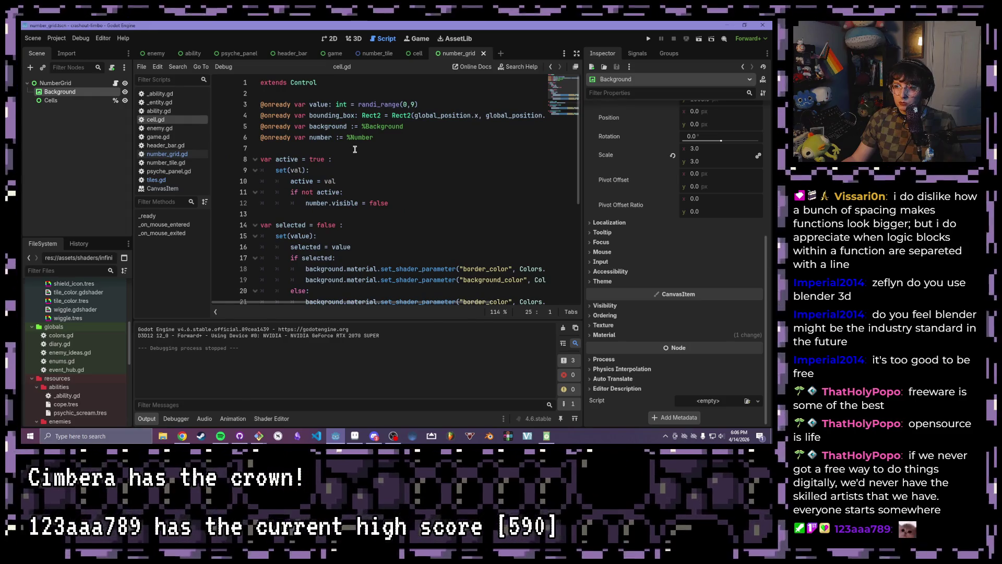
pyautogui.scroll(-1, 355, 150)
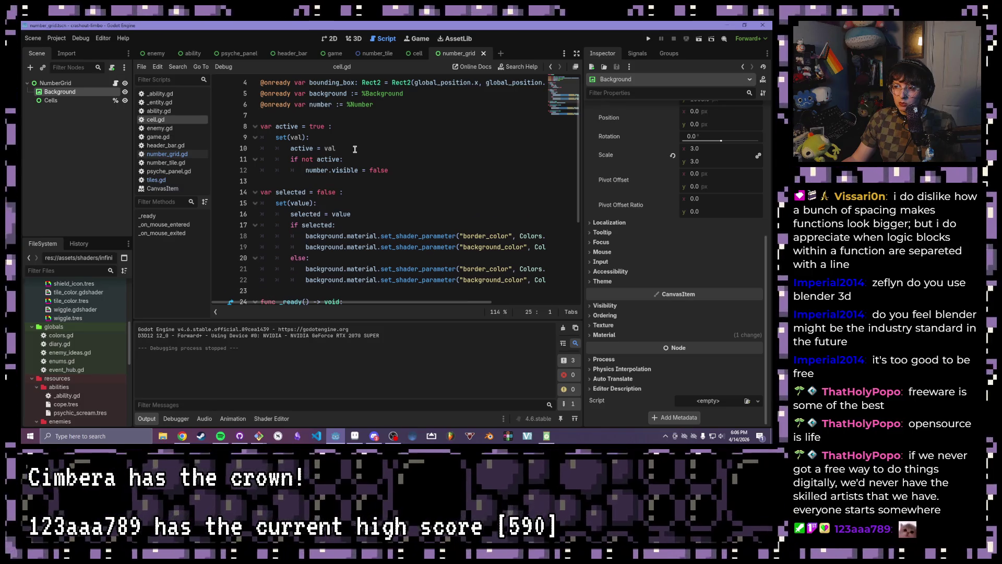
pyautogui.scroll(-1, 355, 150)
pyautogui.scroll(-1, 355, 150)
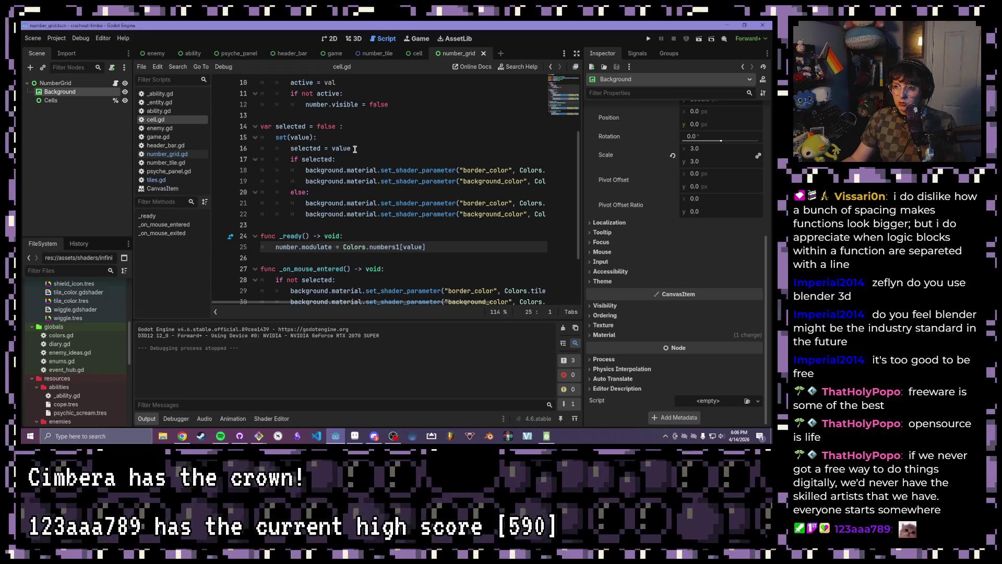
pyautogui.scroll(-1, 355, 149)
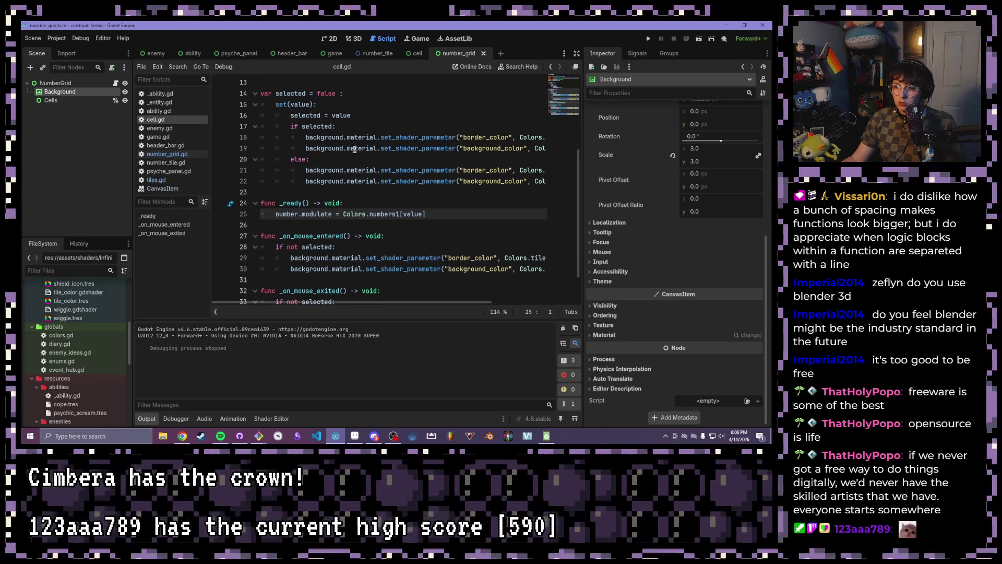
pyautogui.scroll(-2, 355, 149)
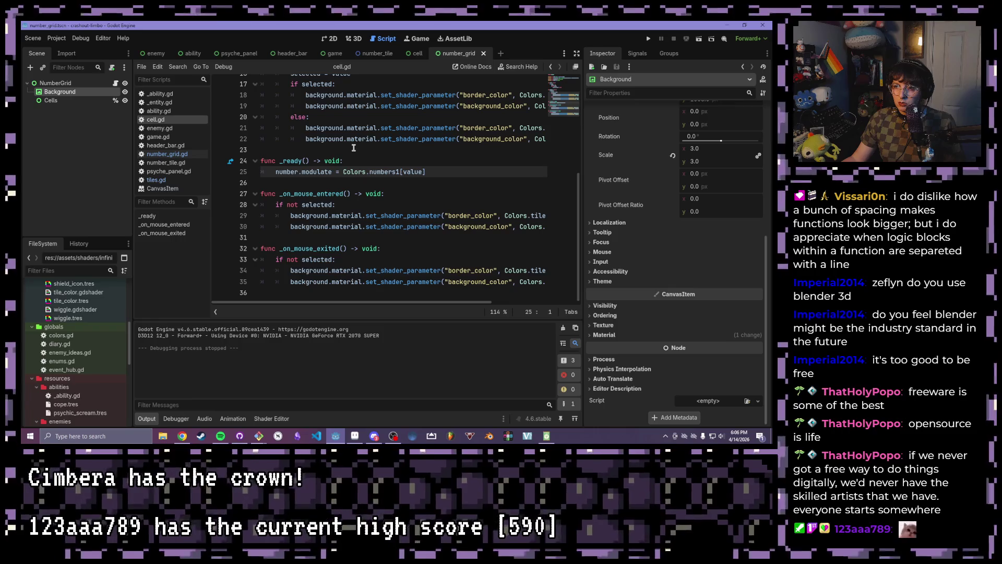
# - Review cell.gd's _ready and mouse hover handlers, then switch to the number_tile scene
pyautogui.moveTo(461, 174); pyautogui.dragTo(239, 153)
pyautogui.click(464, 168)
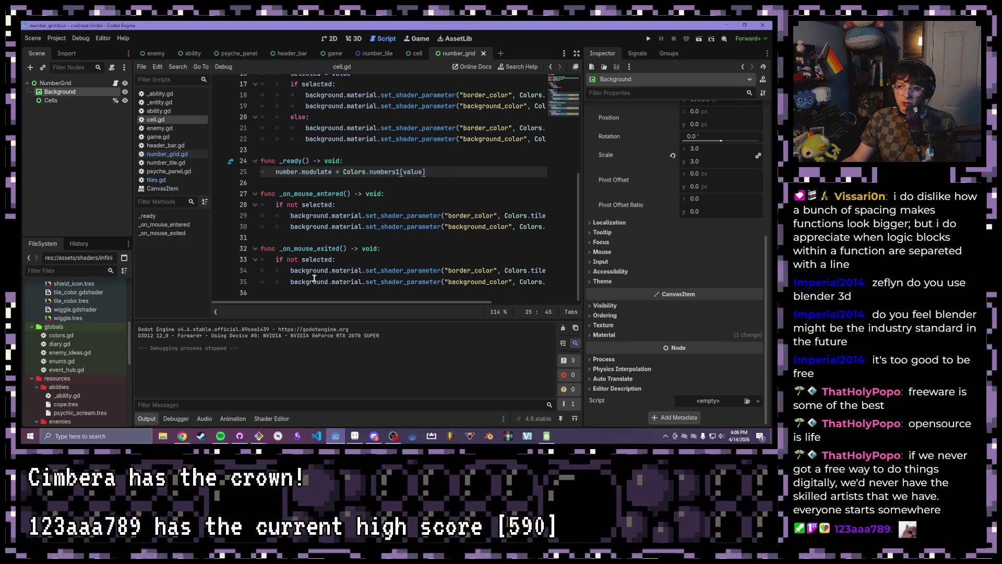
pyautogui.moveTo(336, 303)
pyautogui.mouseDown()
pyautogui.moveTo(431, 307)
pyautogui.moveTo(290, 305)
pyautogui.mouseUp()
pyautogui.scroll(3, 330, 248)
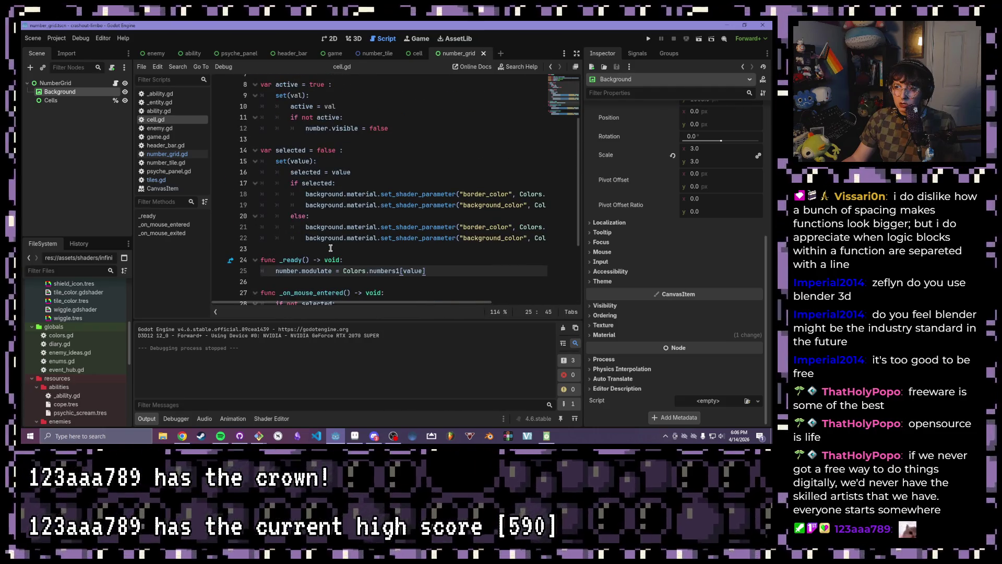
pyautogui.scroll(1, 331, 248)
pyautogui.scroll(-3, 330, 248)
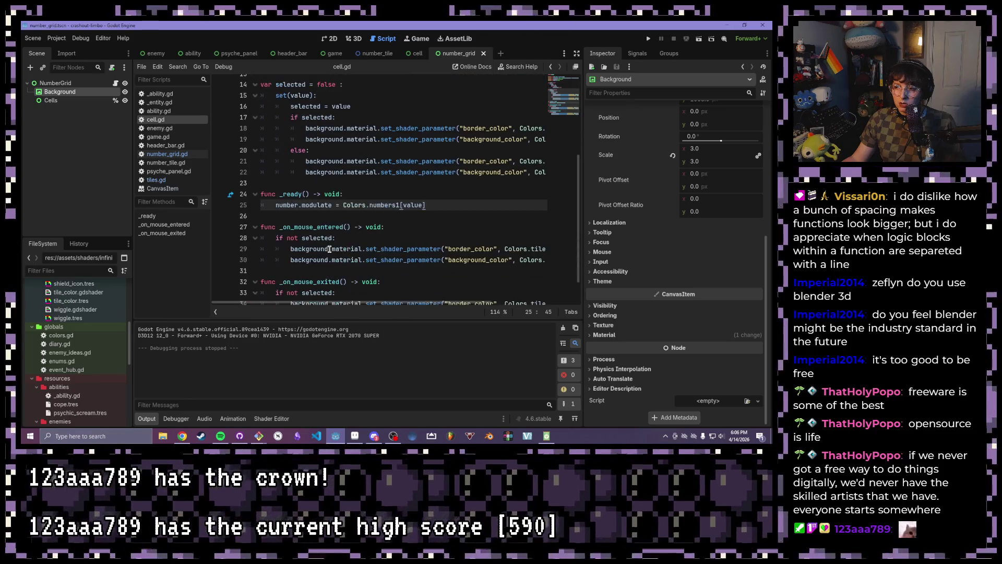
pyautogui.scroll(-1, 330, 249)
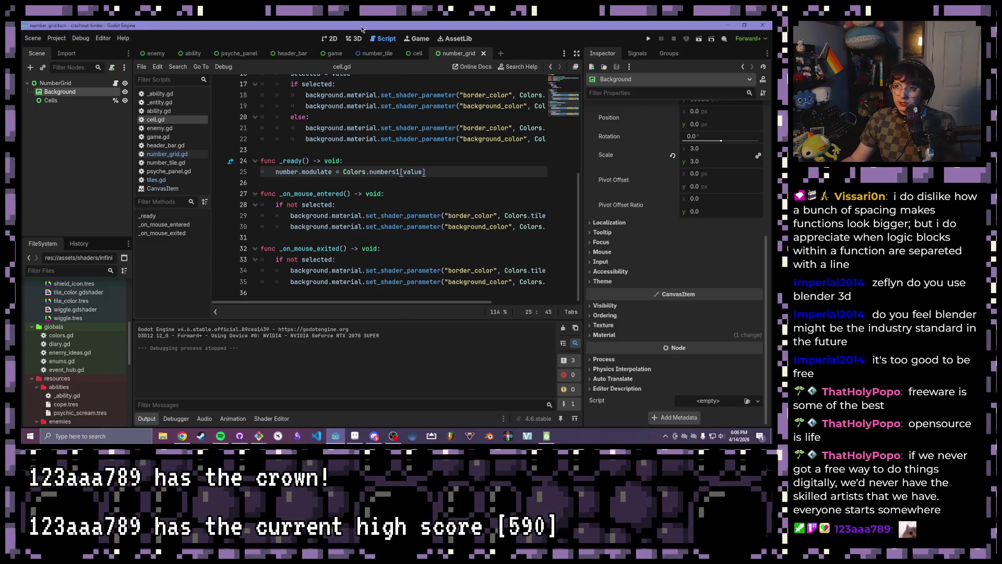
pyautogui.click(378, 54)
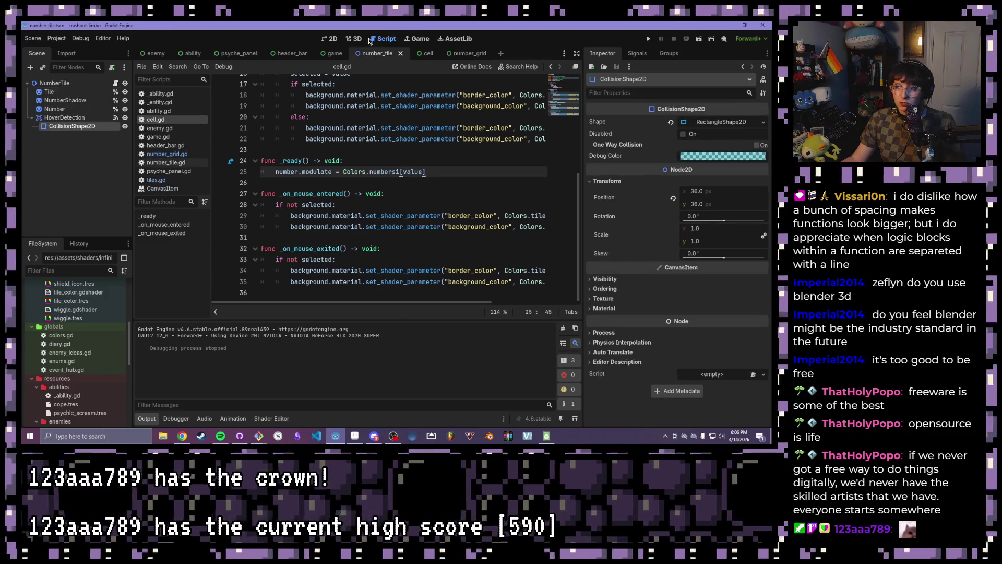
# - Inspect NumberTile, then expand the Tile node's tile_color.tres material to show its Border and Background Color shader parameters
pyautogui.click(55, 83)
pyautogui.click(604, 248)
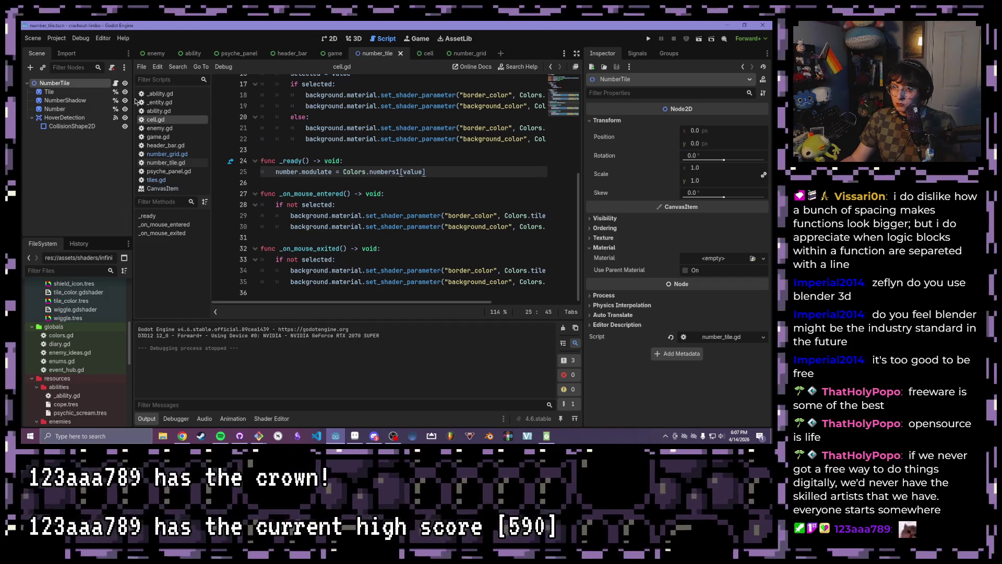
pyautogui.click(59, 93)
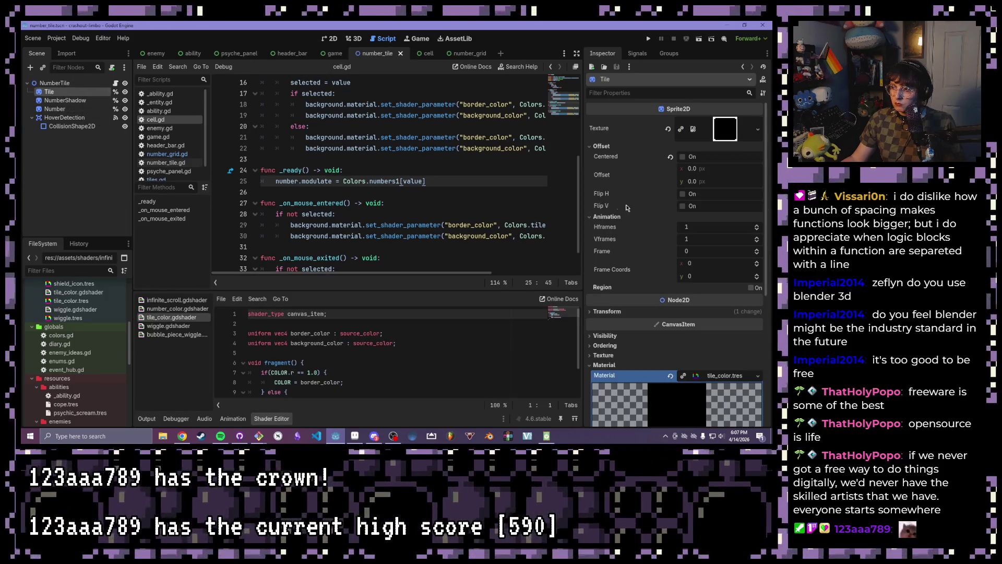
pyautogui.click(599, 220)
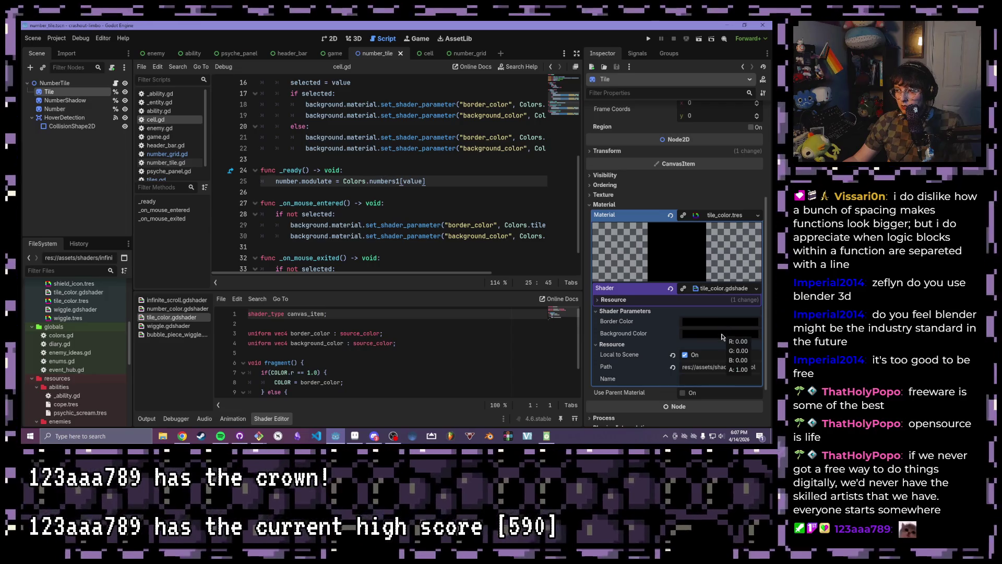
pyautogui.scroll(2, 481, 259)
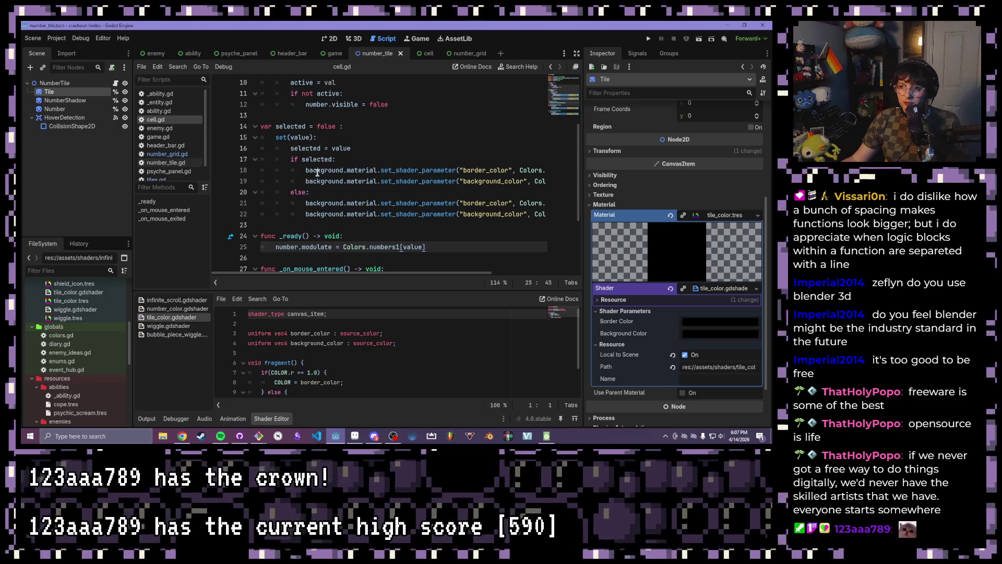
# - Scroll through the open script and return to number_grid.gd
pyautogui.scroll(2, 318, 173)
pyautogui.scroll(1, 318, 173)
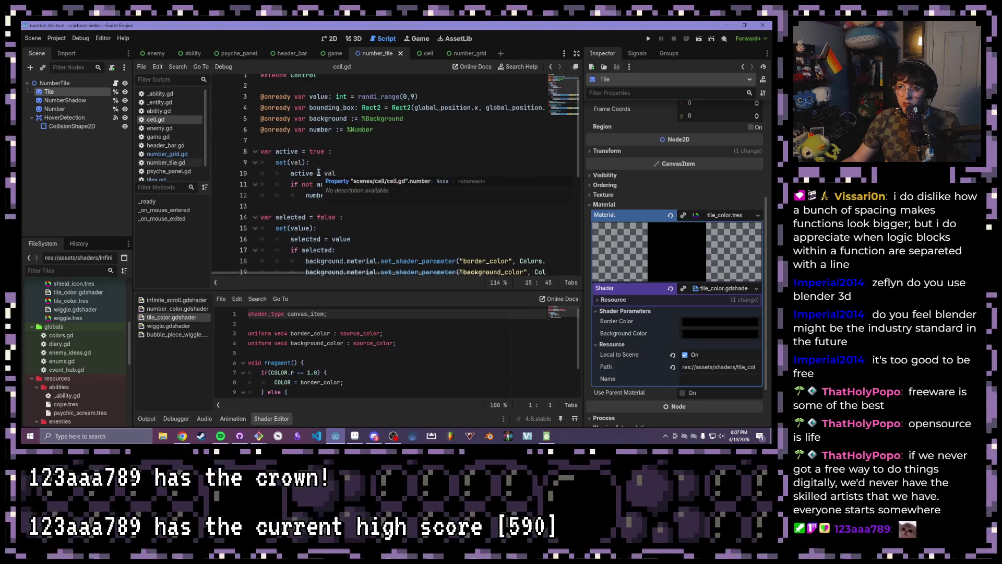
pyautogui.scroll(-1, 319, 173)
pyautogui.scroll(-3, 318, 167)
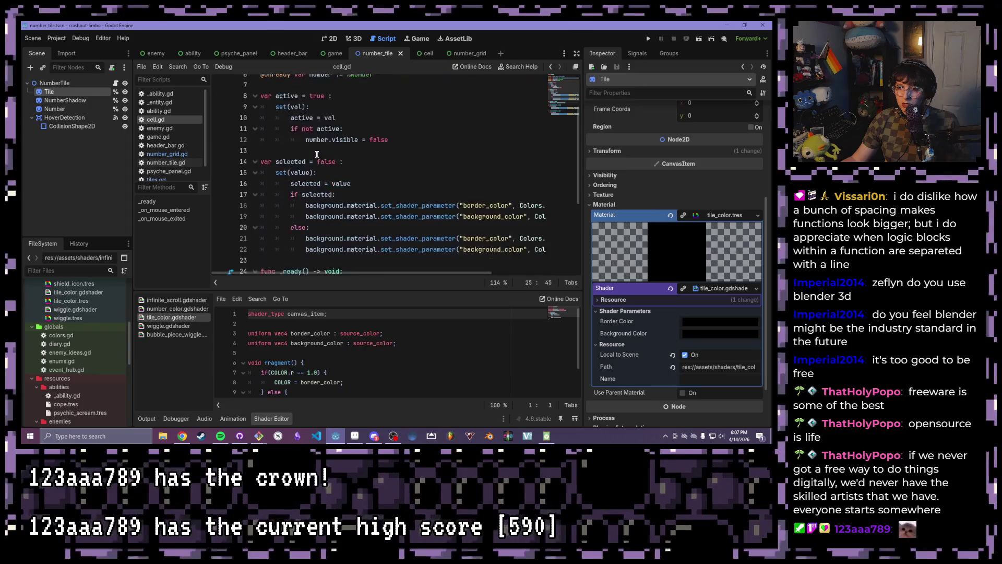
pyautogui.scroll(-2, 317, 155)
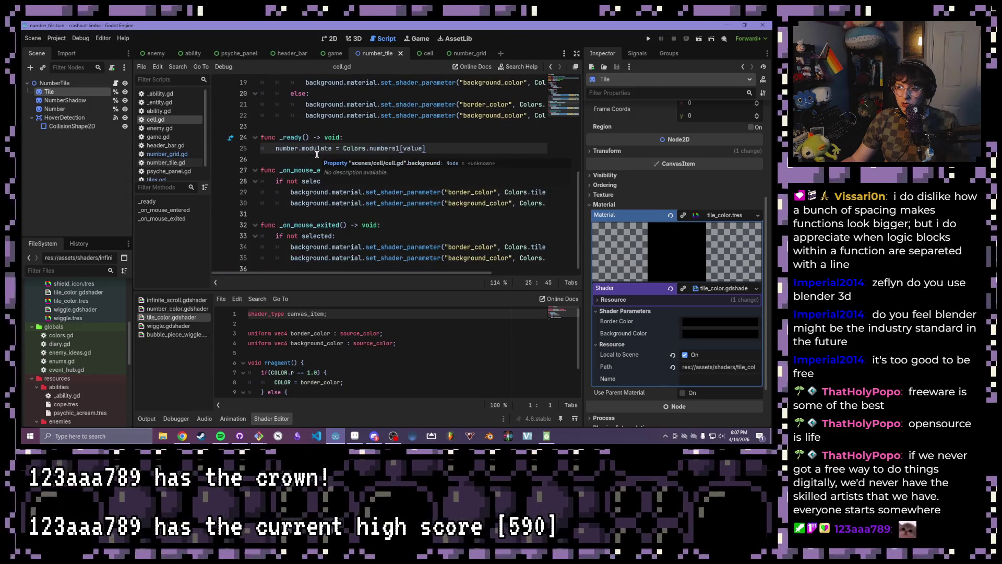
pyautogui.scroll(-1, 317, 154)
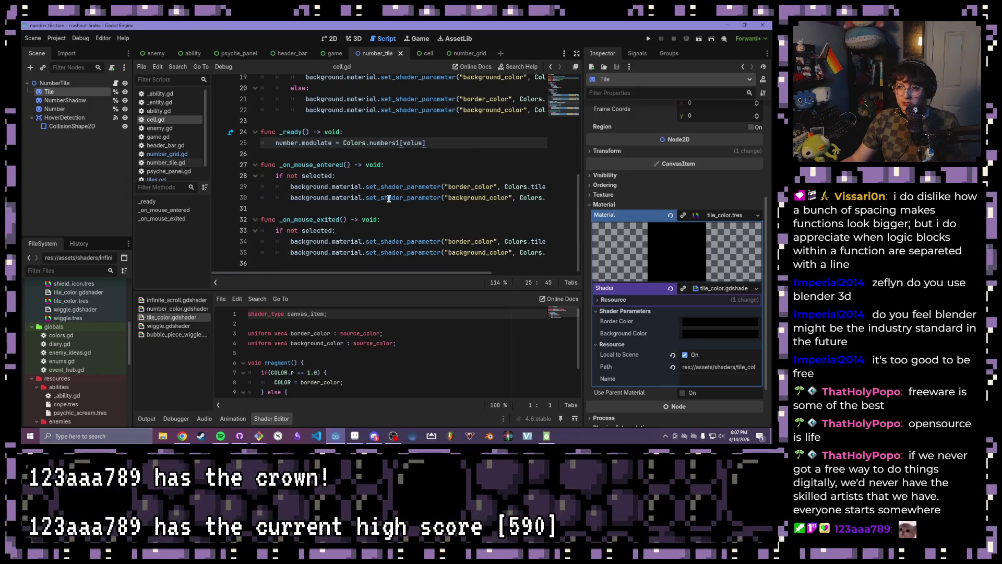
pyautogui.moveTo(457, 272); pyautogui.dragTo(541, 273)
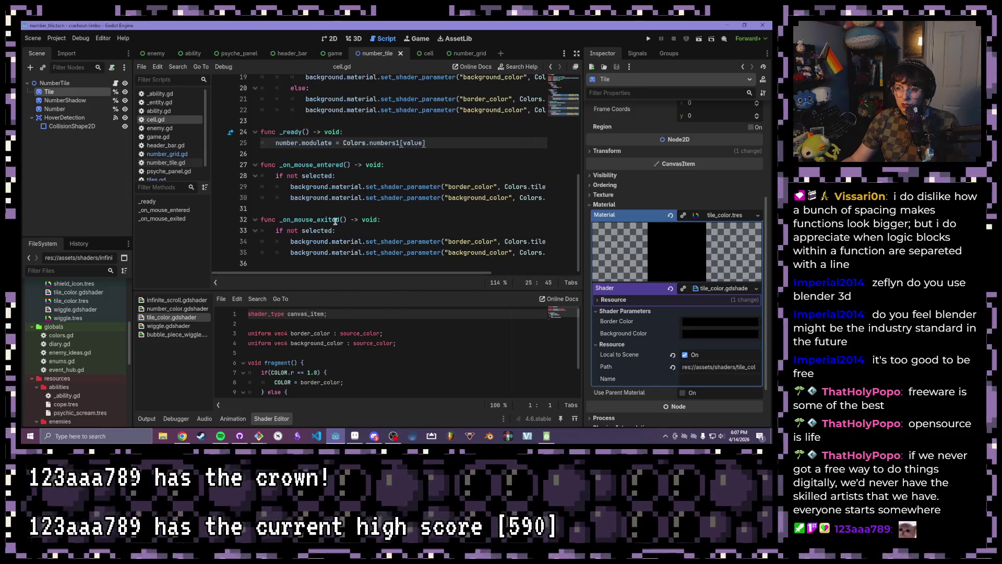
pyautogui.click(164, 153)
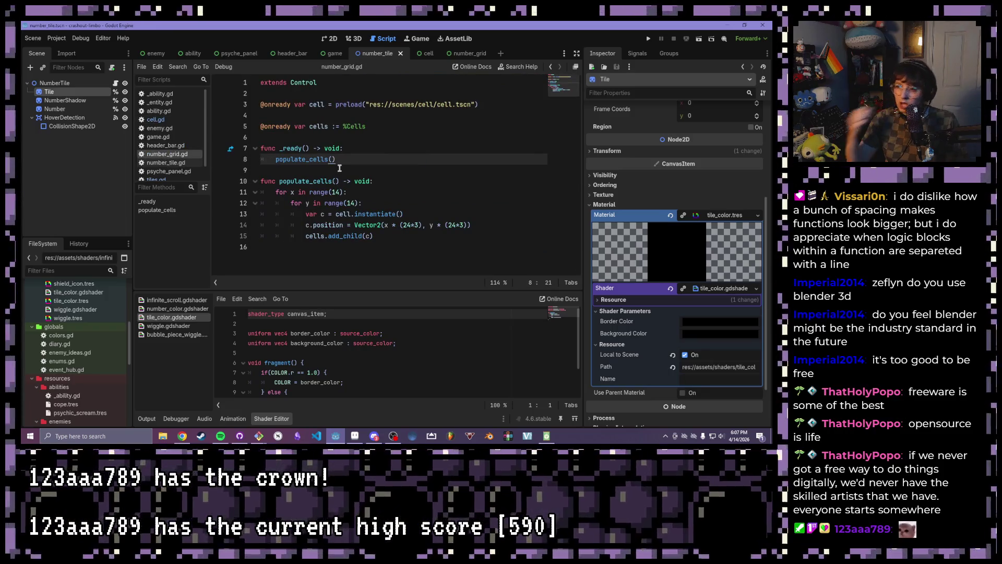
pyautogui.scroll(-2, 161, 146)
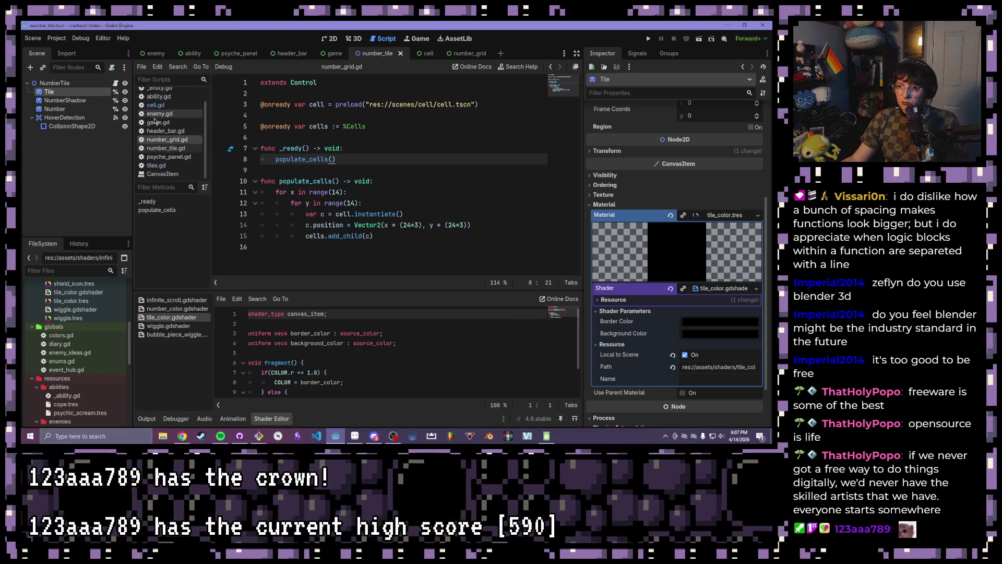
# - Open game.gd and scroll through its code
pyautogui.click(158, 122)
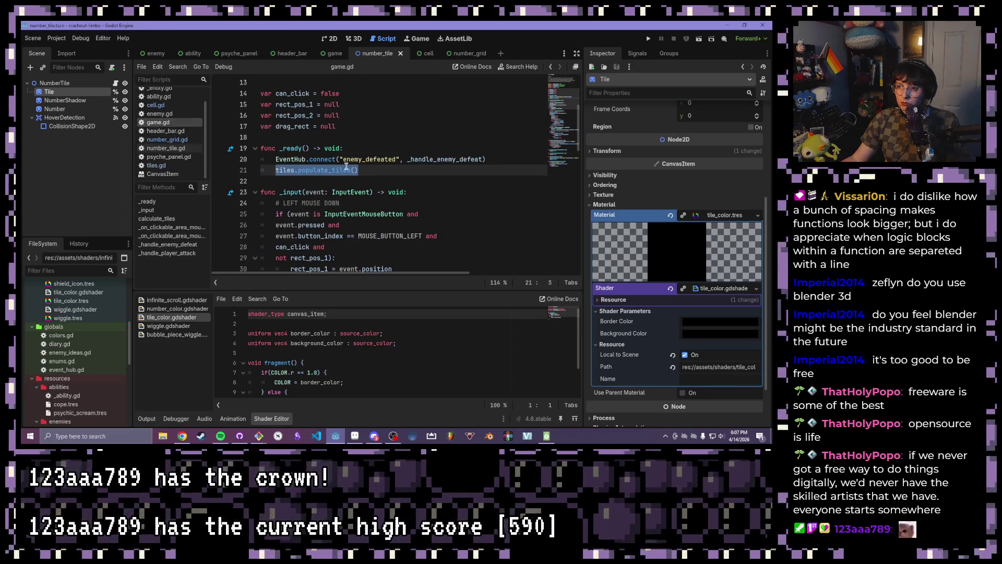
pyautogui.scroll(-2, 350, 168)
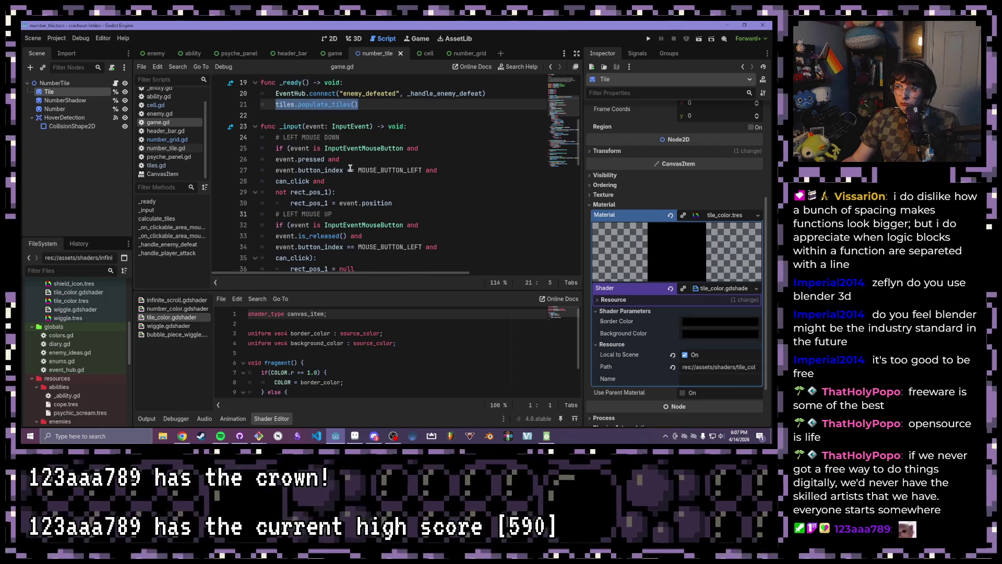
pyautogui.scroll(-7, 349, 168)
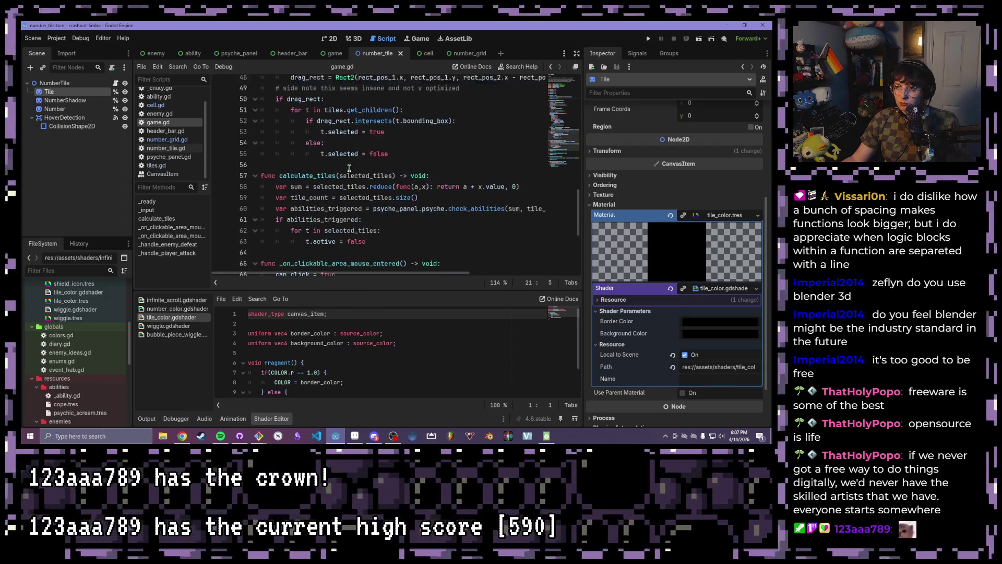
pyautogui.scroll(-4, 342, 168)
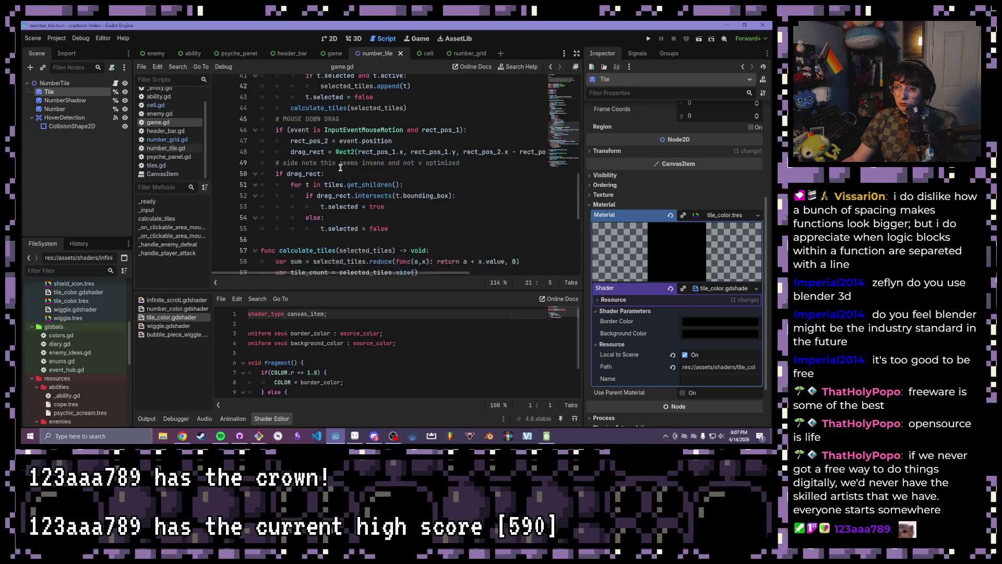
pyautogui.scroll(-2, 340, 168)
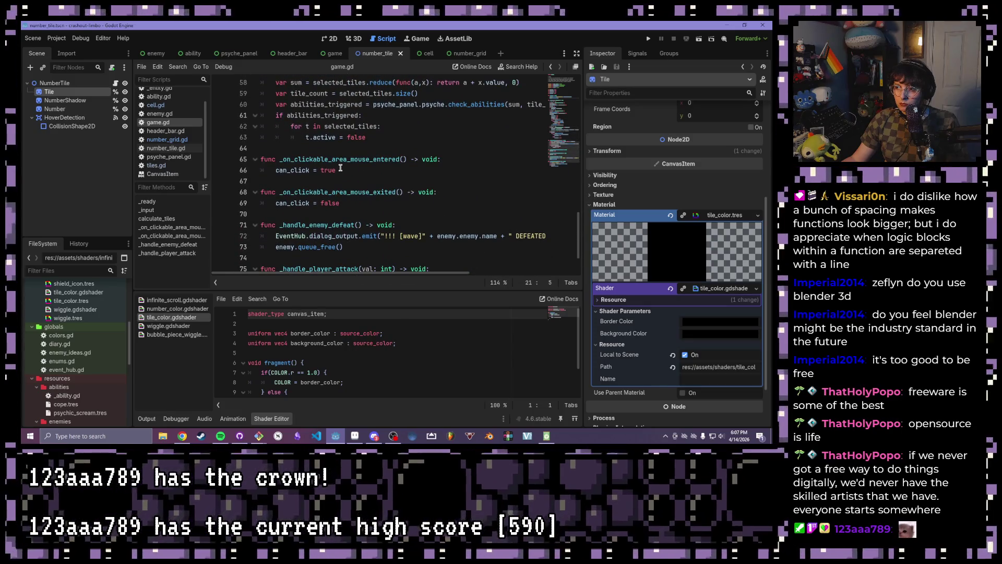
pyautogui.scroll(-2, 341, 168)
pyautogui.scroll(15, 341, 167)
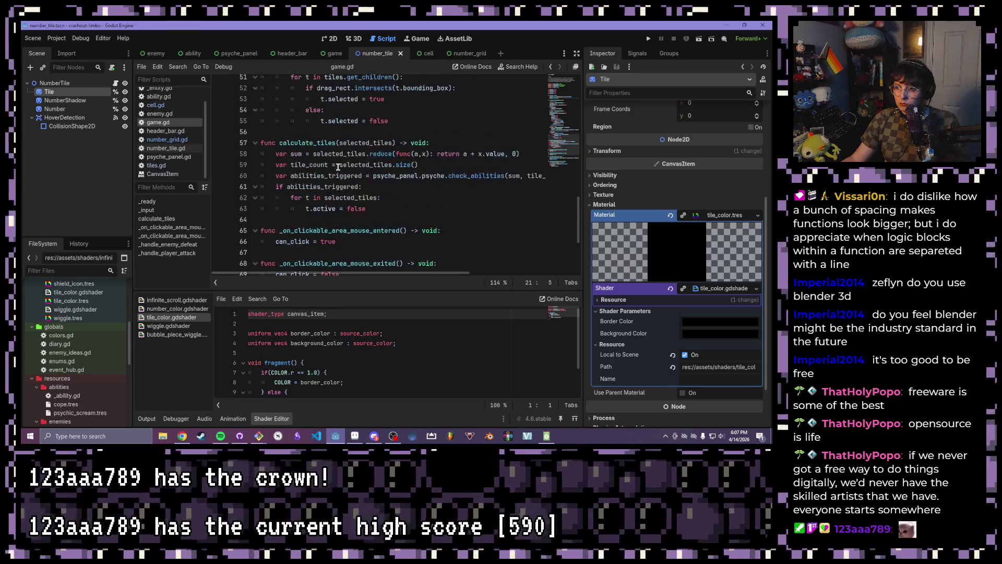
pyautogui.scroll(4, 338, 166)
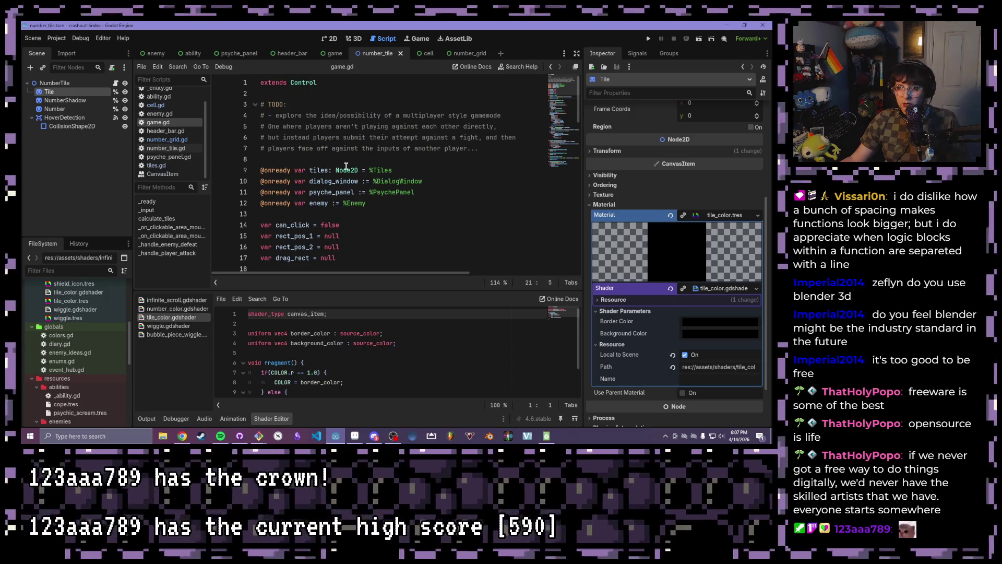
pyautogui.scroll(2, 167, 150)
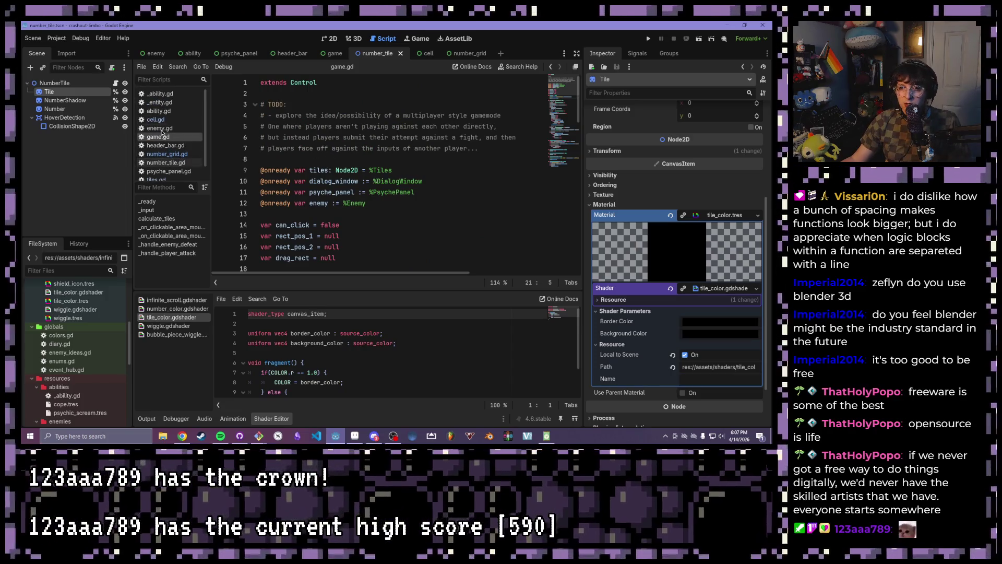
pyautogui.scroll(-1, 162, 157)
# - Check tiles.gd, then select the two tile.material set_shader_parameter lines in number_tile.gd's _ready
pyautogui.click(157, 166)
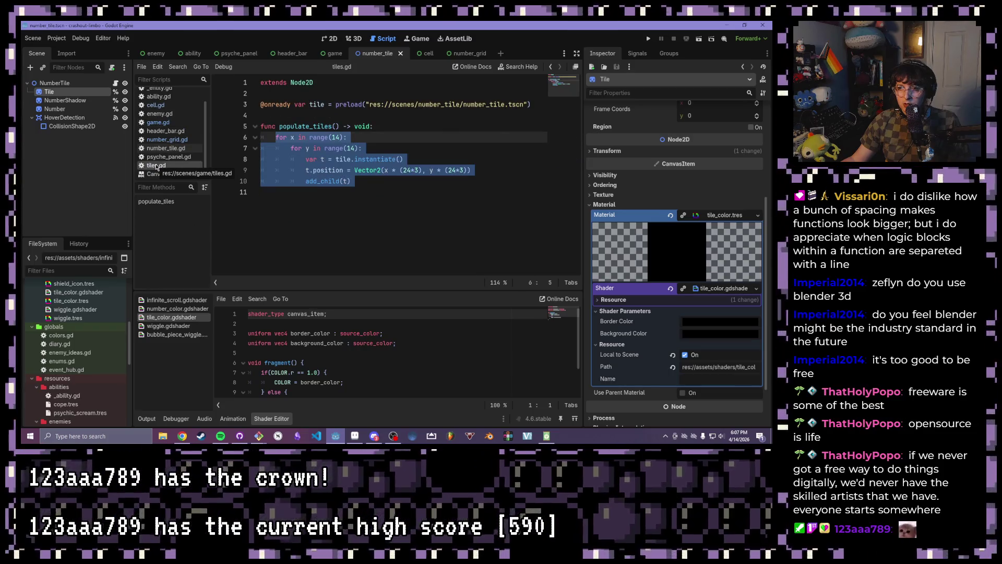
pyautogui.click(165, 148)
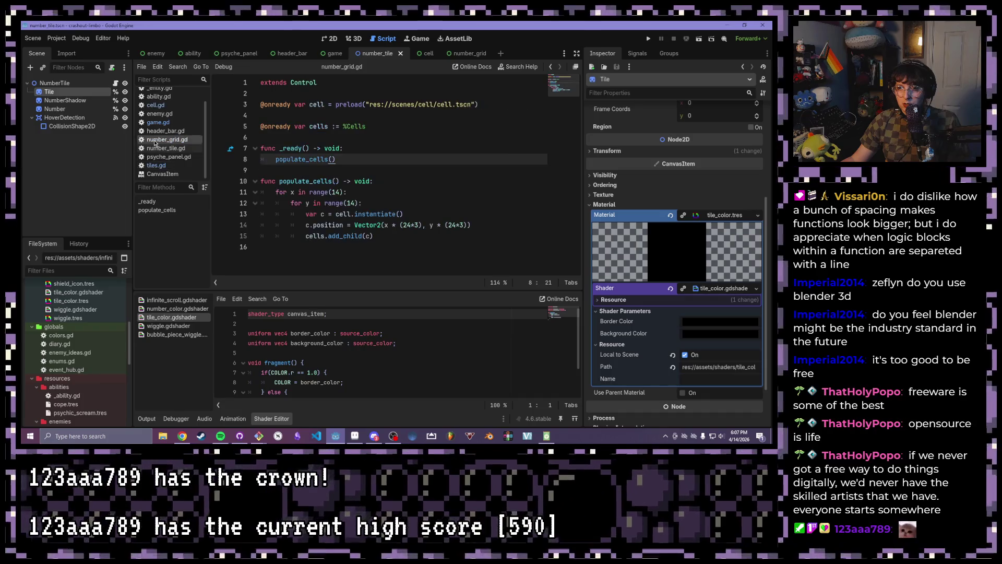
pyautogui.scroll(-7, 373, 167)
pyautogui.scroll(7, 372, 167)
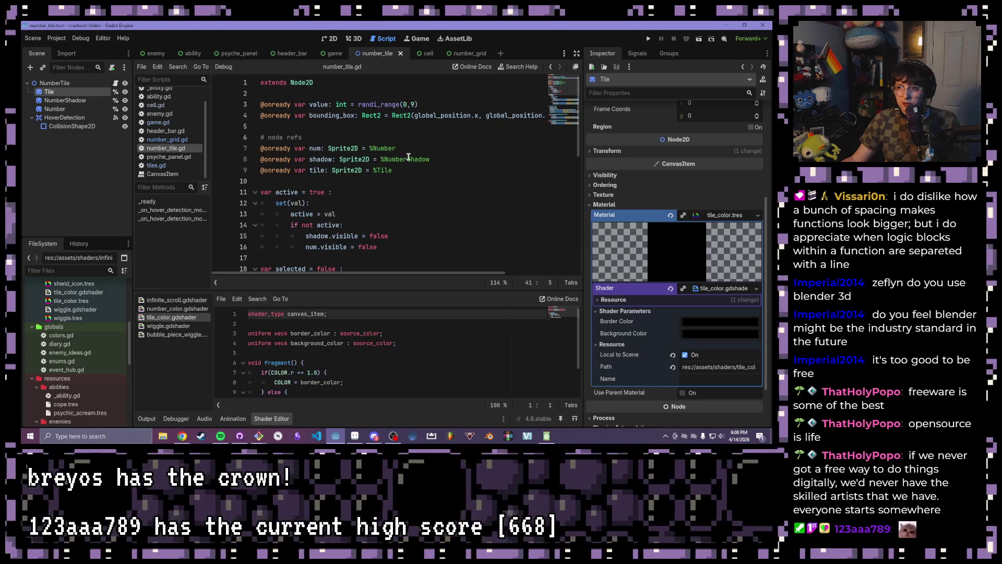
pyautogui.scroll(-6, 405, 132)
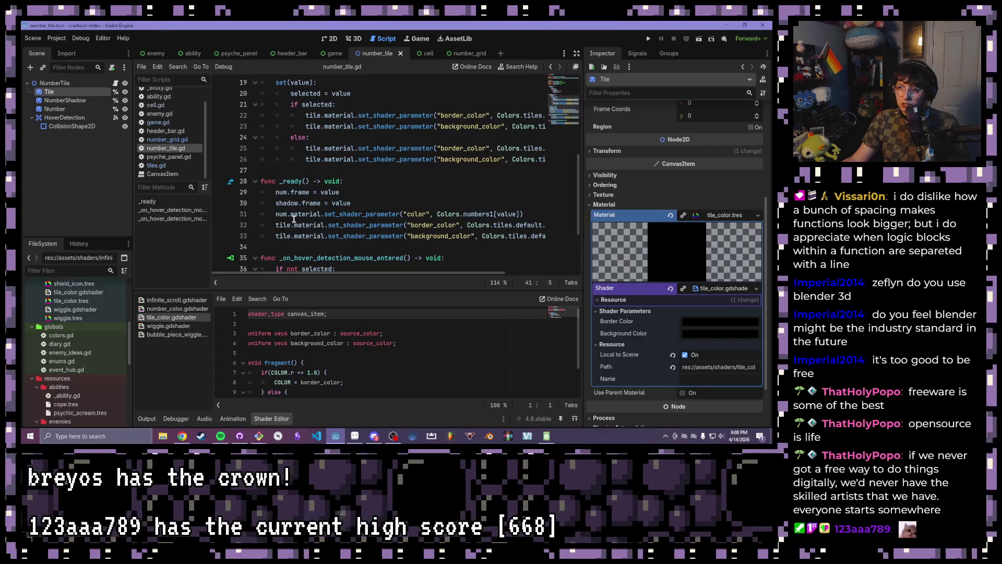
pyautogui.hscroll(3, 407, 261)
pyautogui.click(500, 236)
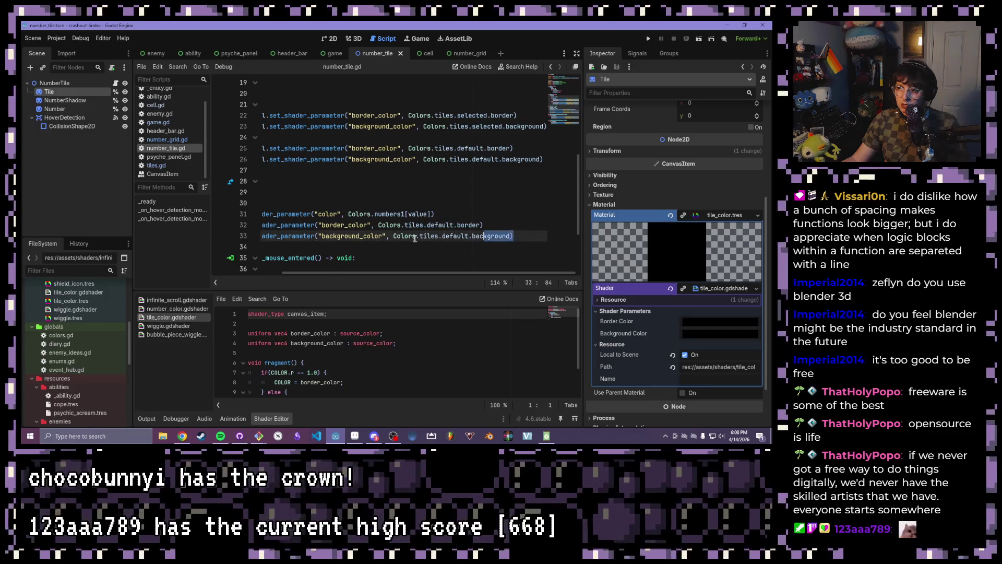
pyautogui.hscroll(-3, 434, 237)
pyautogui.keyDown('shift'); pyautogui.click(273, 224); pyautogui.keyUp('shift')
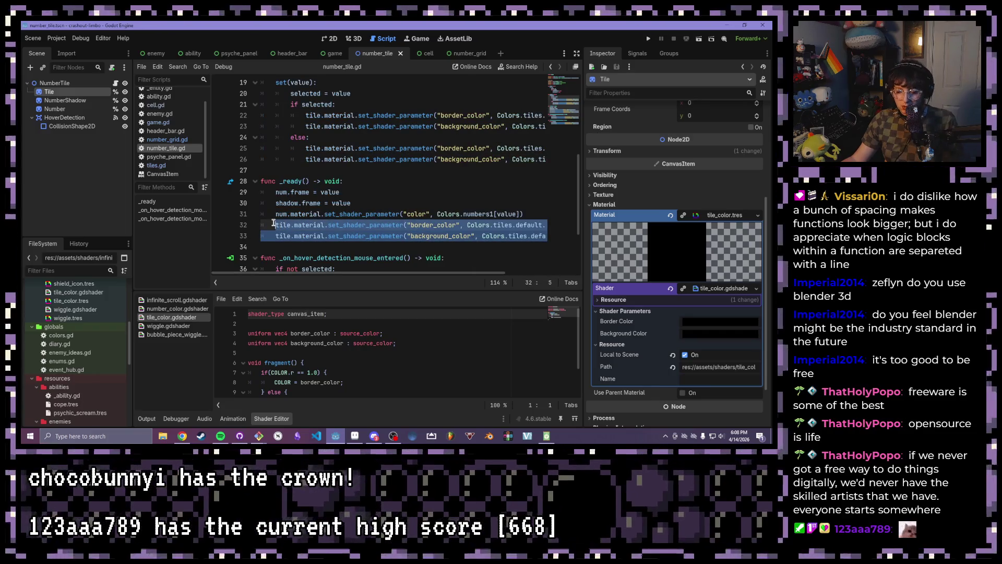
# - Paste the two set_shader_parameter colour lines into cell.gd's _ready
pyautogui.click(156, 105)
pyautogui.scroll(3, 337, 164)
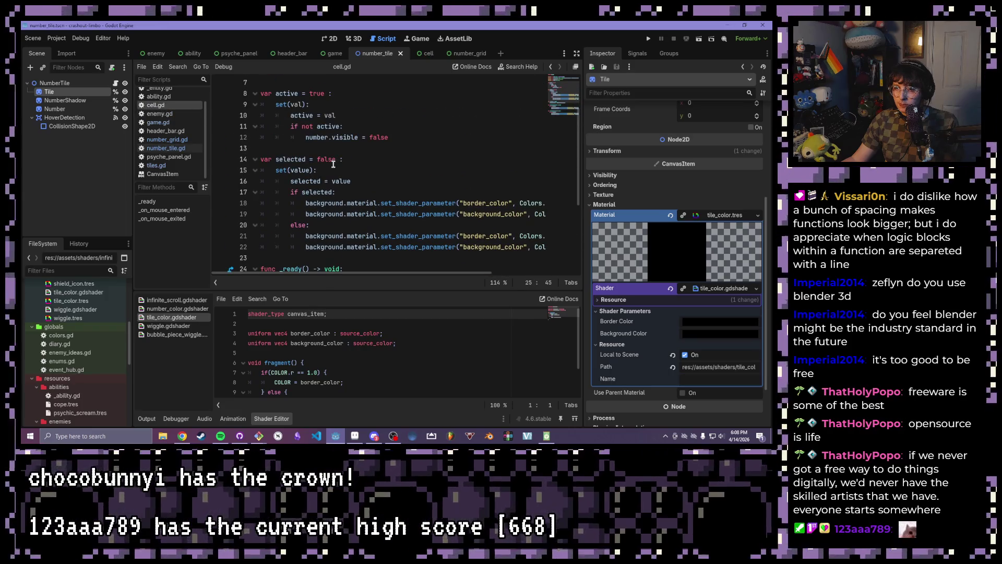
pyautogui.scroll(2, 333, 164)
pyautogui.scroll(-4, 365, 183)
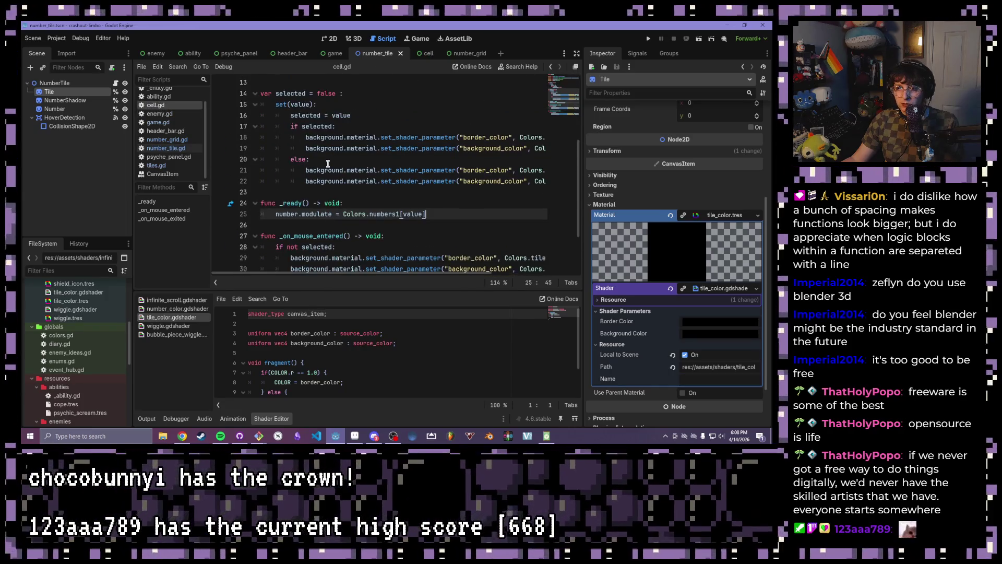
pyautogui.press('Return')
pyautogui.hotkey('ctrl', 'v')
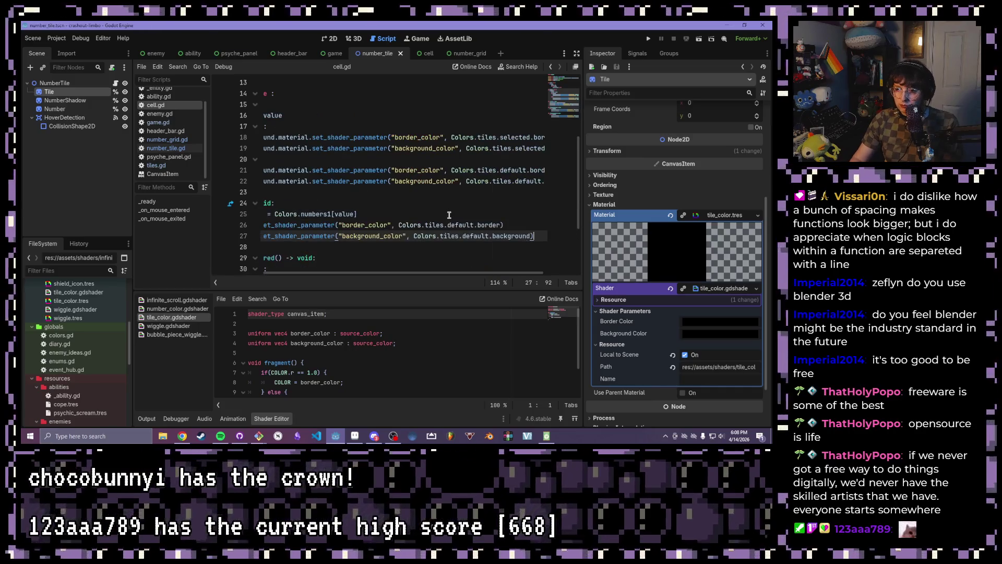
# - Replace 'tile' with 'background' on both pasted lines, then switch to the number_grid scene
pyautogui.click(423, 276)
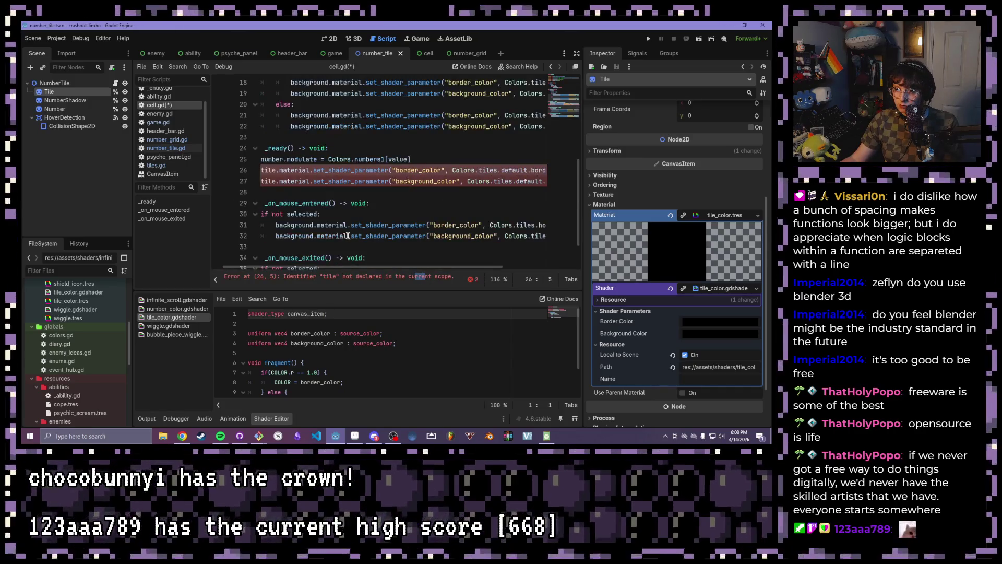
pyautogui.click(312, 225)
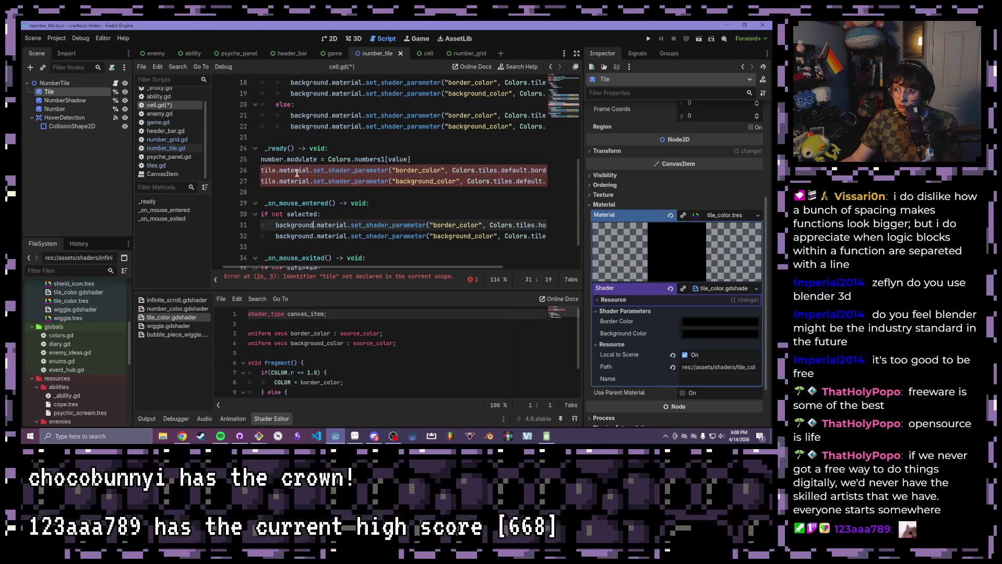
pyautogui.click(276, 170)
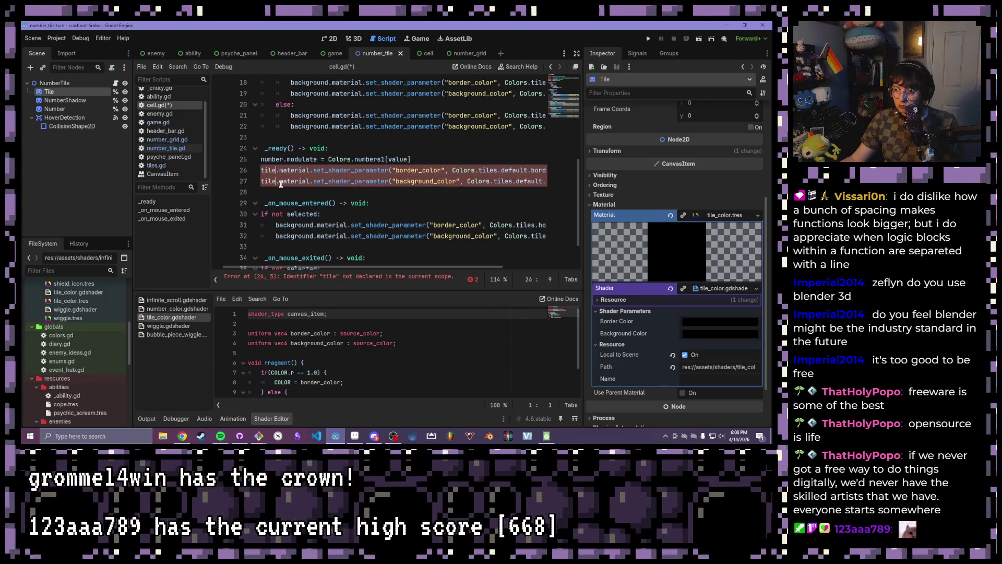
pyautogui.press('BackSpace')
pyautogui.press('BackSpace')
pyautogui.press('BackSpace')
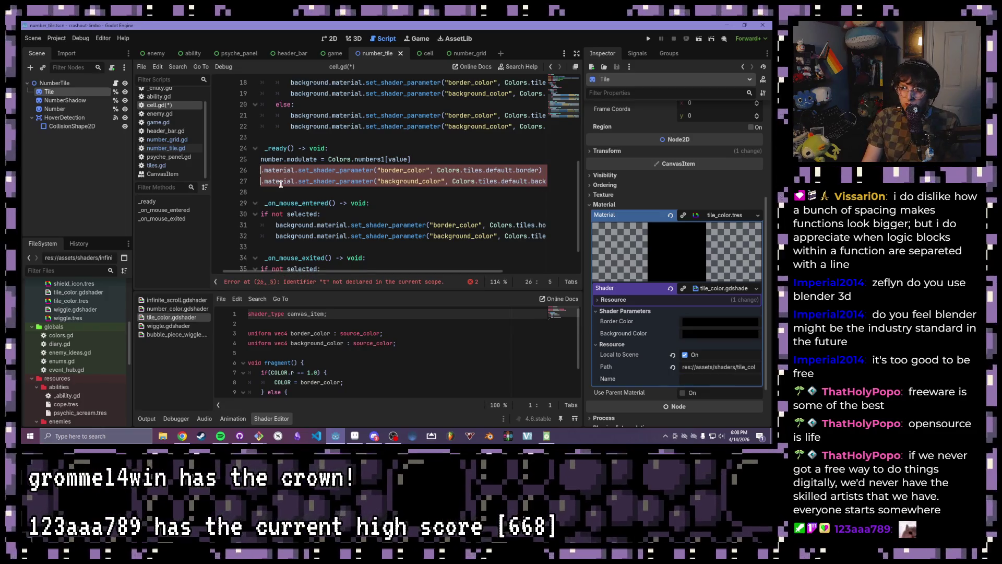
pyautogui.write('background')
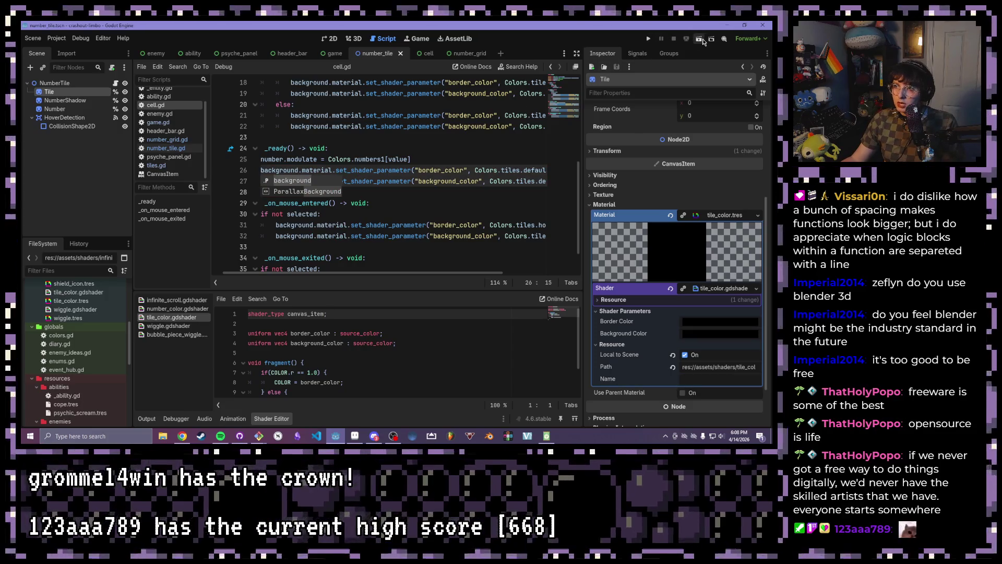
pyautogui.hotkey('ctrl', 'Tab')
pyautogui.hotkey('ctrl', 'Tab')
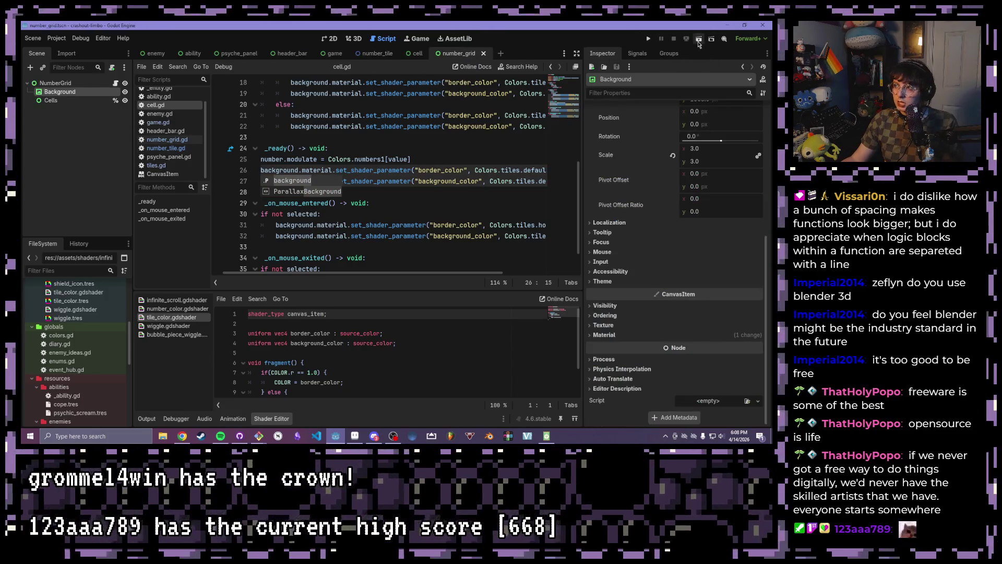
pyautogui.click(698, 41)
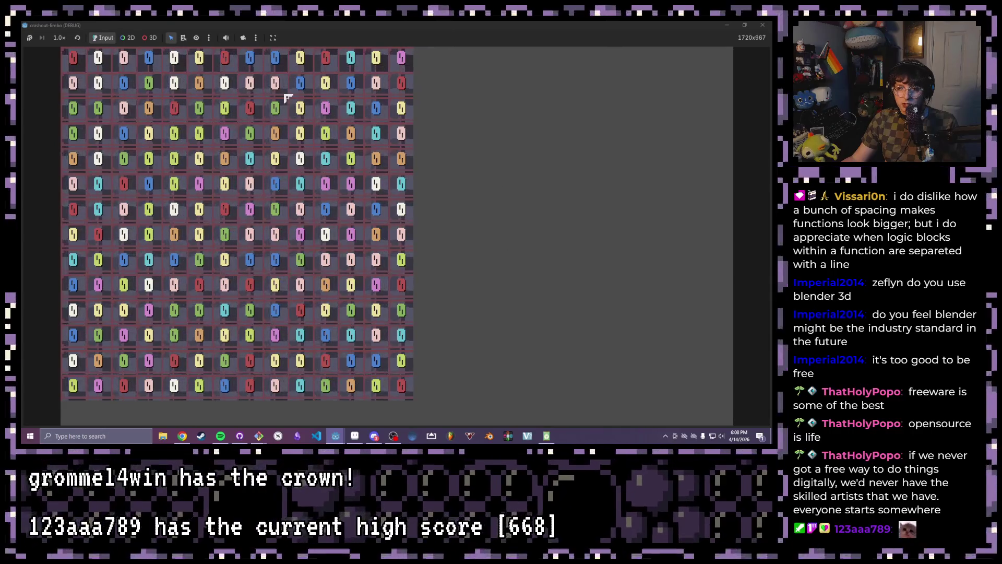
pyautogui.click(770, 24)
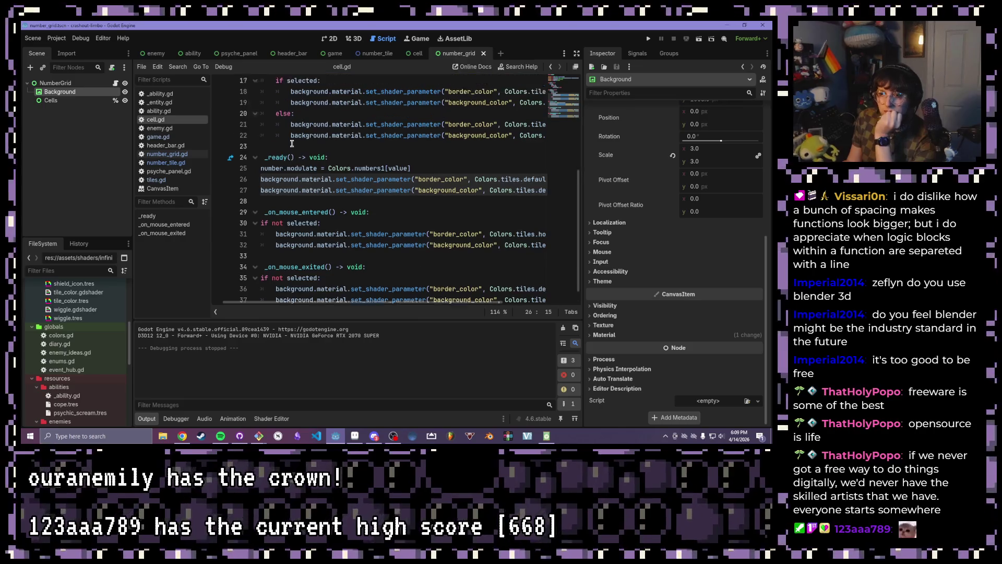
pyautogui.scroll(6, 225, 122)
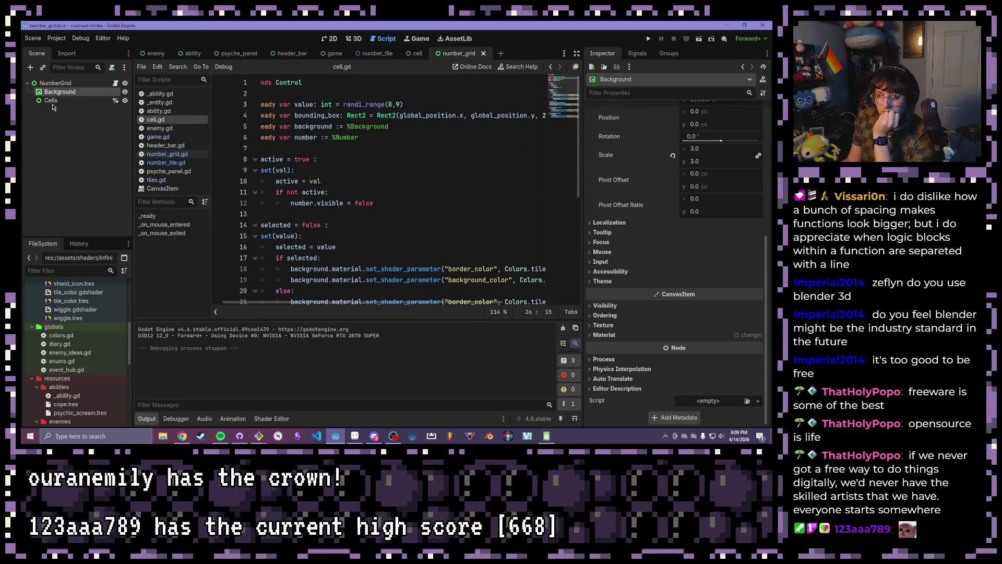
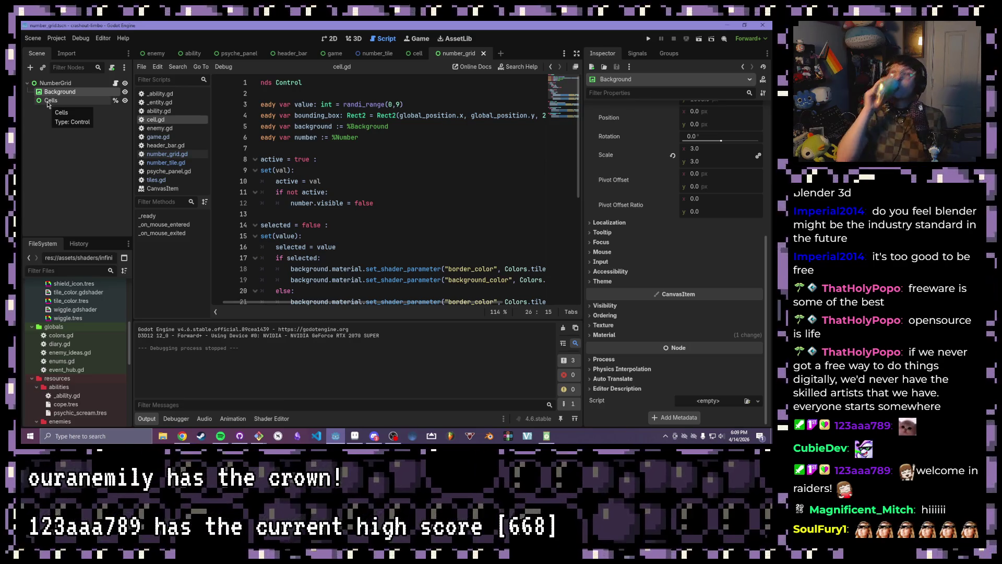
# - Switch to the 2D view and frame the cell scene's black tile with its pixel-font 0
pyautogui.scroll(-3, 315, 223)
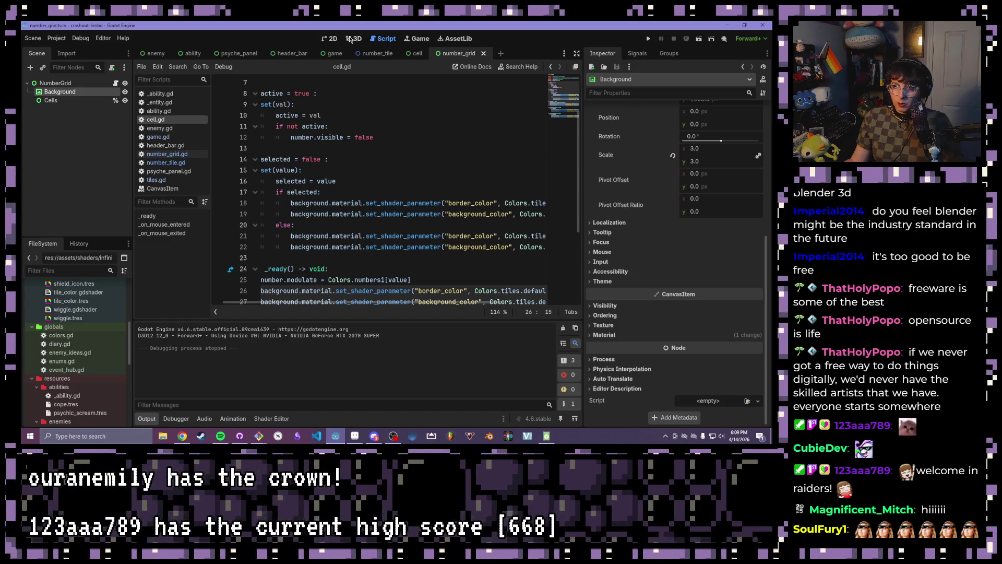
pyautogui.click(330, 39)
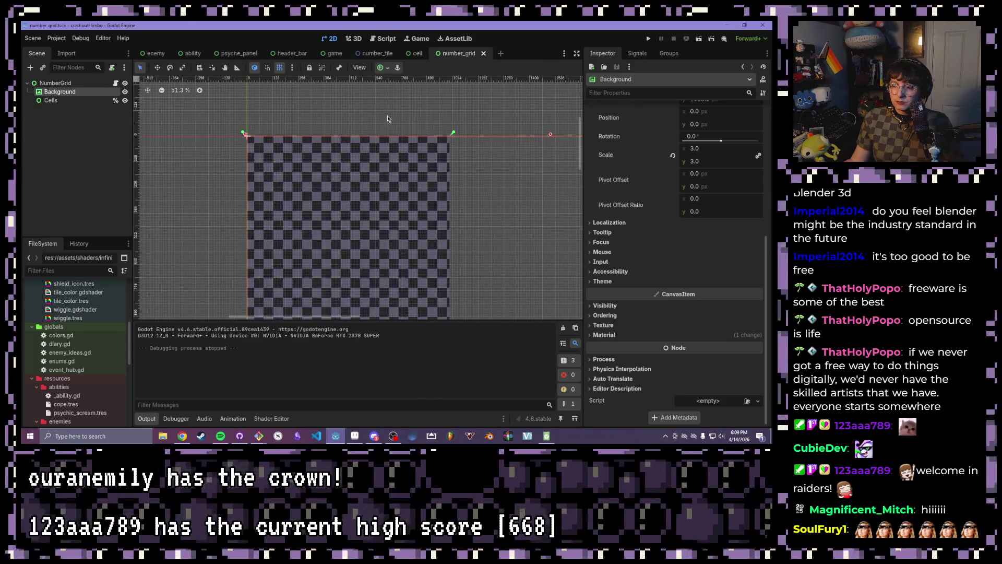
pyautogui.click(417, 53)
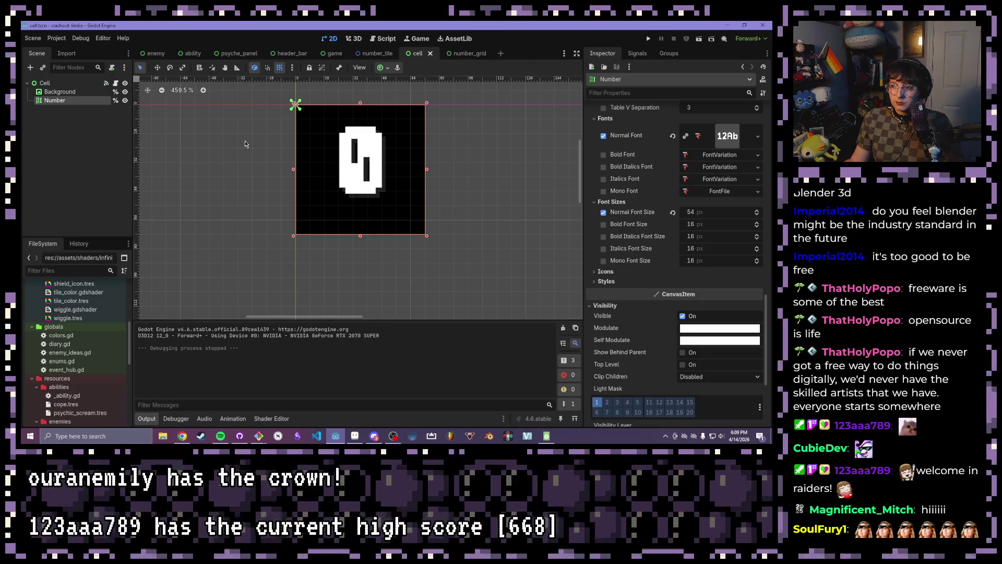
pyautogui.scroll(1, 245, 144)
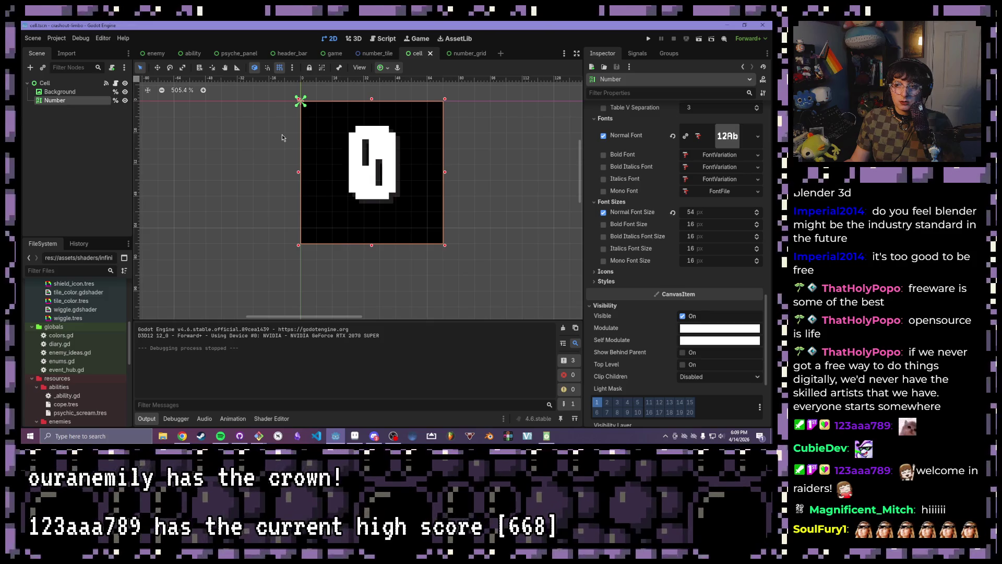
pyautogui.moveTo(282, 138); pyautogui.dragTo(255, 160)
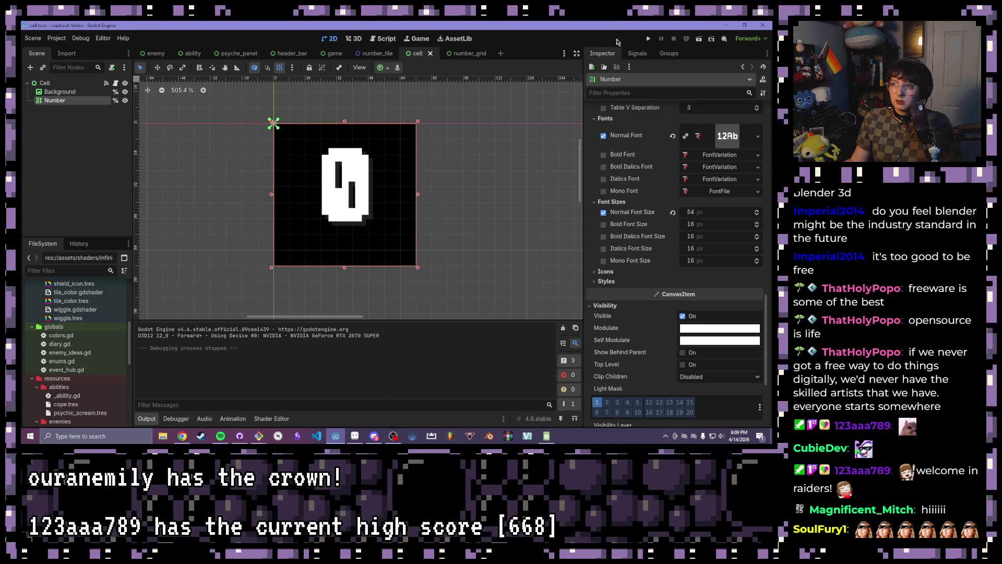
# - Test-run the project to view the coloured digit grid, then stop it
pyautogui.press('F5')
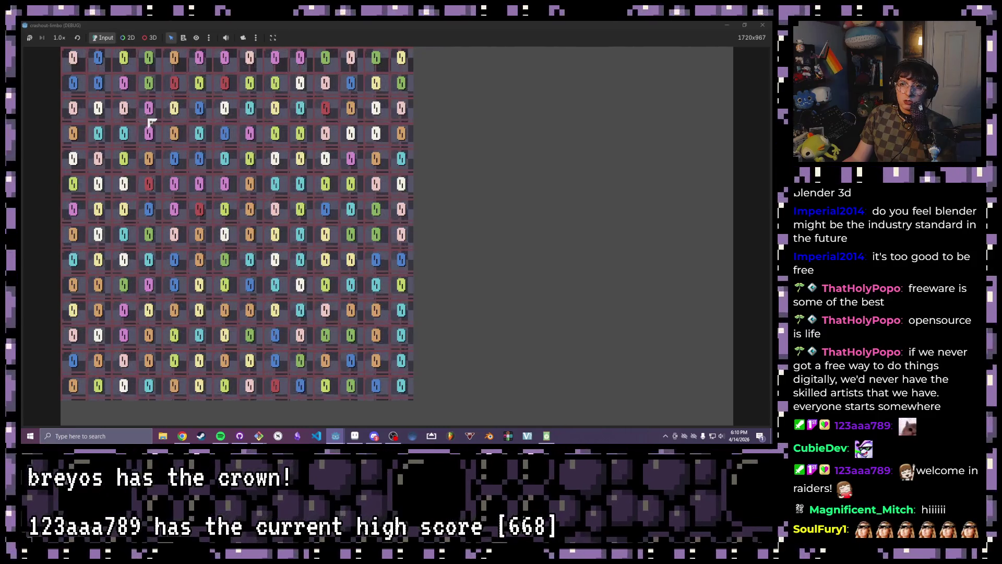
pyautogui.press('F8')
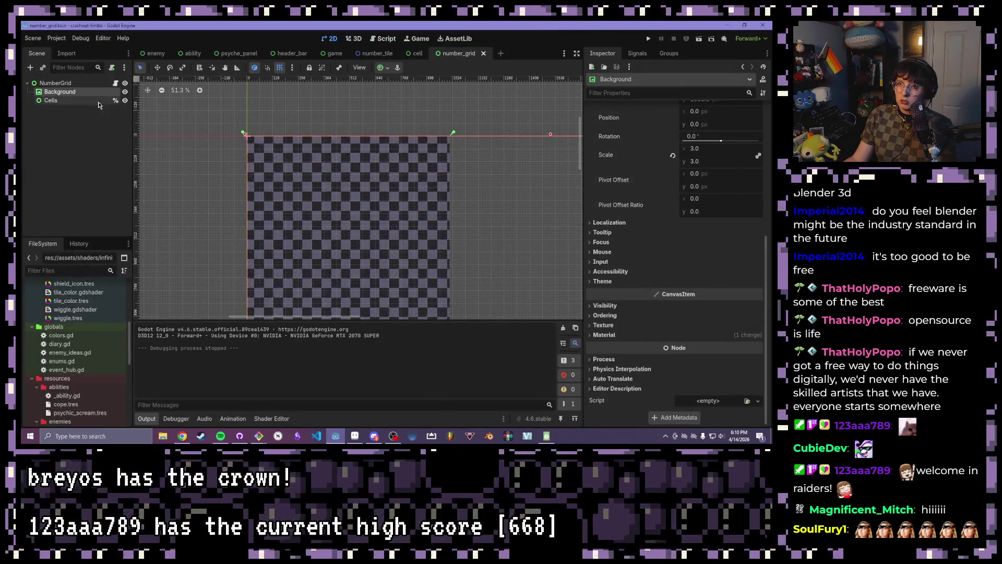
# - Open the cell scene and reveal the Number label's Layout and Transform properties
pyautogui.click(62, 100)
pyautogui.click(60, 92)
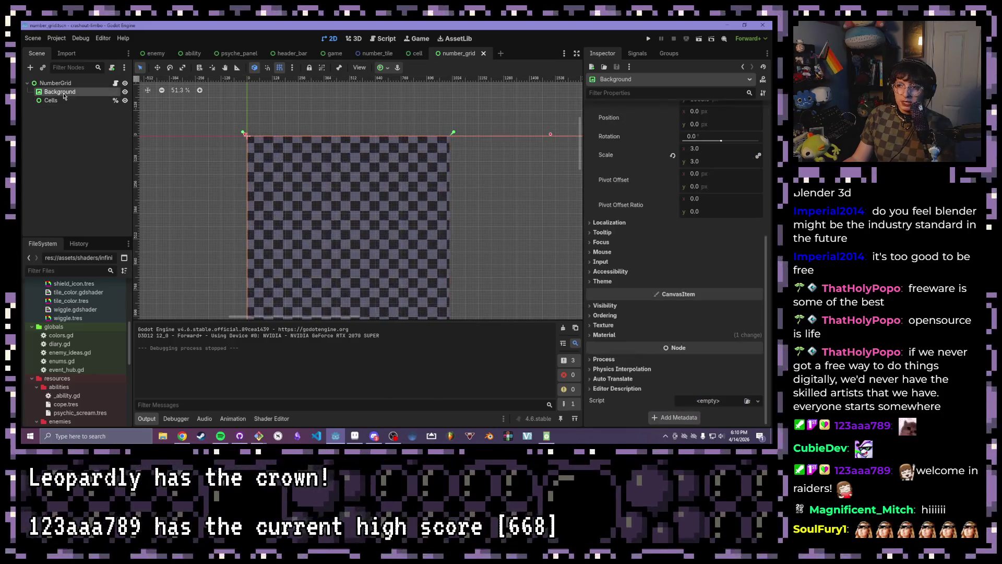
pyautogui.click(413, 55)
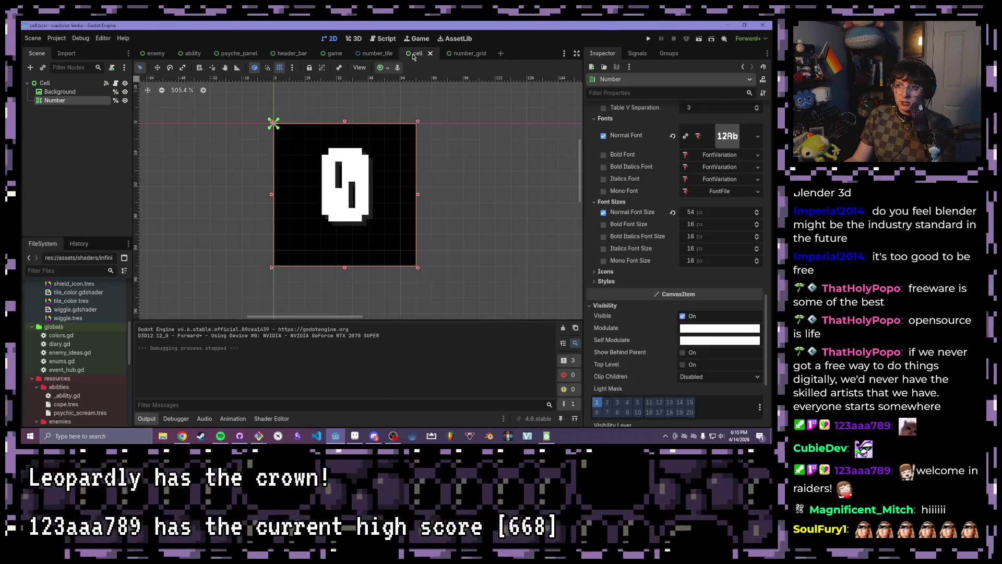
pyautogui.scroll(-4, 716, 303)
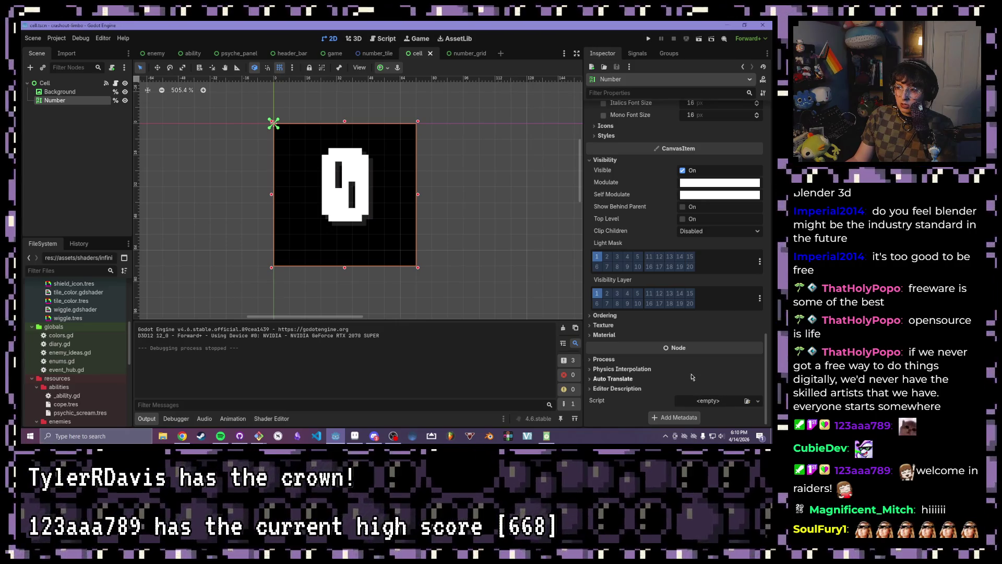
pyautogui.click(611, 335)
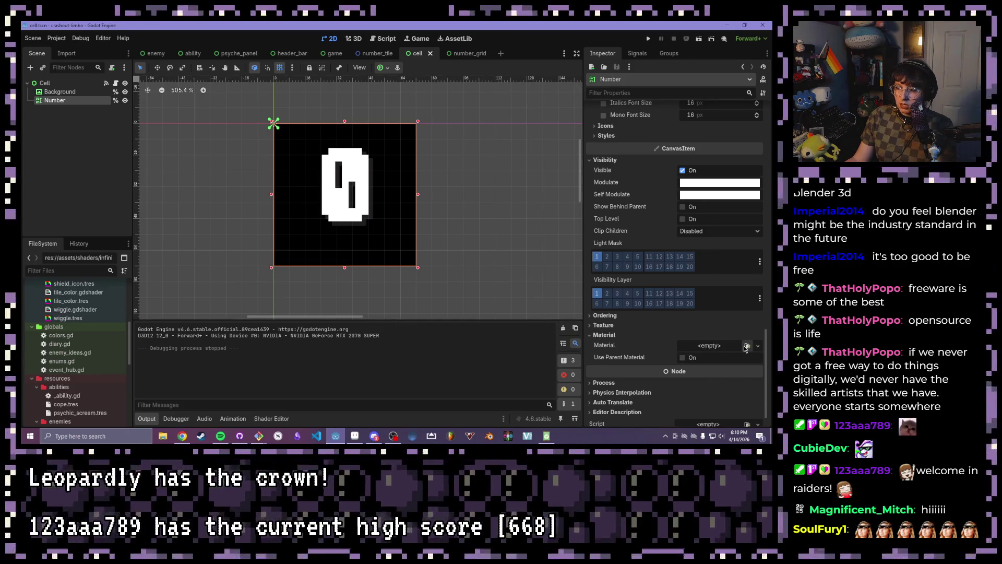
pyautogui.click(609, 324)
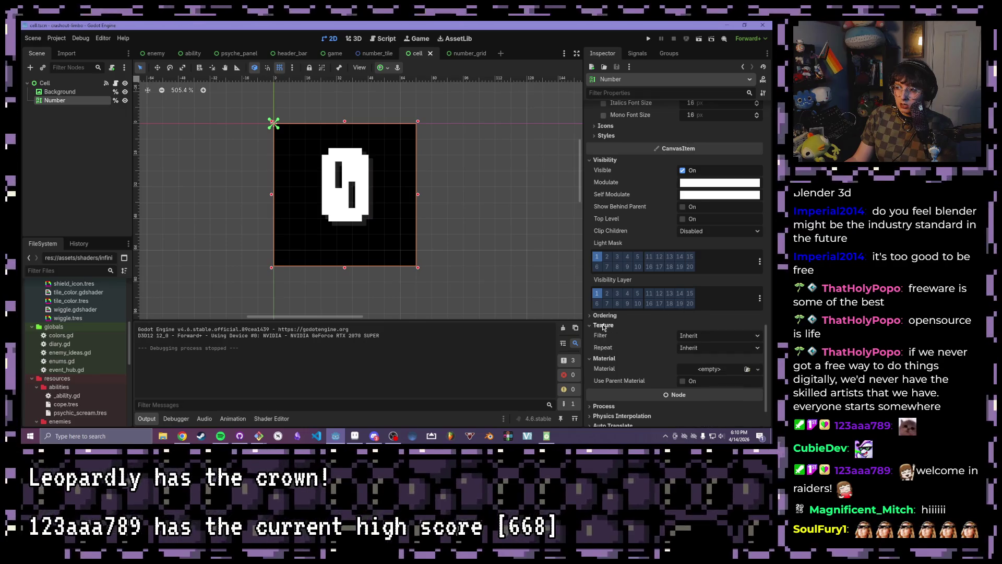
pyautogui.click(608, 325)
pyautogui.scroll(3, 606, 325)
pyautogui.scroll(8, 603, 326)
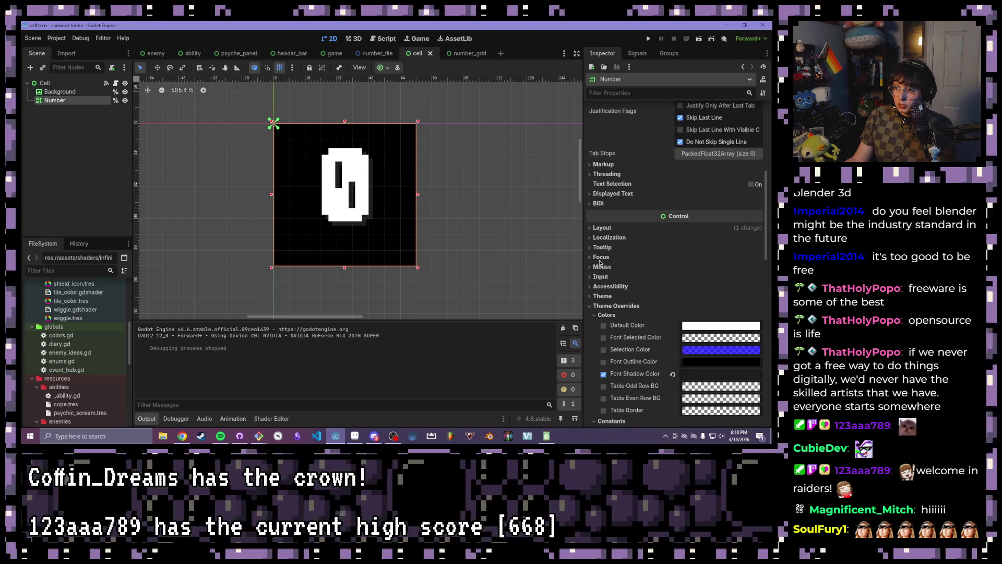
pyautogui.click(595, 229)
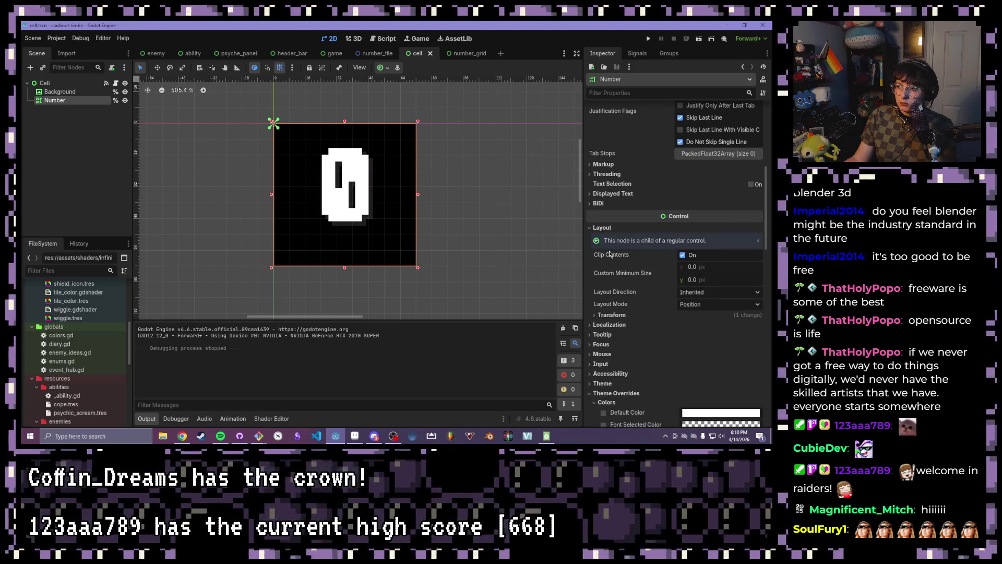
pyautogui.click(605, 316)
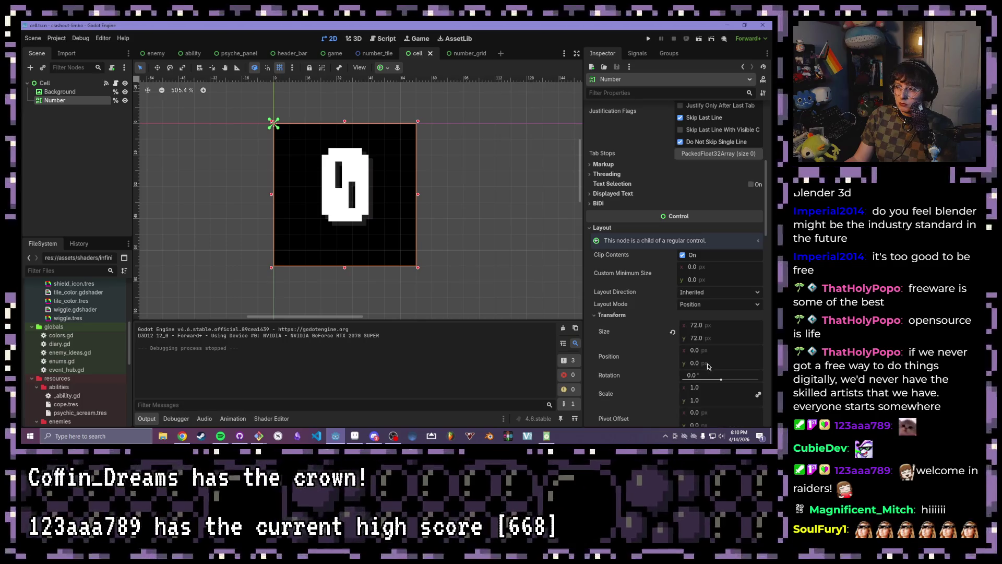
# - Try the Number label at scale 3, then return it to scale 1
pyautogui.click(694, 387)
pyautogui.write('3')
pyautogui.press('Return')
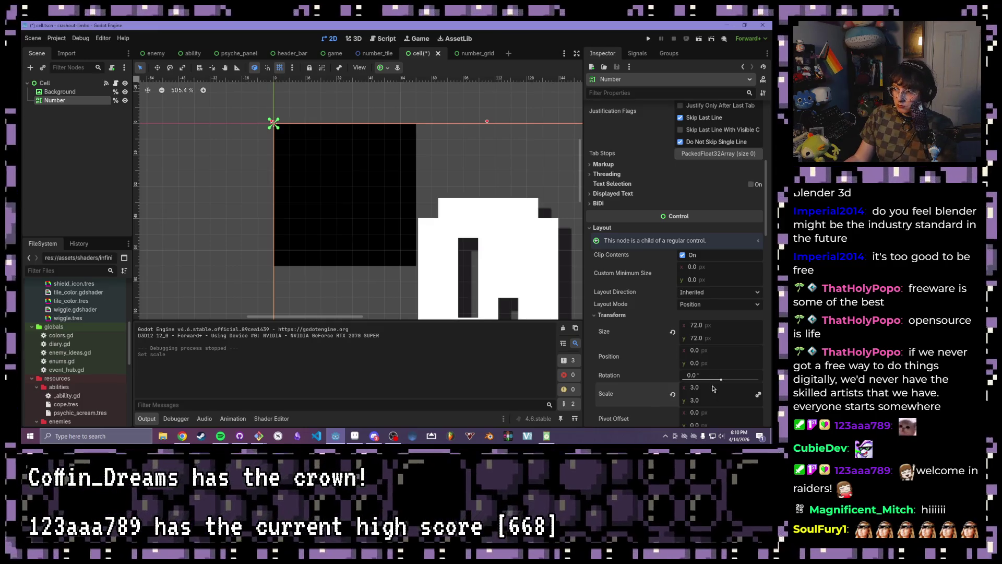
pyautogui.write('1')
pyautogui.press('Return')
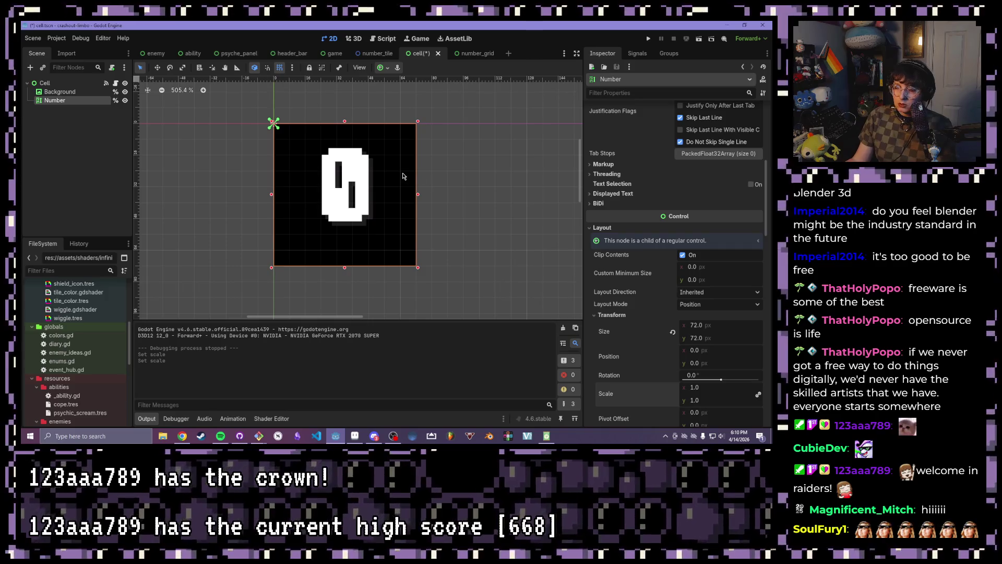
# - Scale the Background to 3 and back to 1, then run the number_grid scene
pyautogui.click(66, 93)
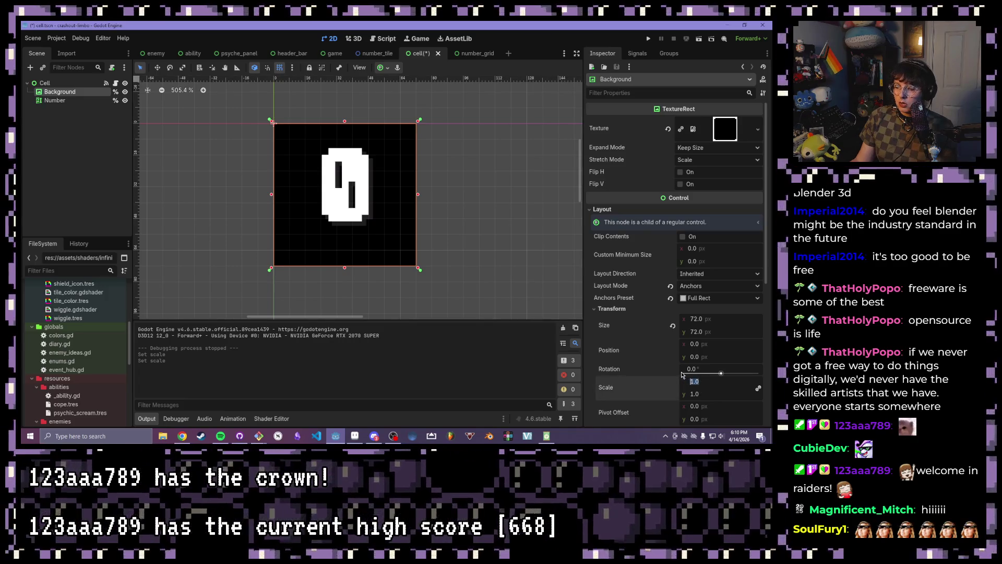
pyautogui.write('3')
pyautogui.press('Return')
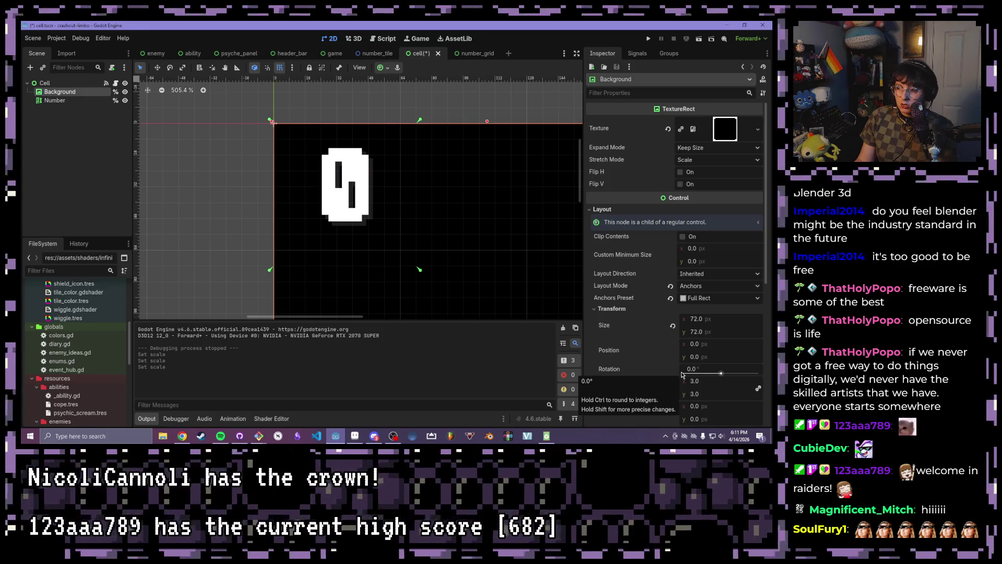
pyautogui.click(672, 388)
pyautogui.scroll(-2, 400, 258)
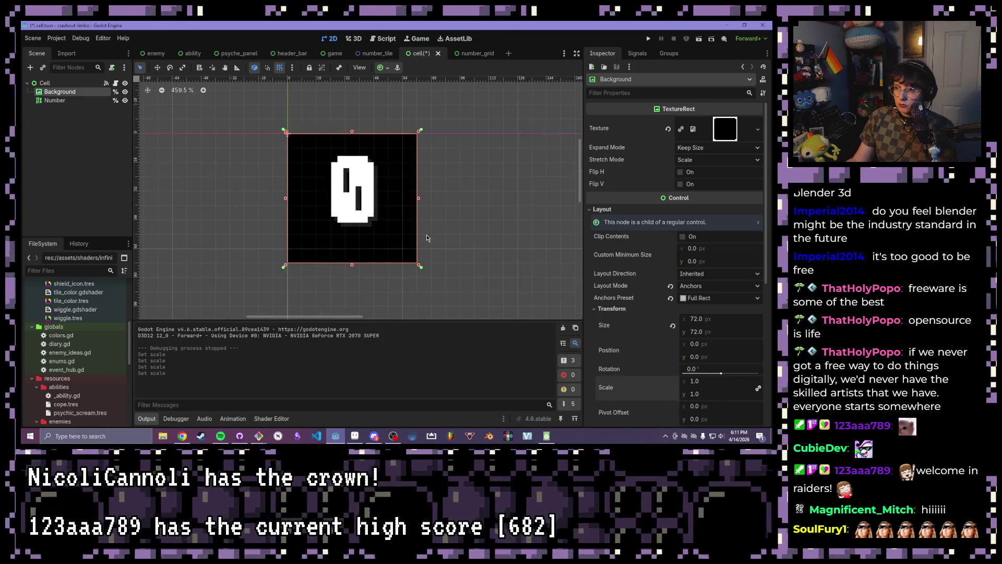
pyautogui.scroll(-1, 421, 253)
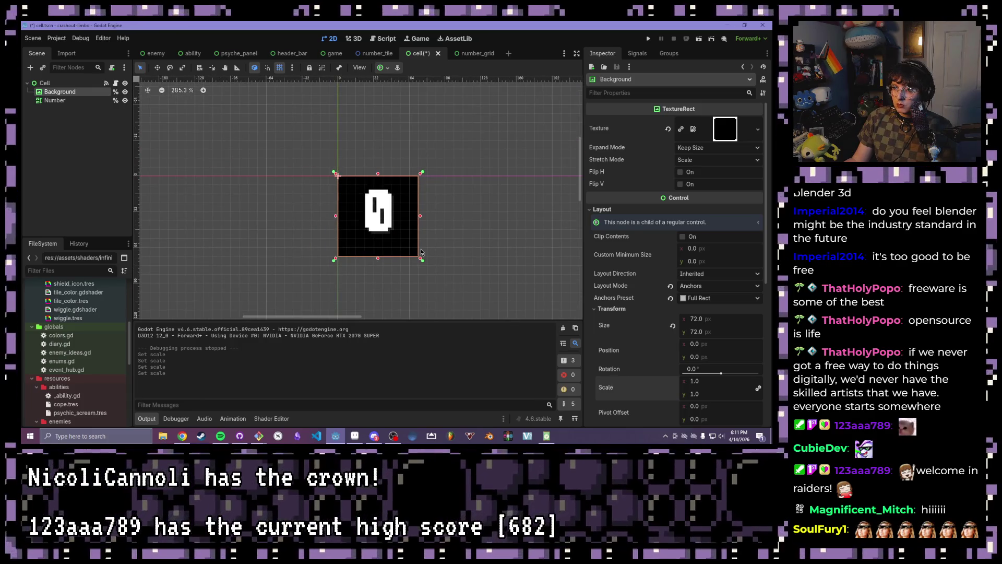
pyautogui.click(476, 54)
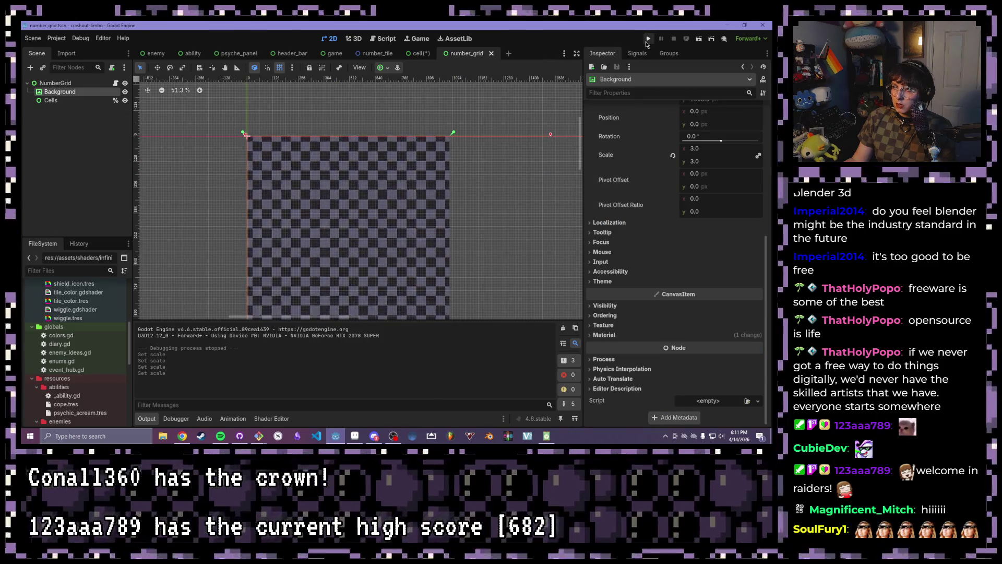
pyautogui.click(648, 39)
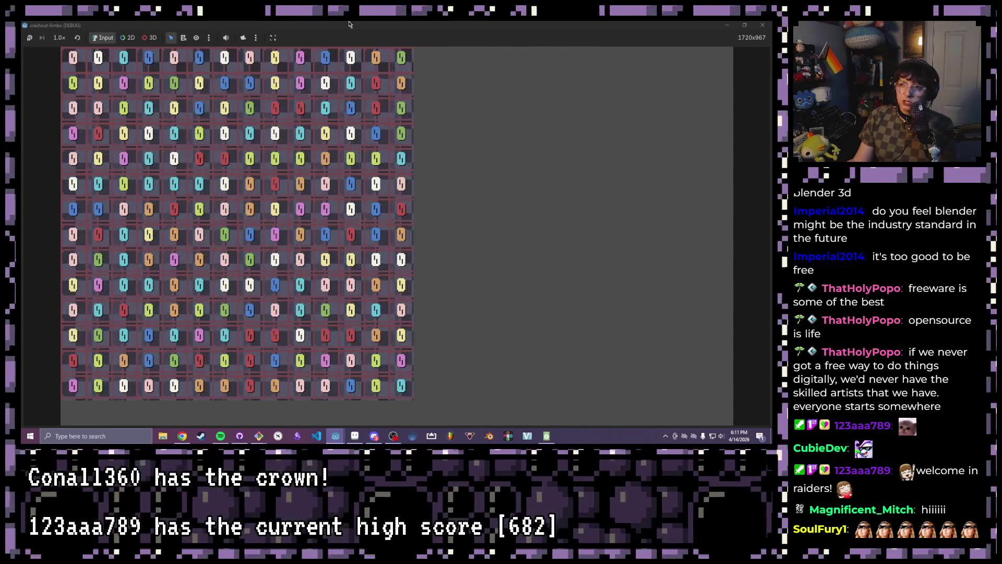
# - Restore the game window to 1280x720 beside the editor, then select the NumberGrid root
pyautogui.doubleClick(349, 25)
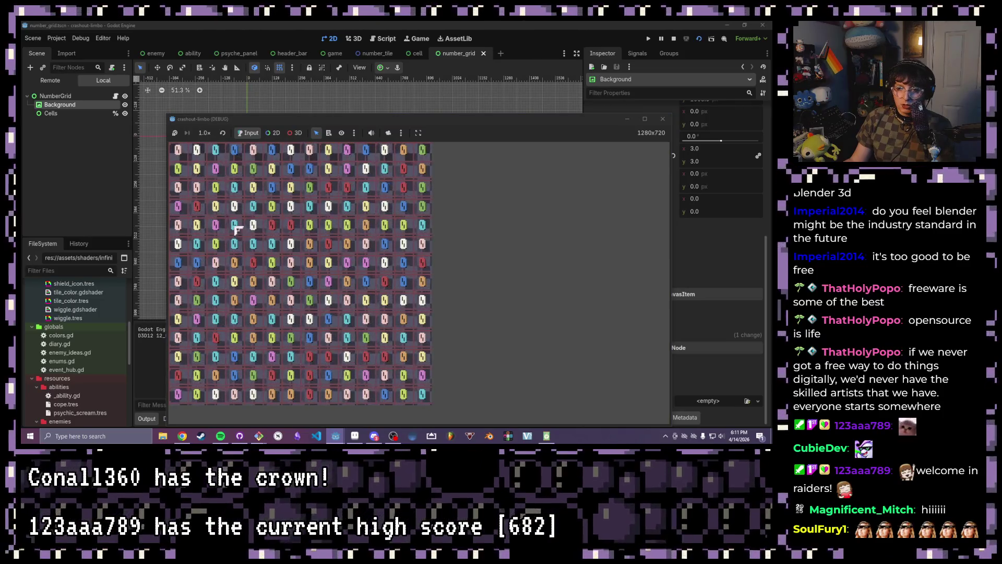
pyautogui.moveTo(267, 121)
pyautogui.mouseDown()
pyautogui.moveTo(490, 127)
pyautogui.moveTo(415, 112)
pyautogui.mouseUp()
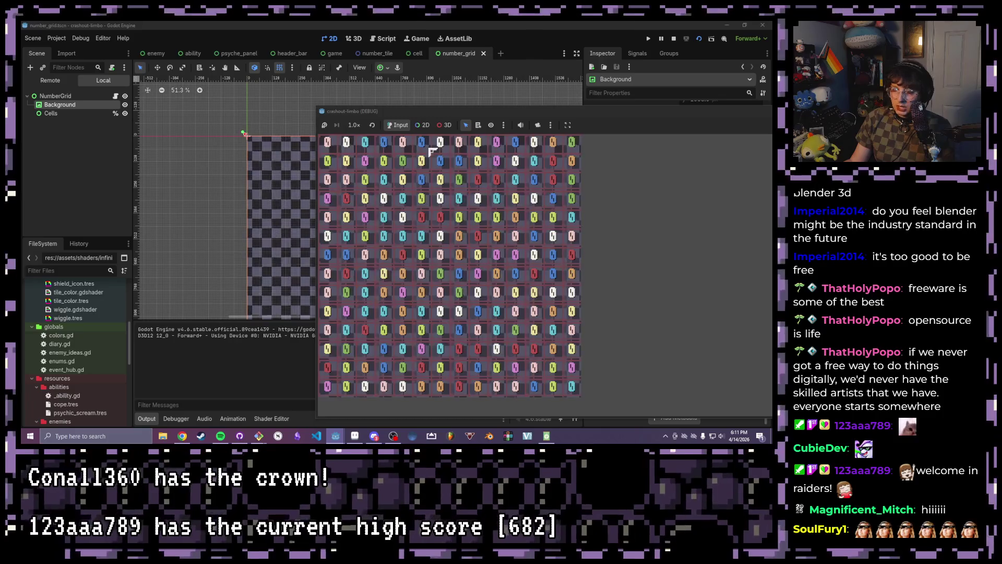
pyautogui.click(58, 98)
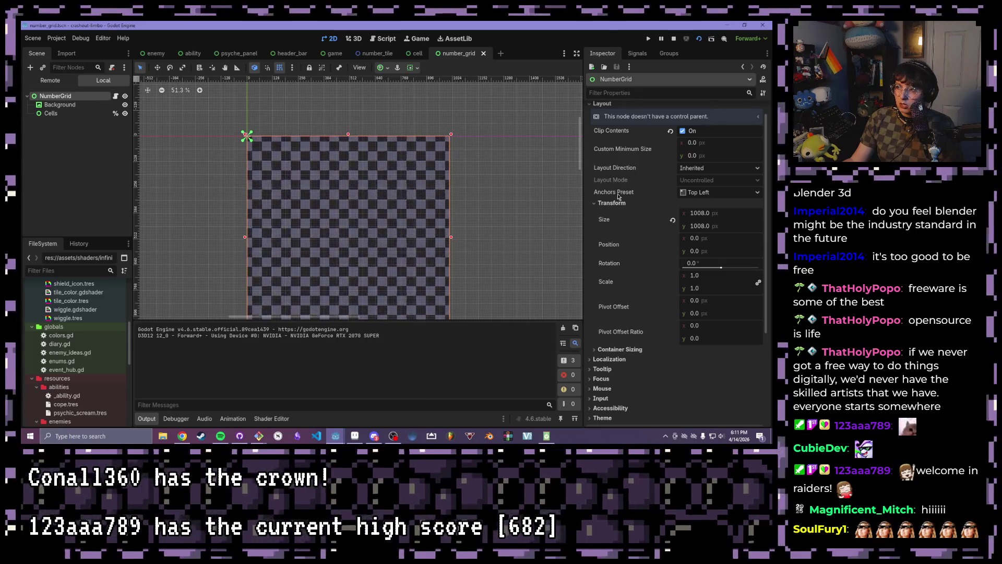
# - Inspect the Cell root, then show the Cells container's Full Rect anchor layout in number_grid
pyautogui.scroll(1, 621, 199)
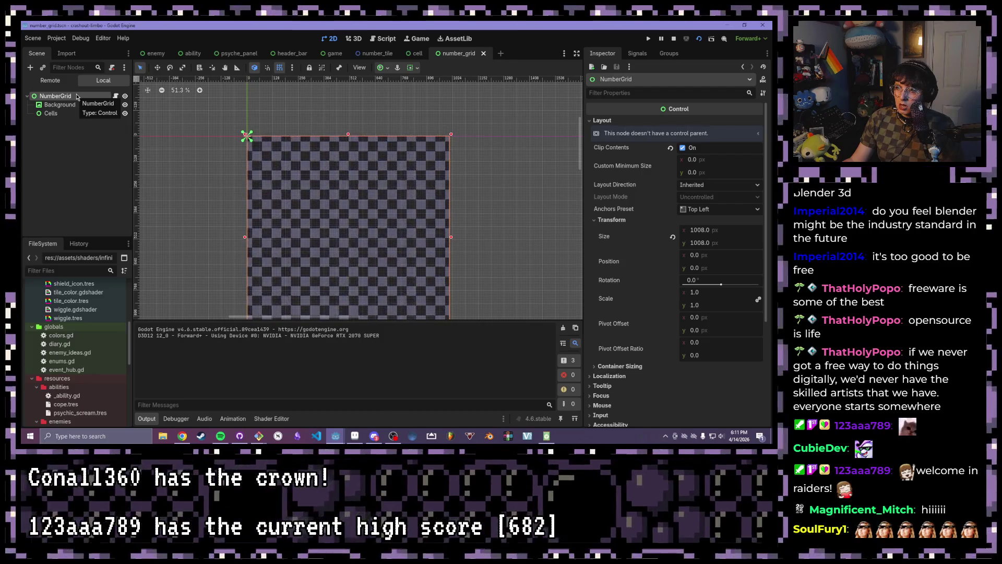
pyautogui.click(418, 53)
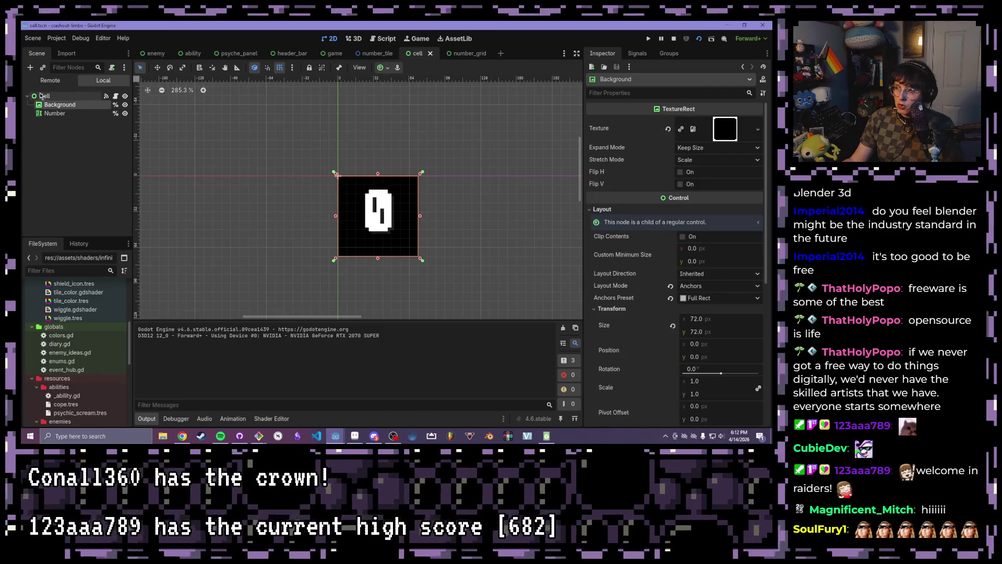
pyautogui.click(41, 96)
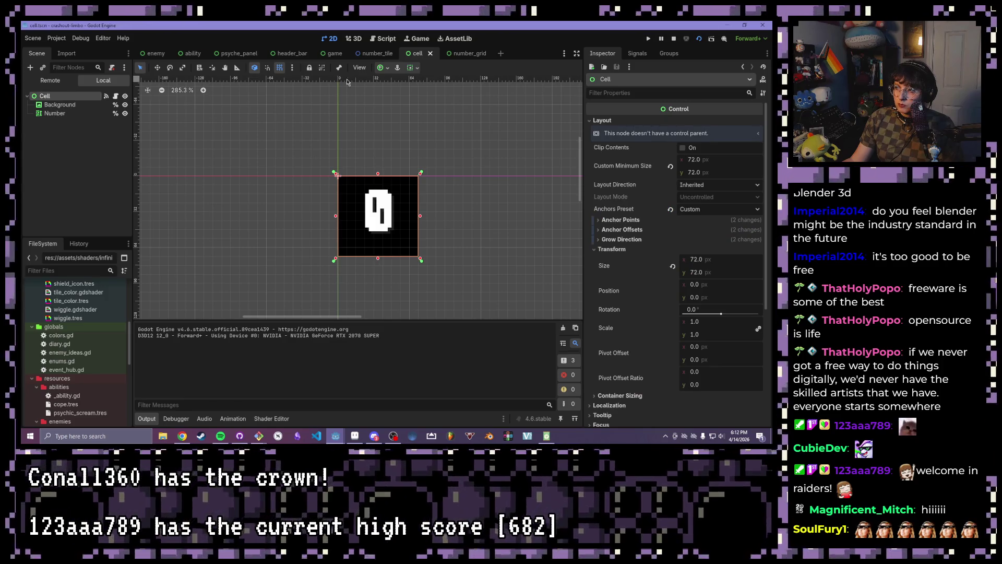
pyautogui.scroll(-1, 528, 282)
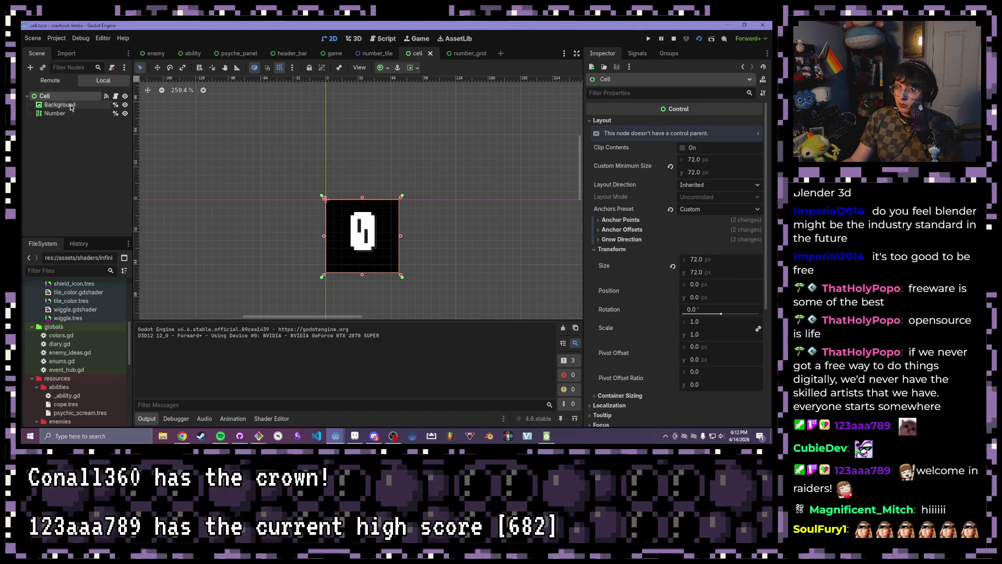
pyautogui.click(460, 54)
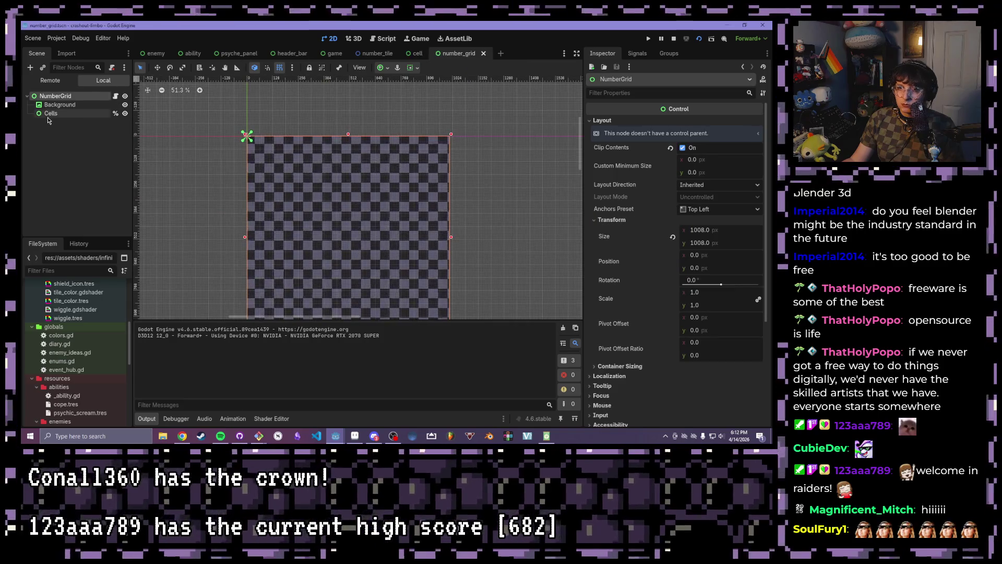
pyautogui.click(603, 120)
pyautogui.click(606, 127)
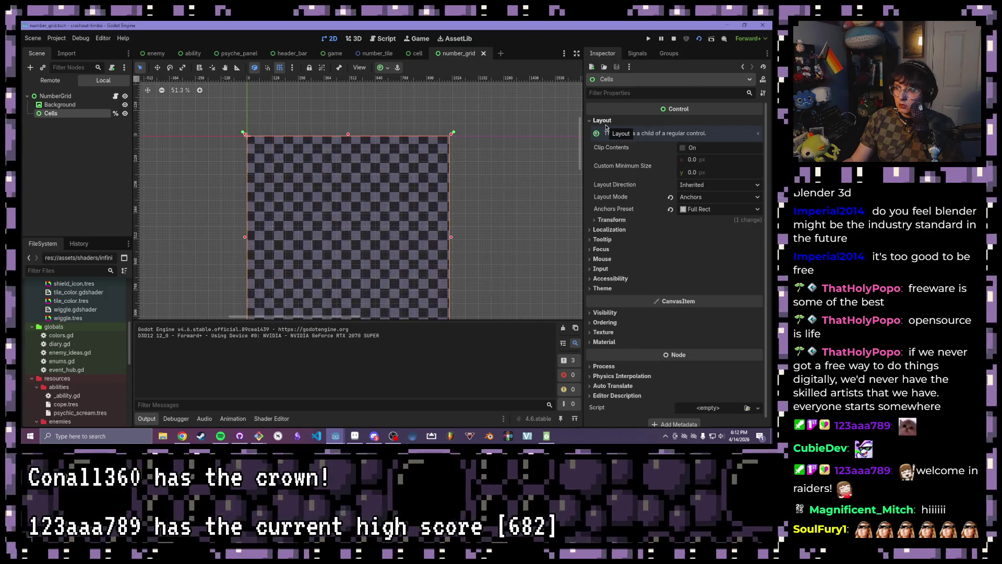
pyautogui.scroll(-2, 435, 157)
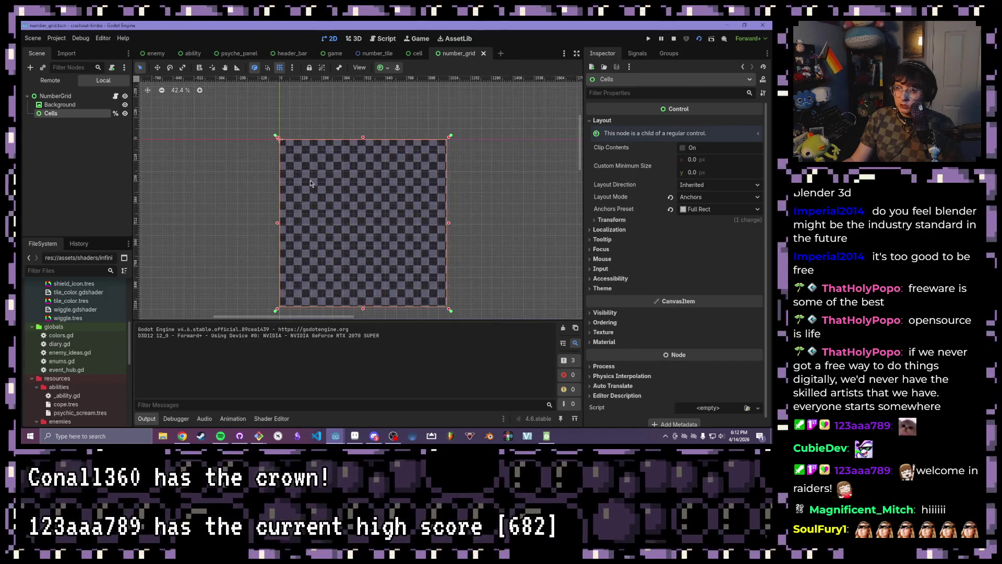
# - Turn on Clip Contents for Cells, then test-run the grid and close the game window
pyautogui.click(682, 148)
pyautogui.click(647, 39)
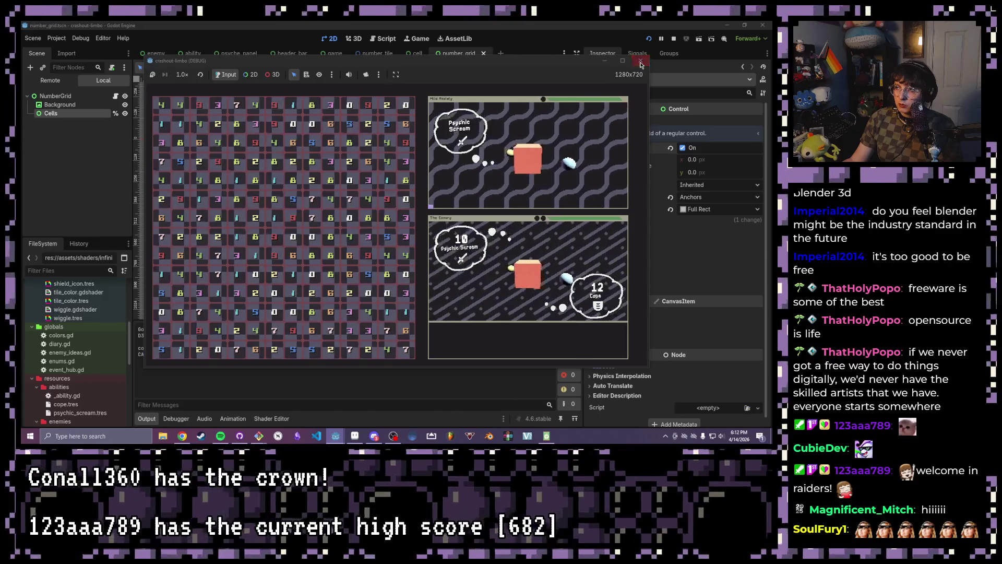
pyautogui.click(694, 39)
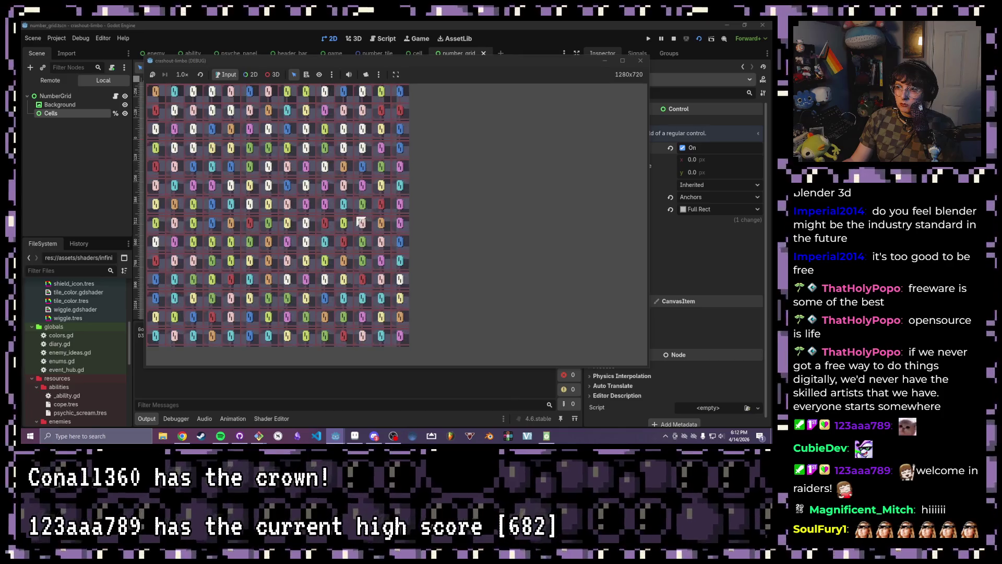
pyautogui.click(641, 61)
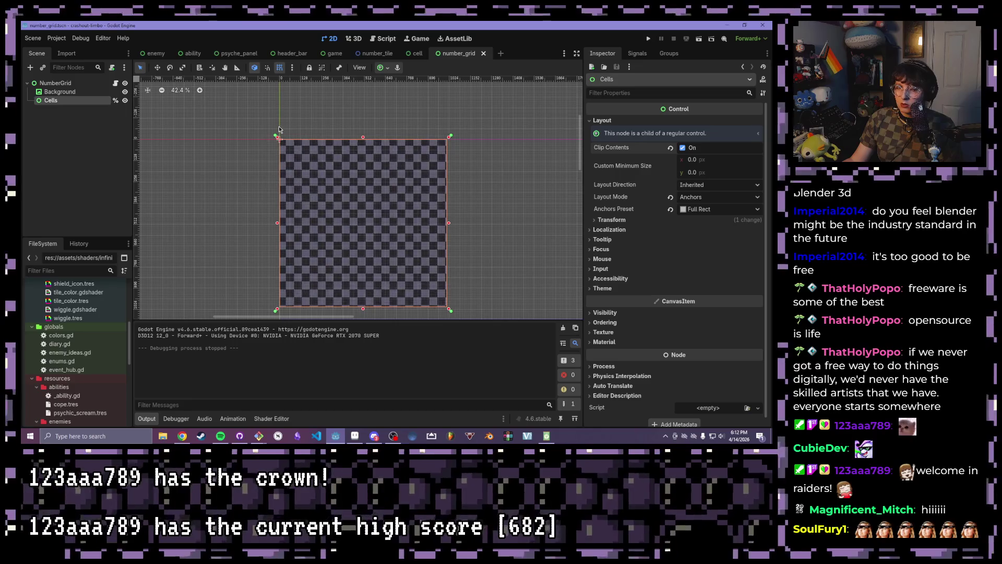
pyautogui.scroll(-1, 703, 205)
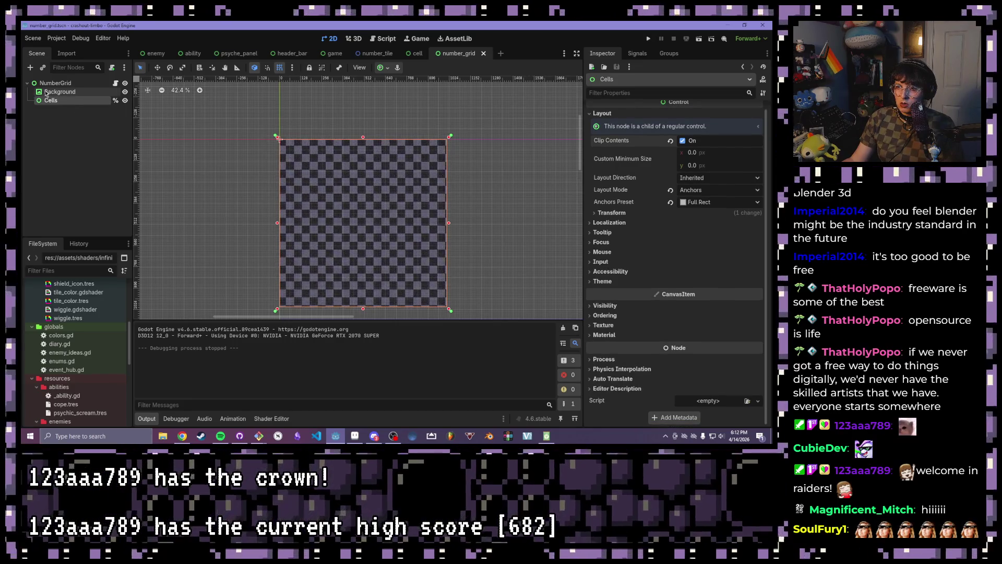
# - Select the 72 × 72 Cell root in the cell scene and test-run the project
pyautogui.click(418, 54)
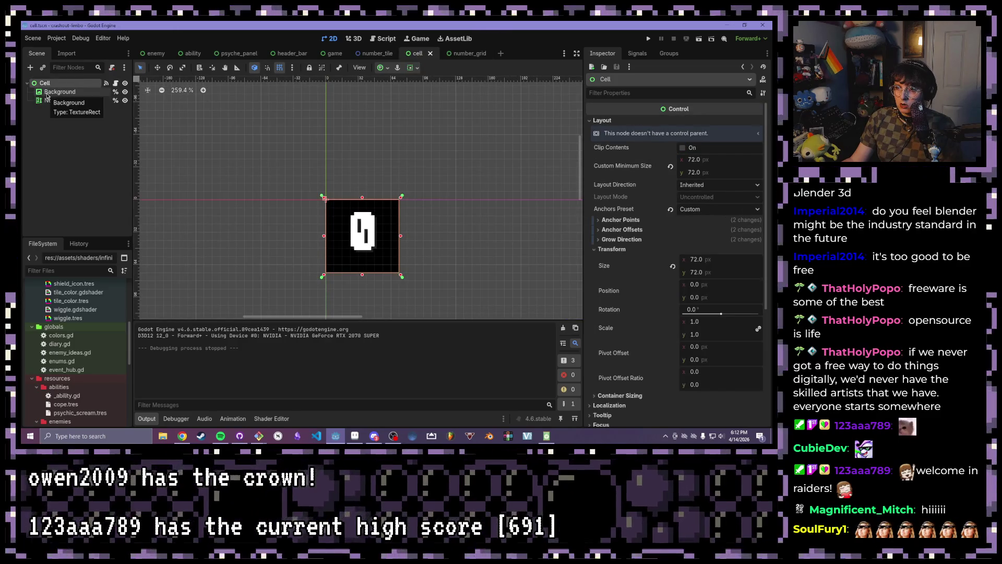
pyautogui.click(47, 94)
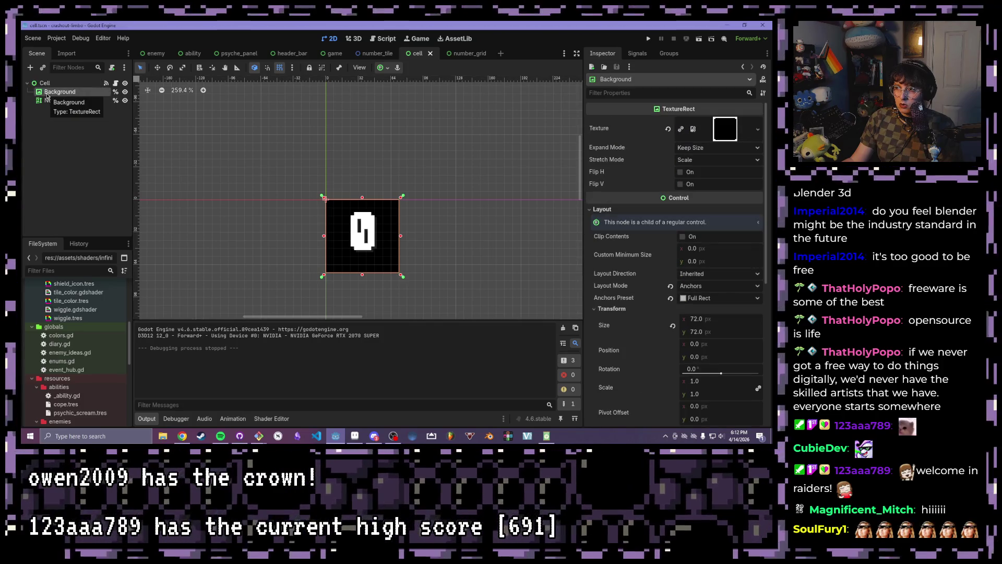
pyautogui.click(46, 83)
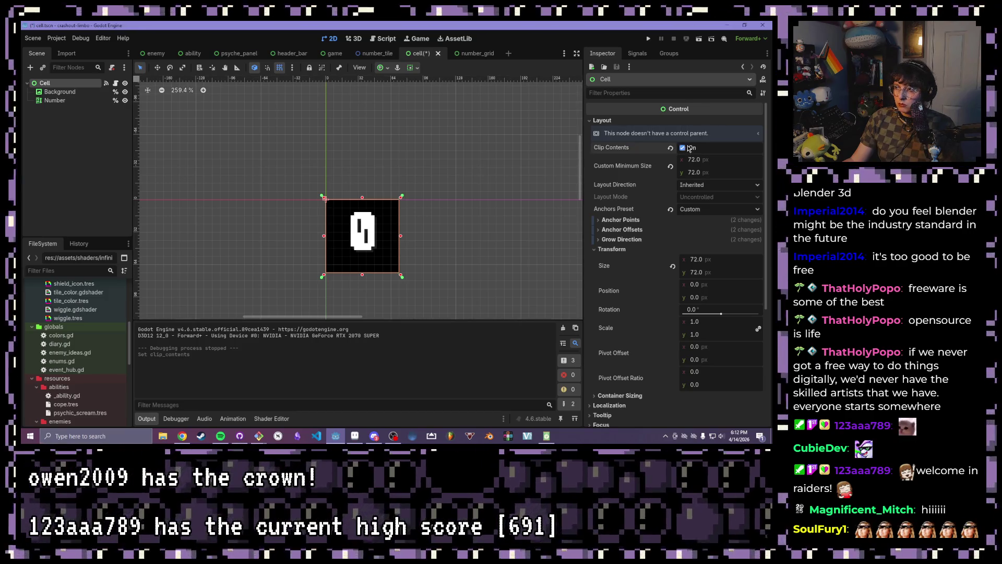
pyautogui.click(648, 39)
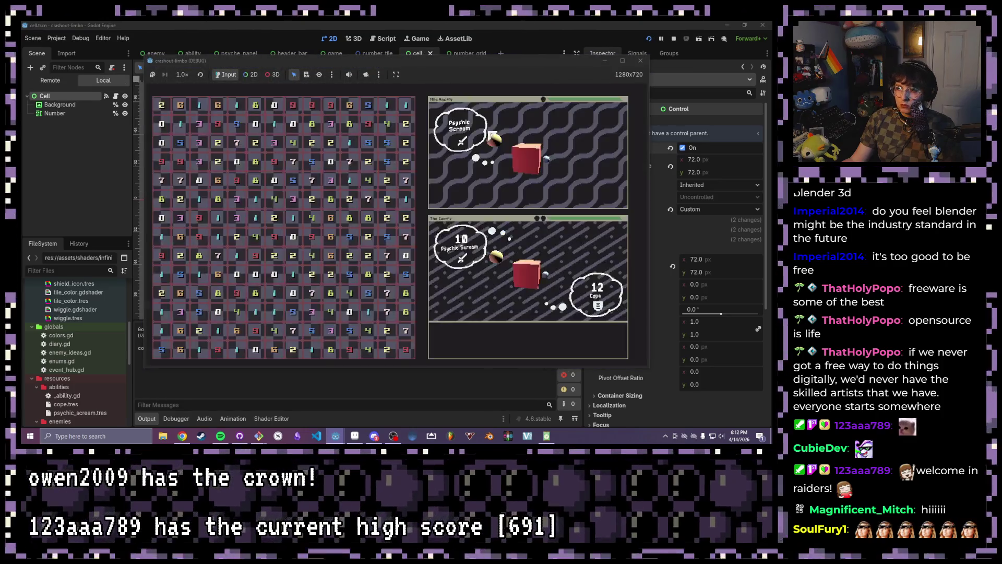
pyautogui.click(641, 61)
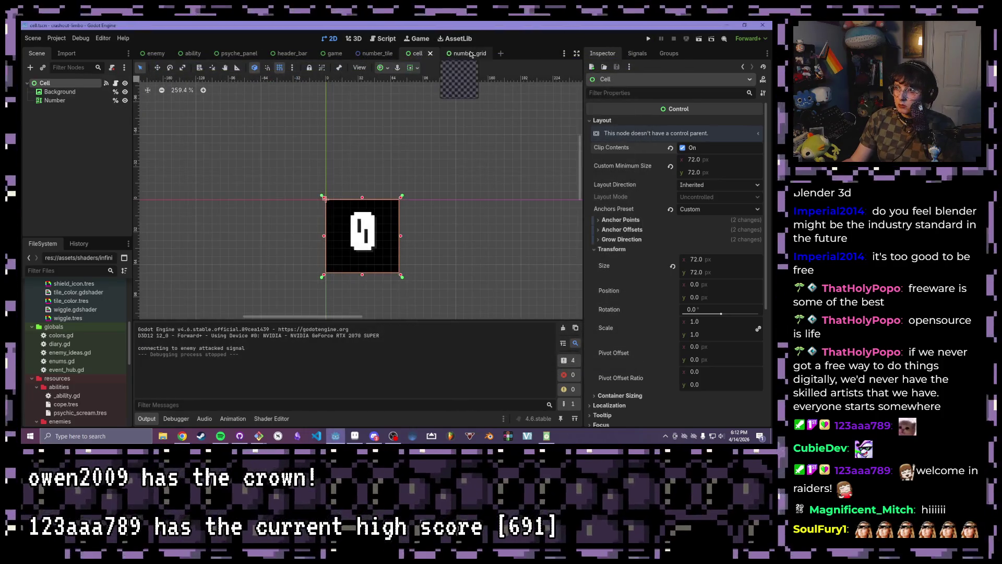
# - Run the number_grid and cell scenes individually, closing each, and return to number_grid
pyautogui.click(458, 53)
pyautogui.click(699, 39)
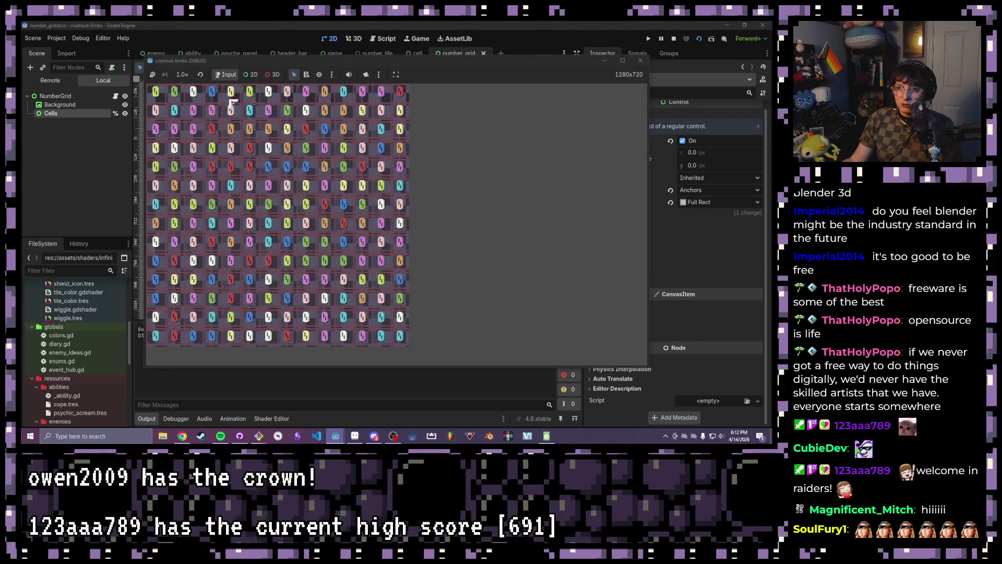
pyautogui.click(641, 61)
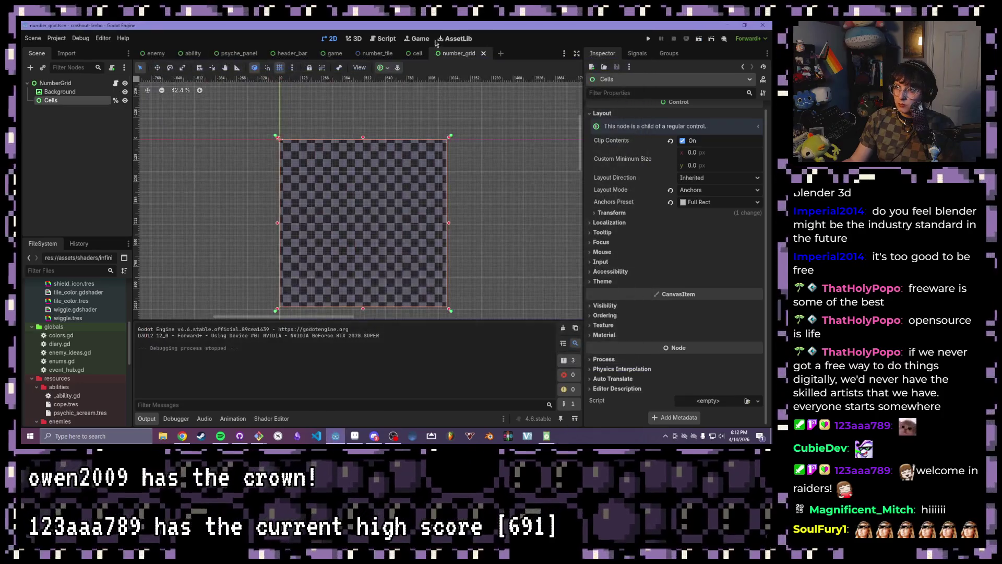
pyautogui.click(418, 53)
pyautogui.click(699, 39)
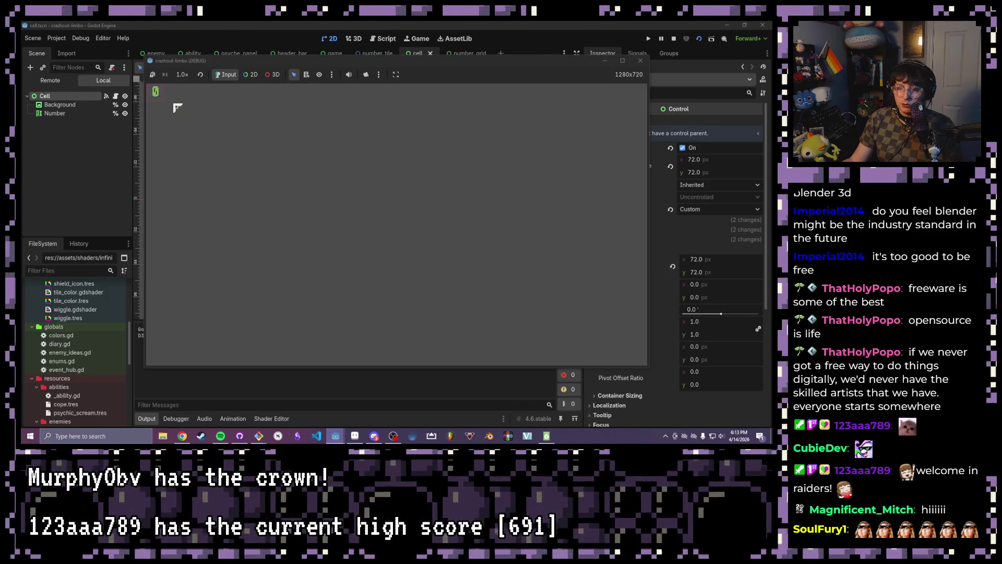
pyautogui.click(638, 61)
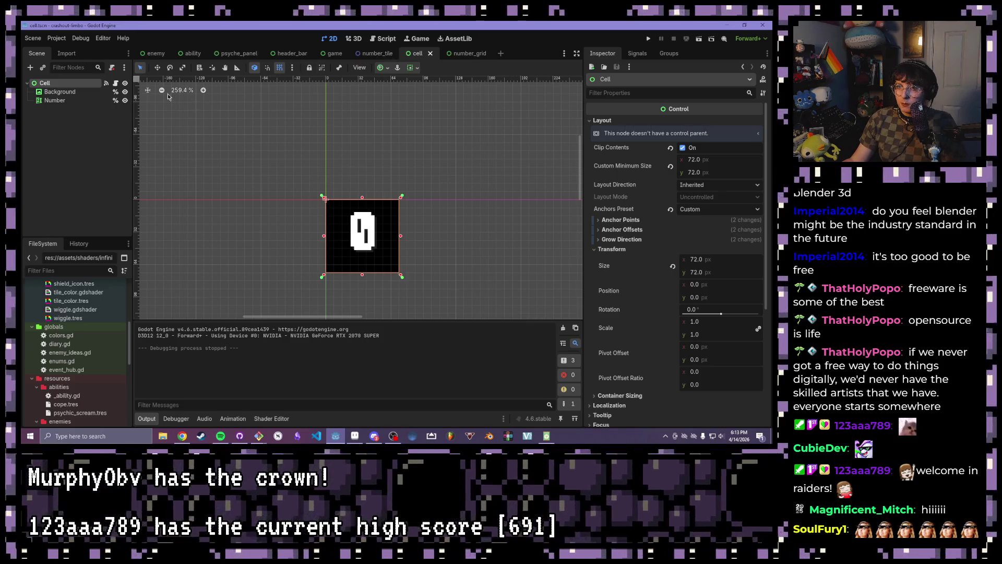
pyautogui.click(461, 56)
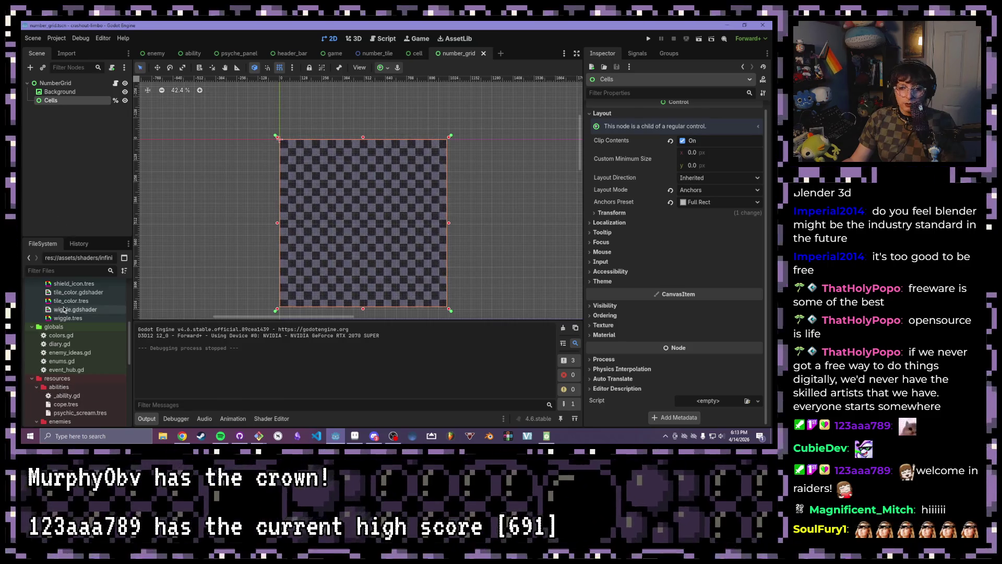
# - Add a Cell instance under Cells by dragging in the cell scene file
pyautogui.scroll(-10, 69, 318)
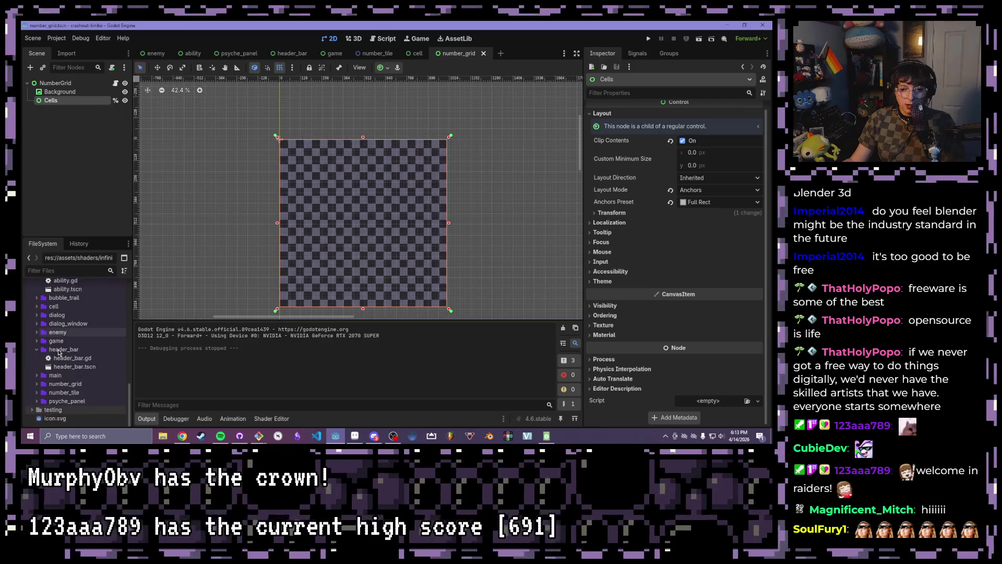
pyautogui.doubleClick(55, 307)
pyautogui.moveTo(58, 322); pyautogui.dragTo(58, 102)
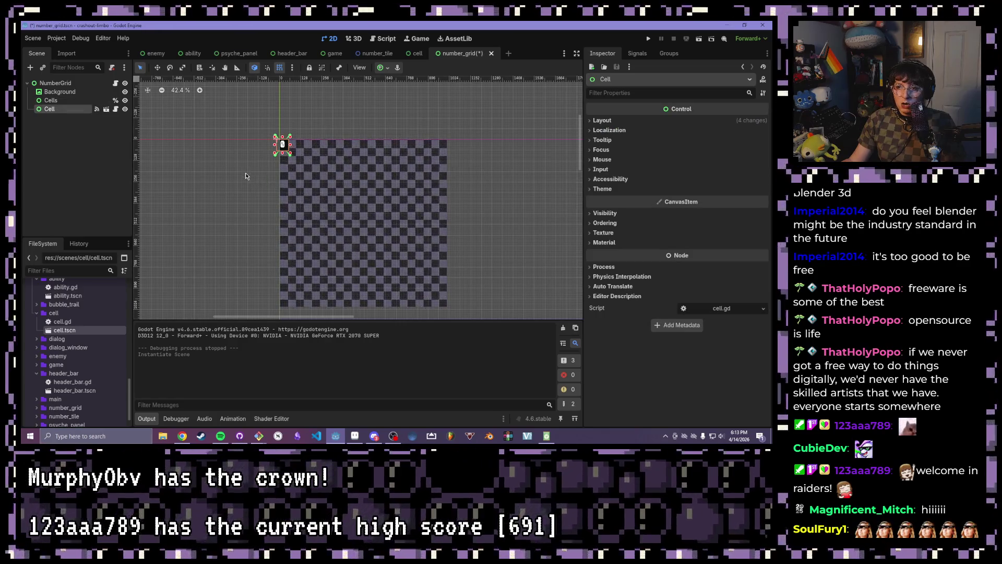
pyautogui.scroll(2, 251, 177)
pyautogui.scroll(1, 255, 175)
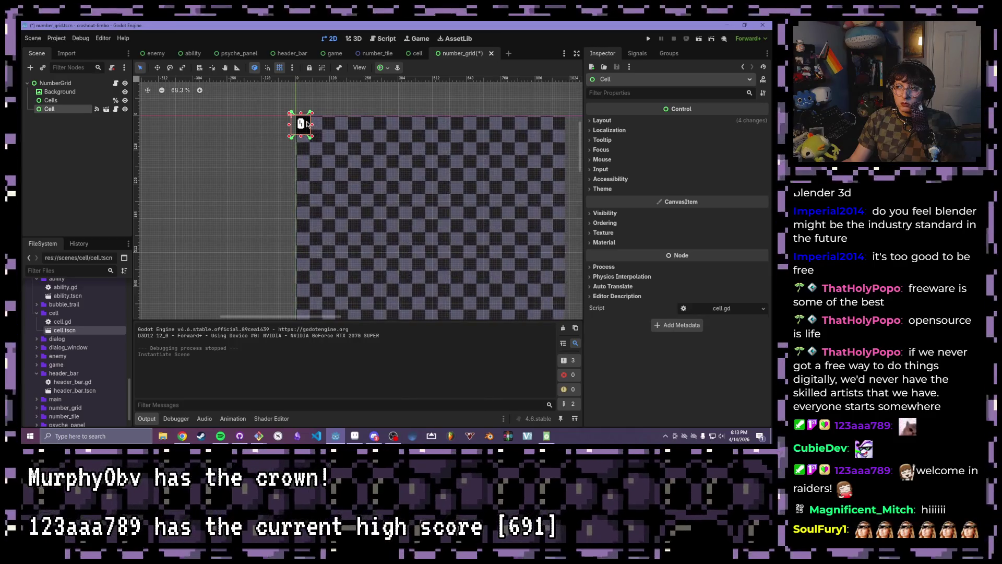
pyautogui.scroll(-2, 307, 124)
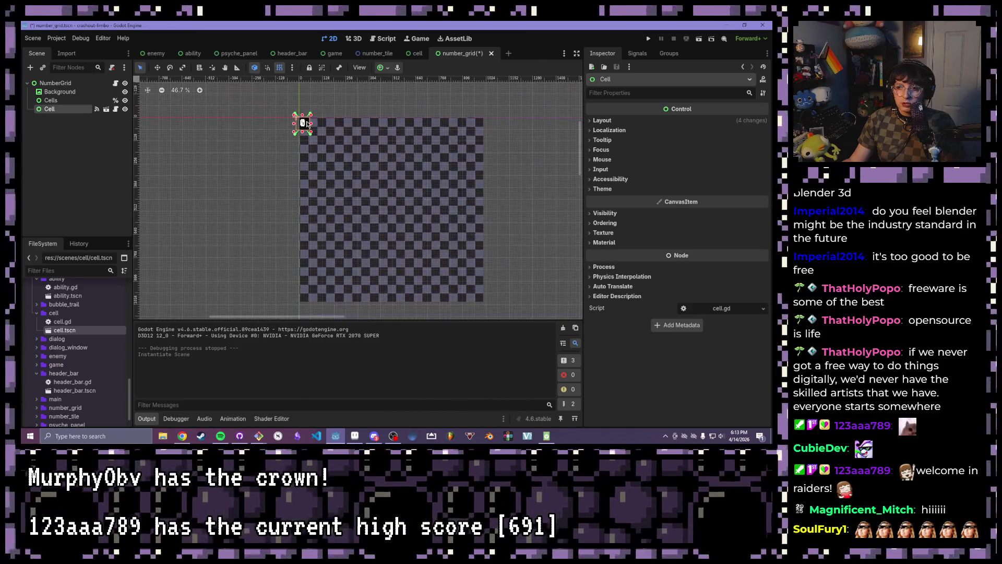
pyautogui.scroll(3, 307, 124)
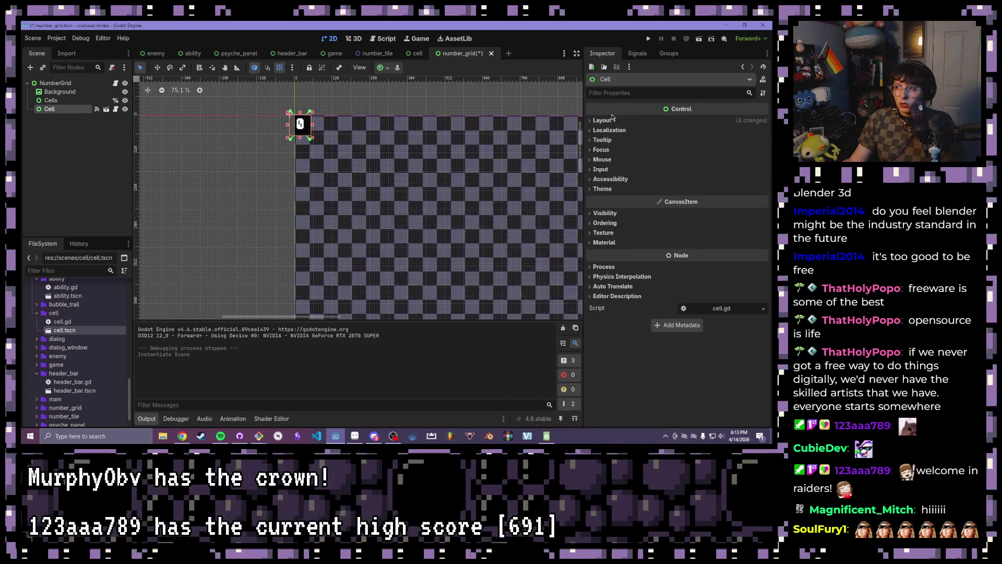
# - Set the Cell instance's position to 0, 0
pyautogui.click(601, 121)
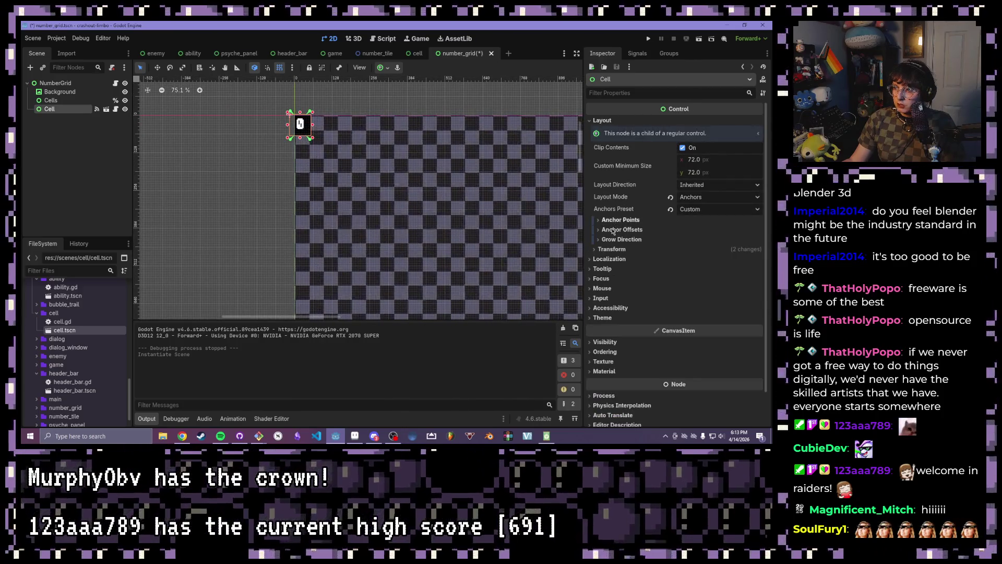
pyautogui.click(605, 250)
pyautogui.click(735, 285)
pyautogui.write('0')
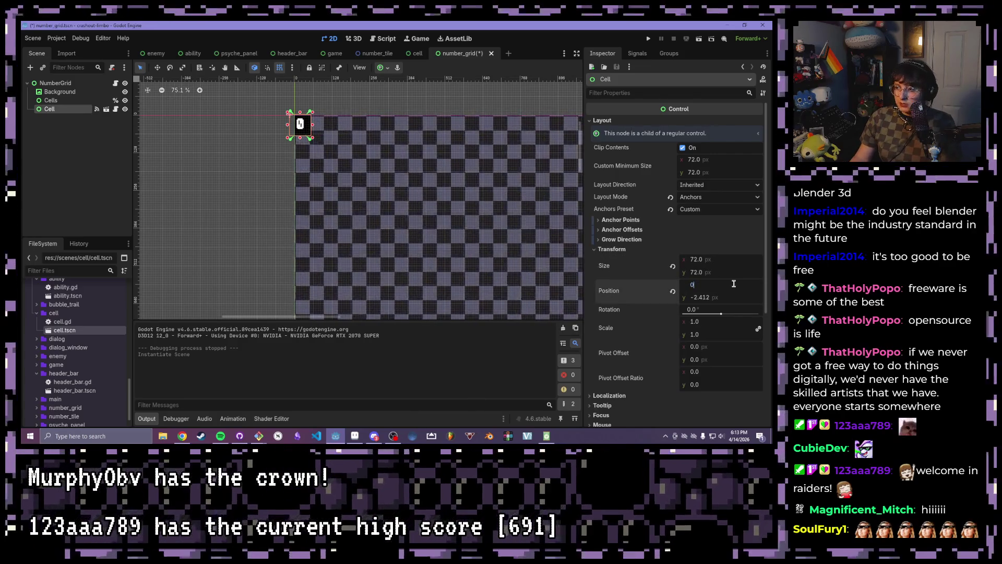
pyautogui.press('Tab')
pyautogui.write('0')
pyautogui.press('Return')
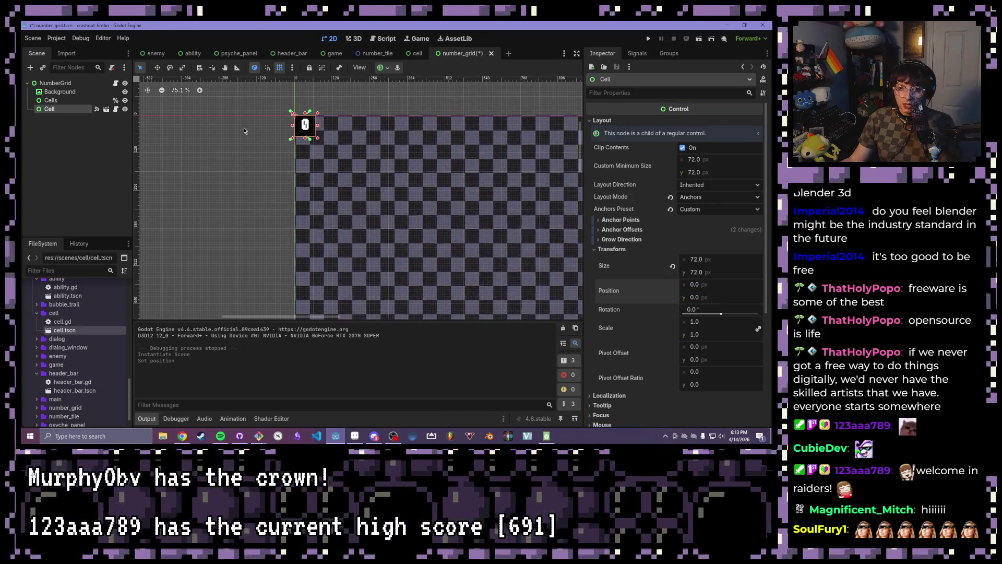
# - Add a second instance, Cell2, and select the cells to check their 72 × 72 size
pyautogui.scroll(1, 63, 348)
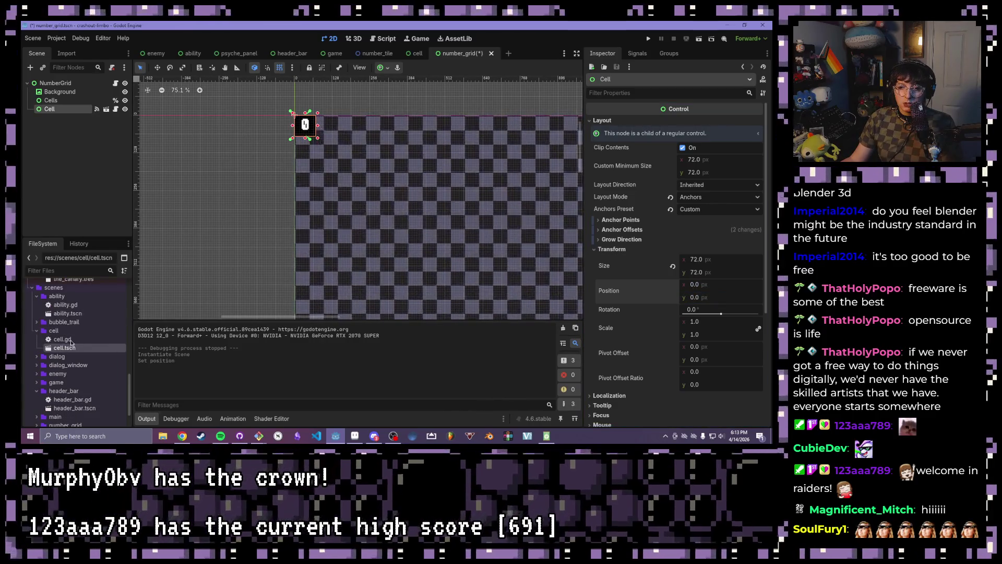
pyautogui.moveTo(64, 348); pyautogui.dragTo(53, 107)
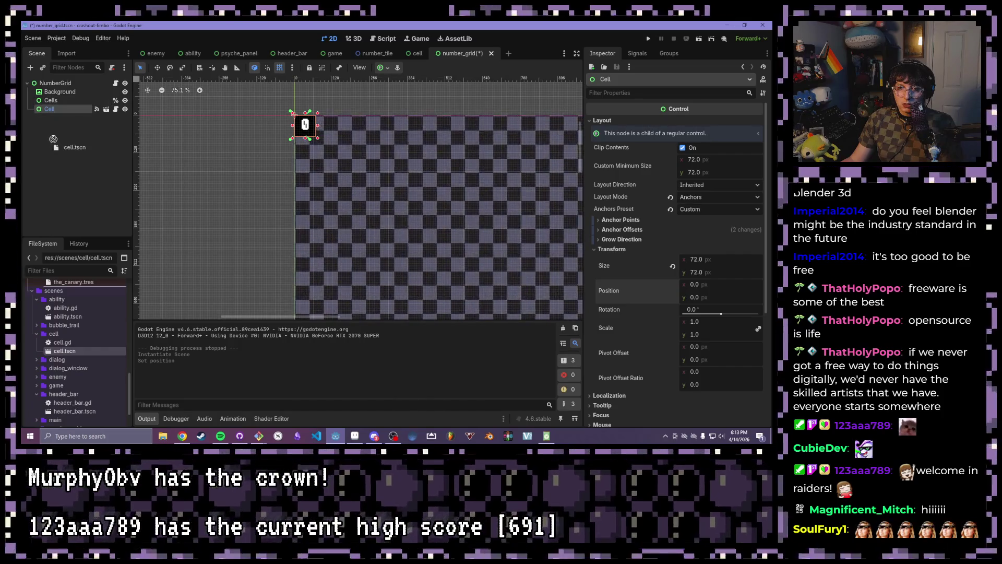
pyautogui.moveTo(52, 243)
pyautogui.mouseDown()
pyautogui.moveTo(56, 306)
pyautogui.moveTo(55, 102)
pyautogui.mouseUp()
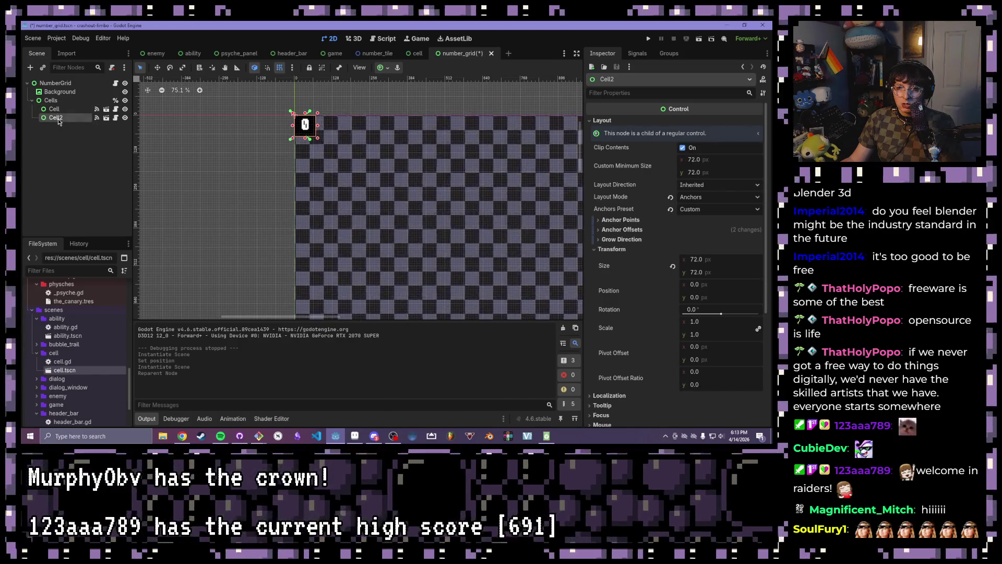
pyautogui.click(54, 109)
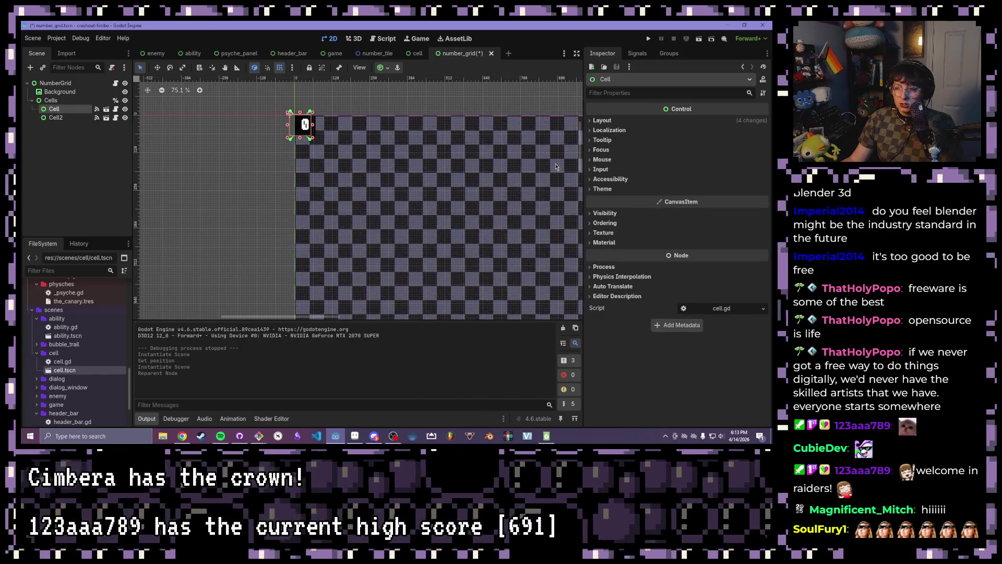
# - Review the Cell instance's Layout and Transform properties in the Inspector
pyautogui.click(603, 120)
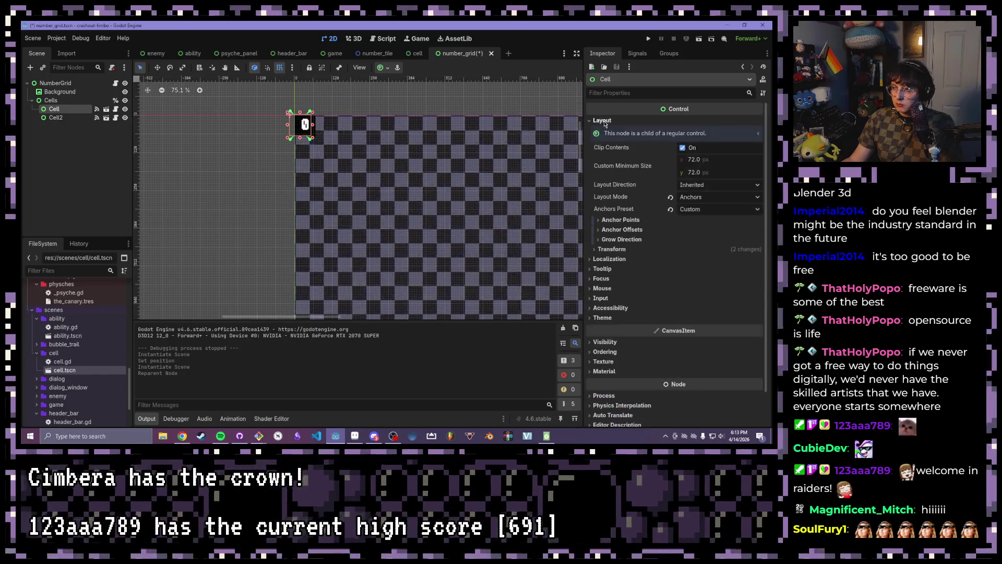
pyautogui.click(611, 250)
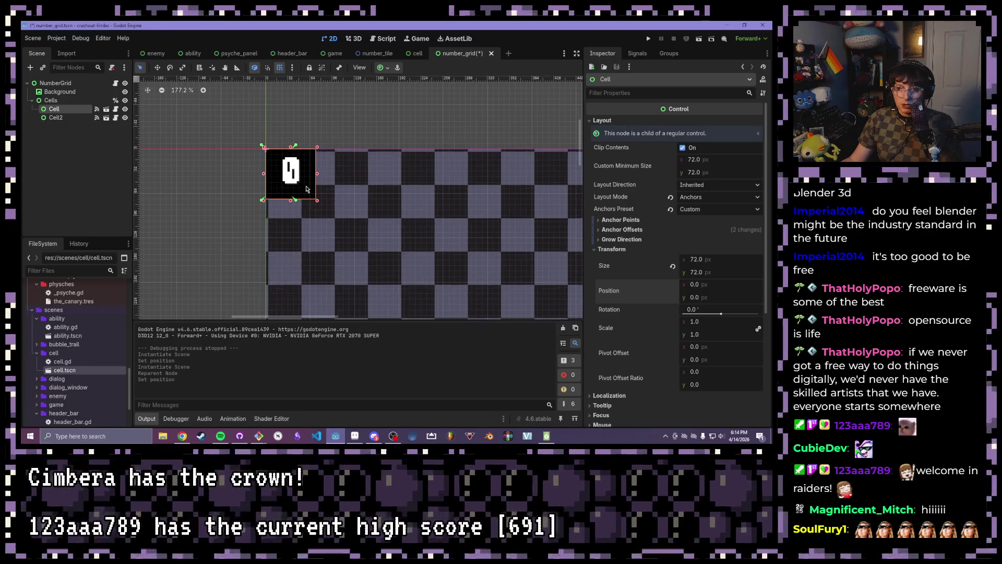
pyautogui.click(416, 54)
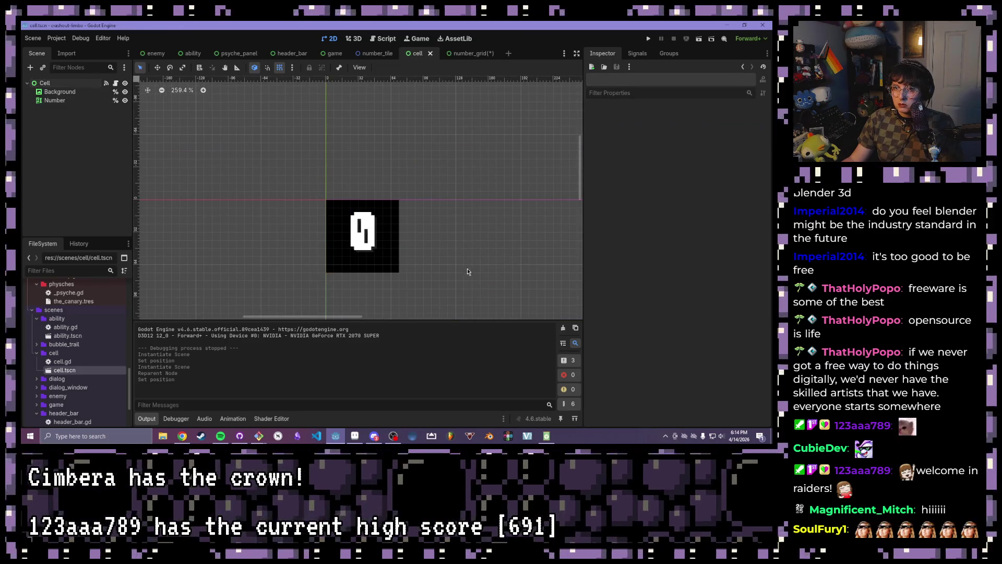
pyautogui.scroll(3, 418, 199)
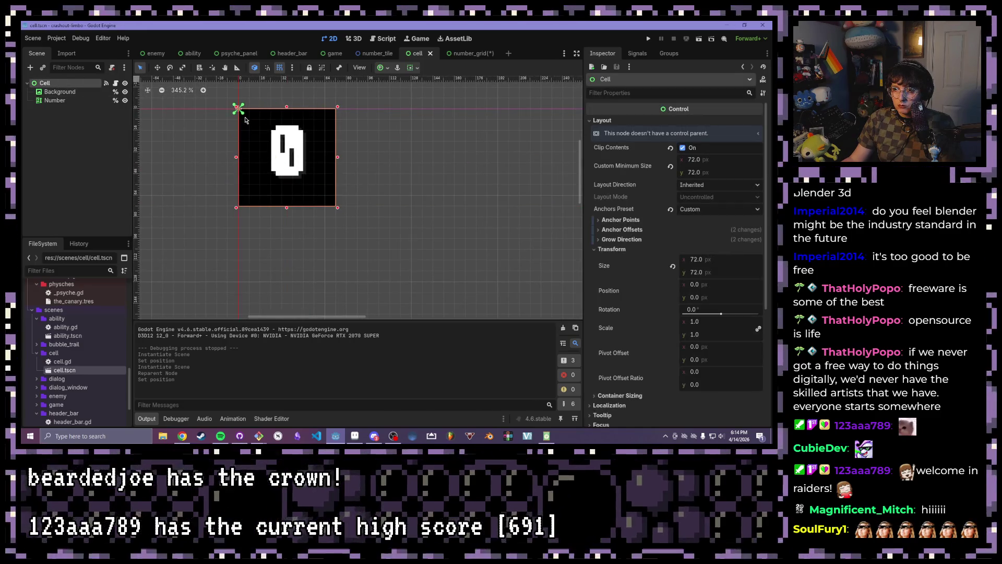
# - Adjust the Cell and Background anchors in the cell scene, then test-run number_grid
pyautogui.click(75, 95)
pyautogui.click(64, 103)
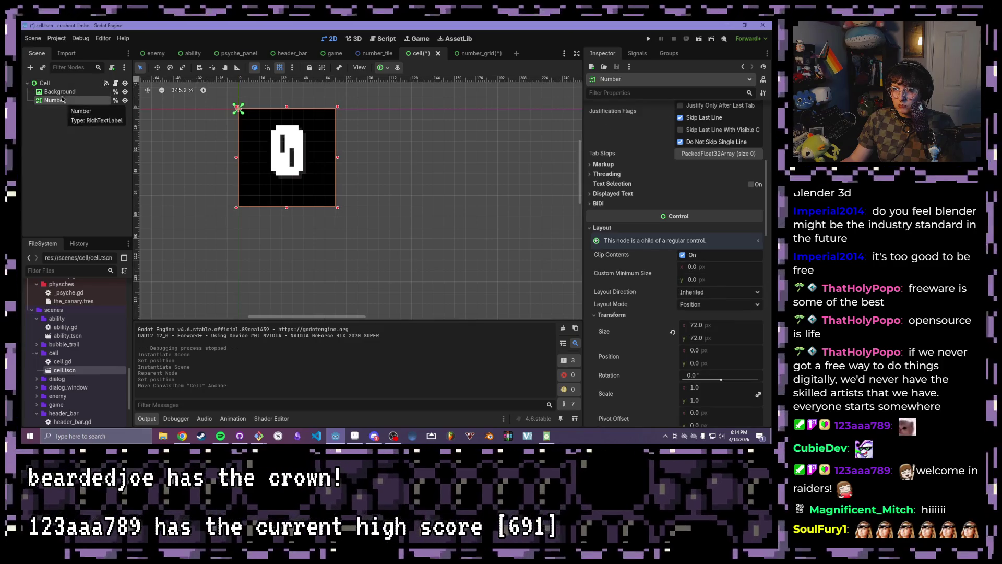
pyautogui.click(322, 202)
pyautogui.moveTo(342, 211); pyautogui.dragTo(326, 182)
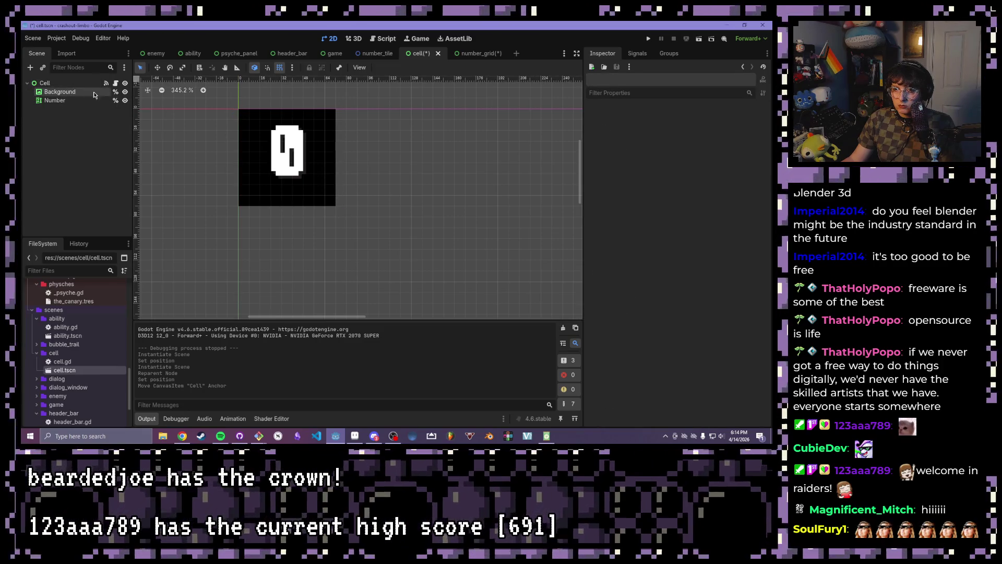
pyautogui.click(74, 96)
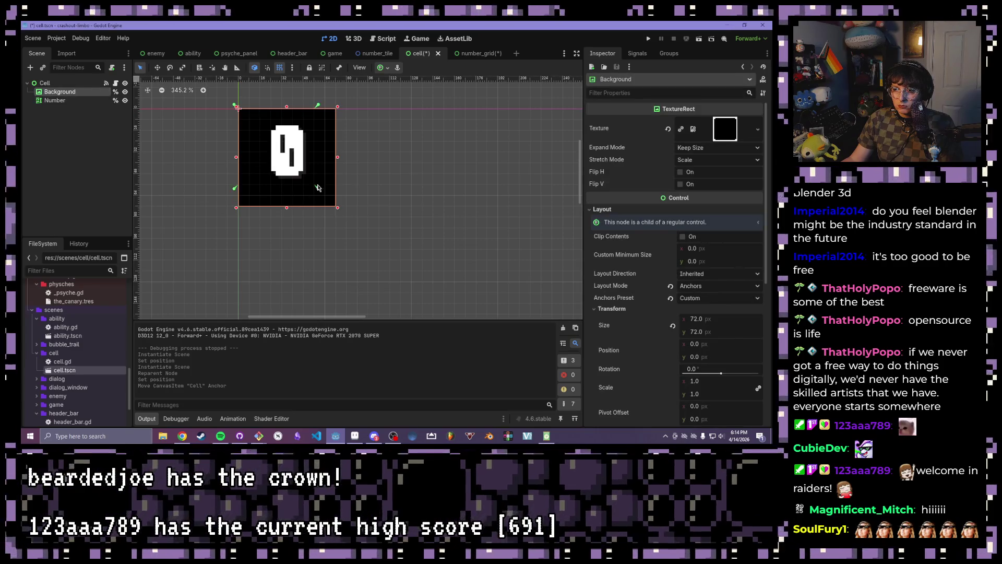
pyautogui.click(62, 102)
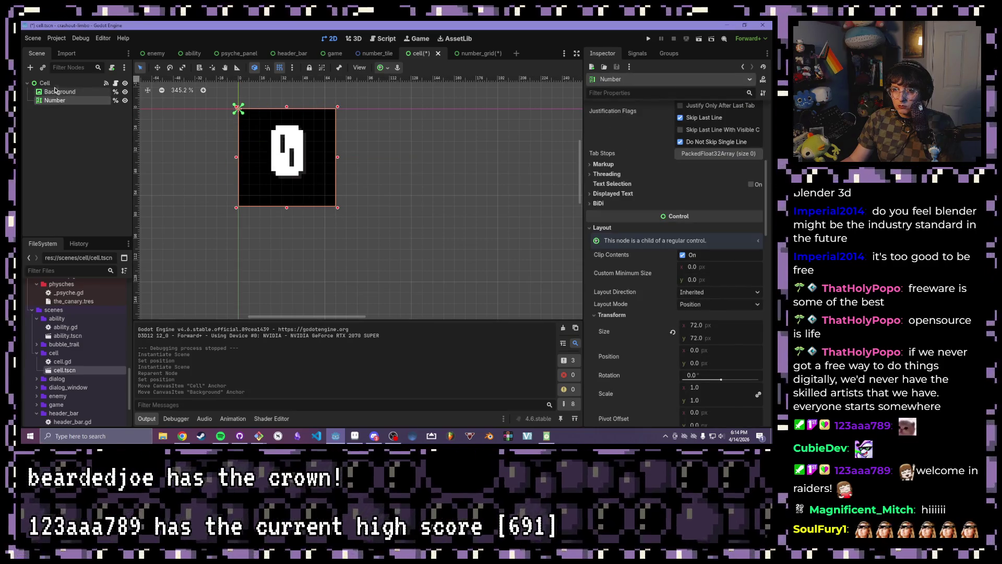
pyautogui.click(83, 84)
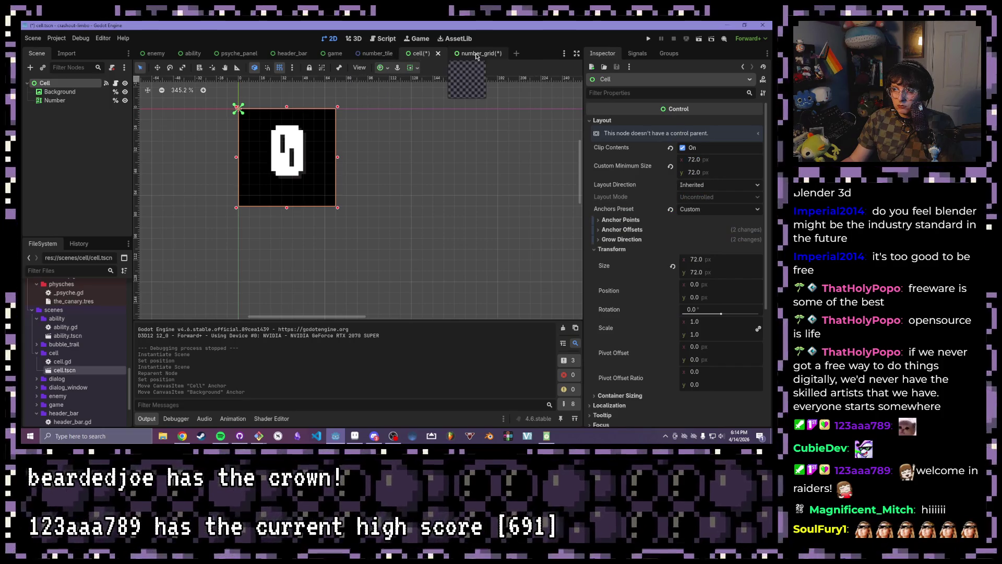
pyautogui.click(476, 53)
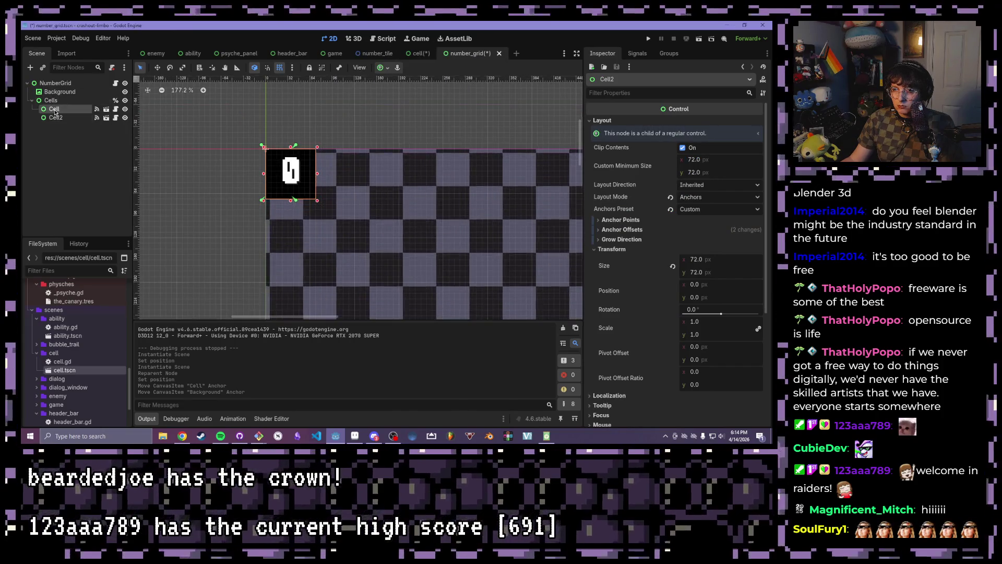
pyautogui.press('F5')
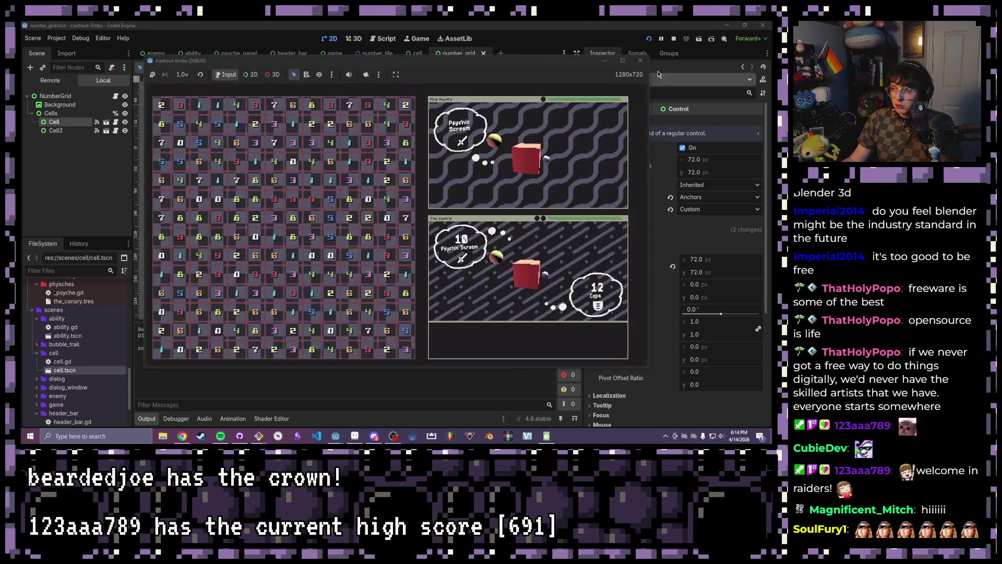
# - Close the test run and delete the Cell and Cell2 instances from Cells
pyautogui.click(645, 61)
pyautogui.rightClick(50, 110)
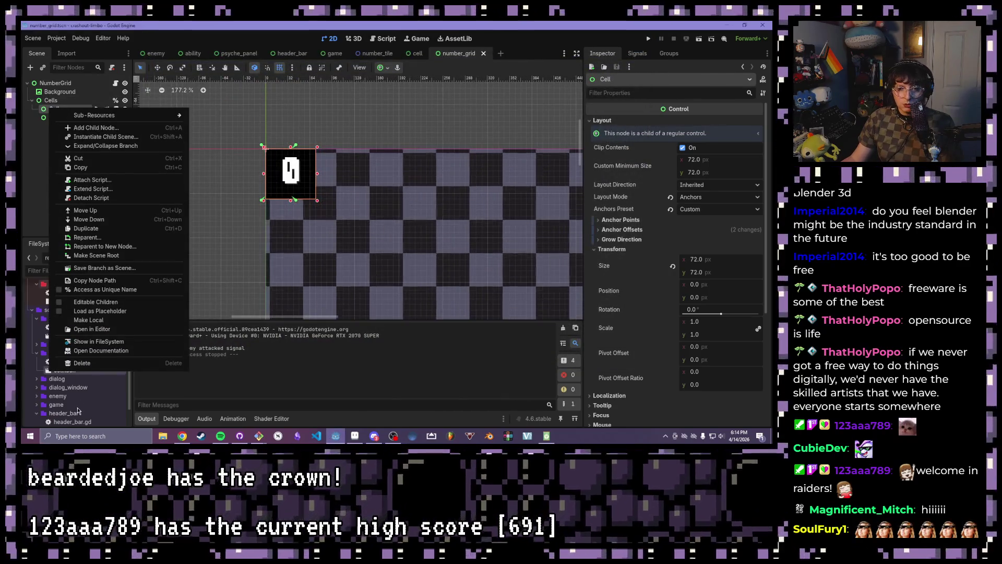
pyautogui.click(82, 362)
pyautogui.press('Return')
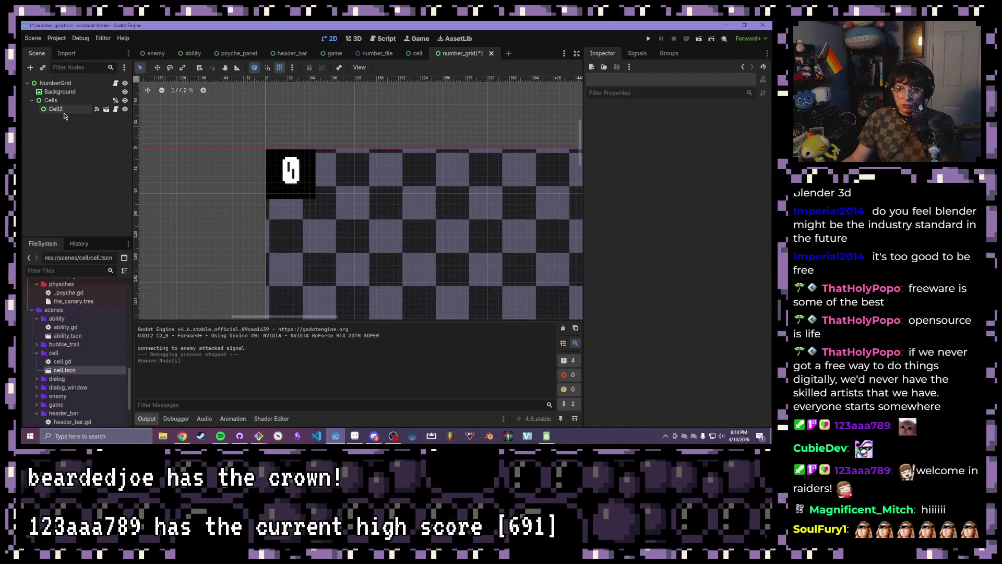
pyautogui.rightClick(56, 109)
pyautogui.click(82, 363)
pyautogui.press('Return')
# - Save and re-run the number_grid scene, resize the game window, then close it
pyautogui.click(648, 38)
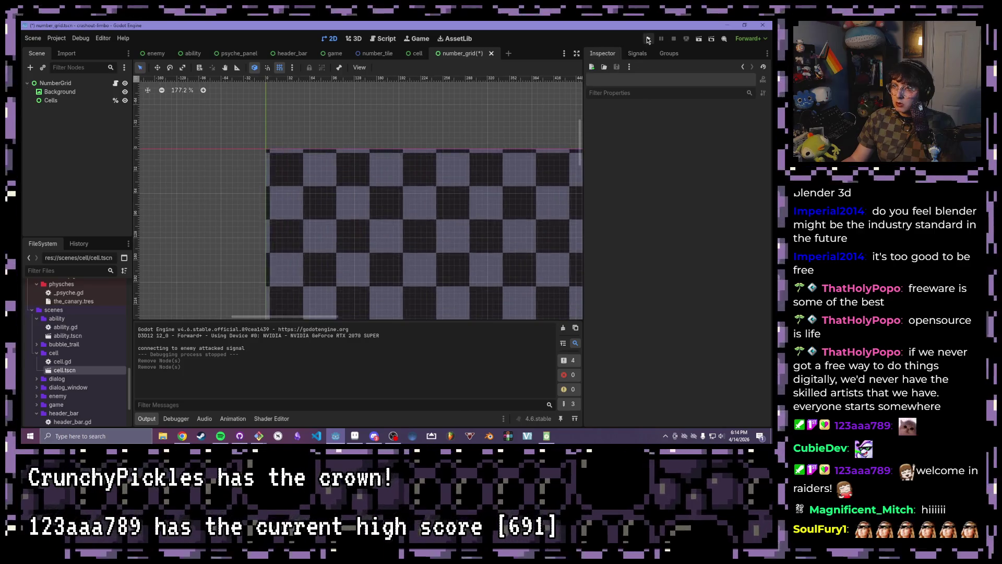
pyautogui.click(641, 61)
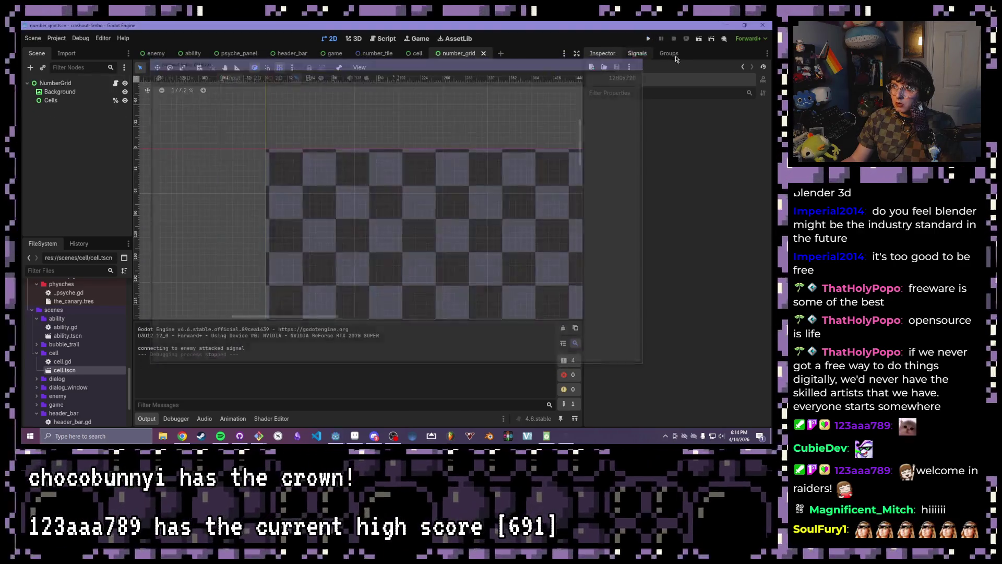
pyautogui.click(700, 40)
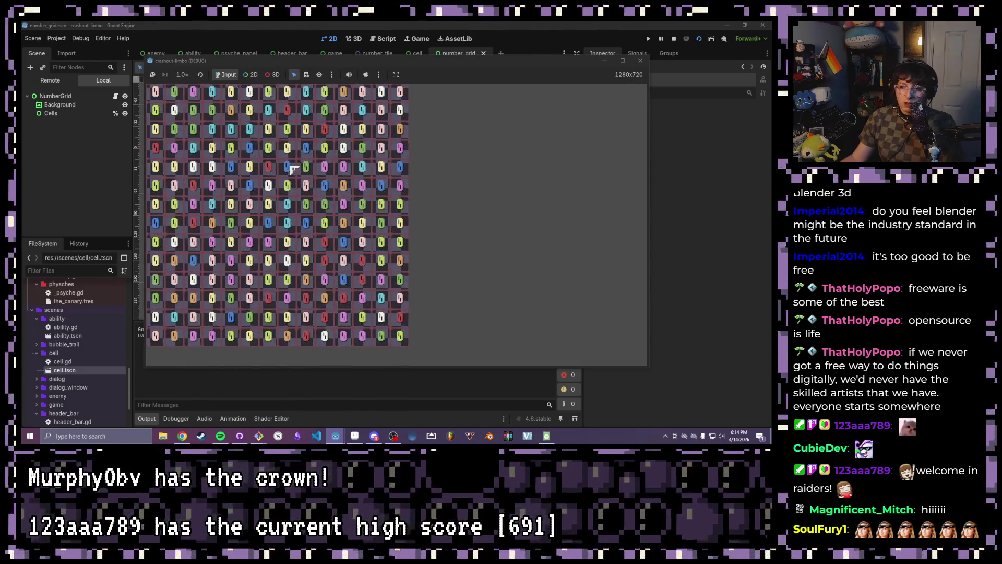
pyautogui.click(622, 61)
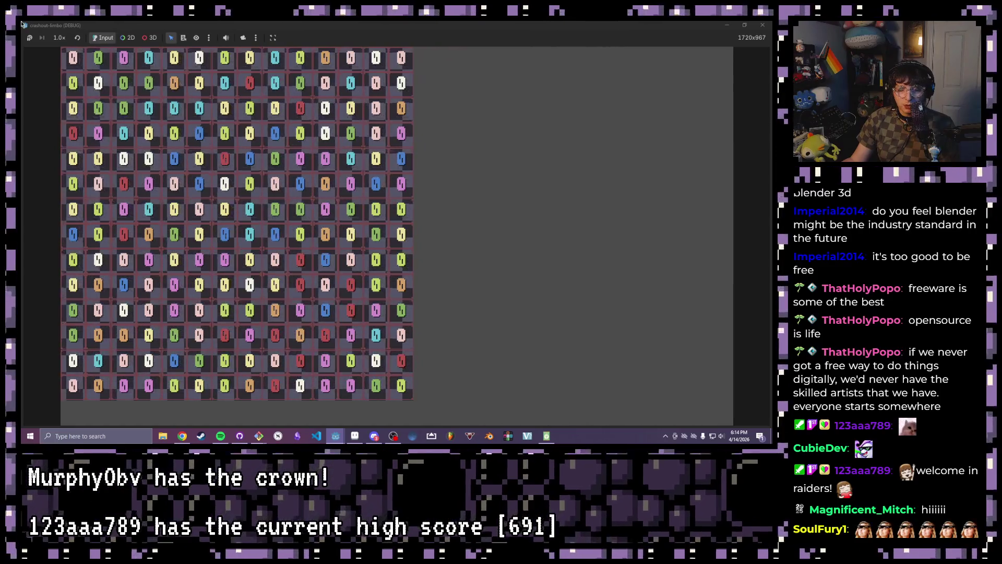
pyautogui.moveTo(23, 24)
pyautogui.mouseDown()
pyautogui.moveTo(152, 88)
pyautogui.moveTo(152, 73)
pyautogui.mouseUp()
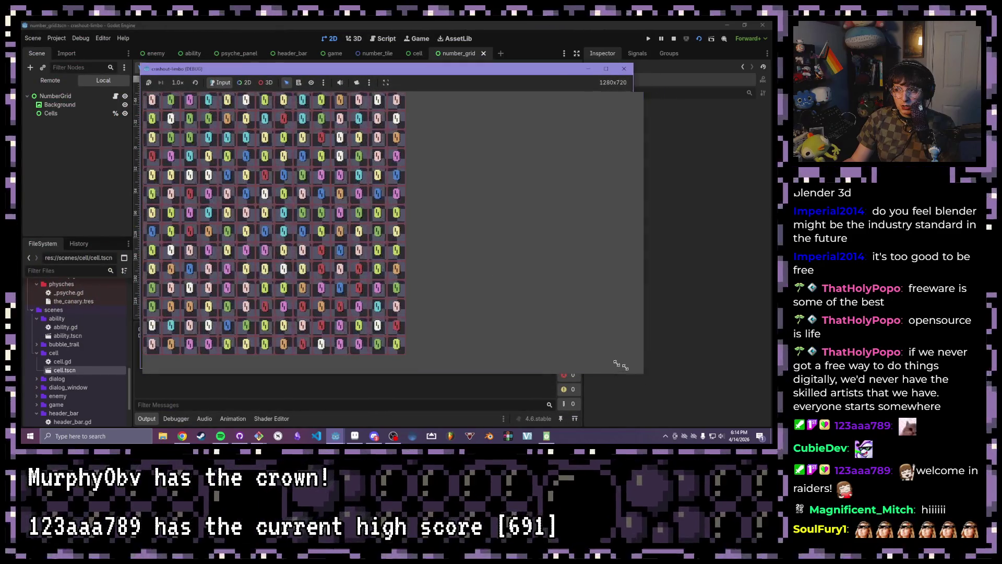
pyautogui.moveTo(628, 369); pyautogui.dragTo(538, 335)
pyautogui.click(530, 68)
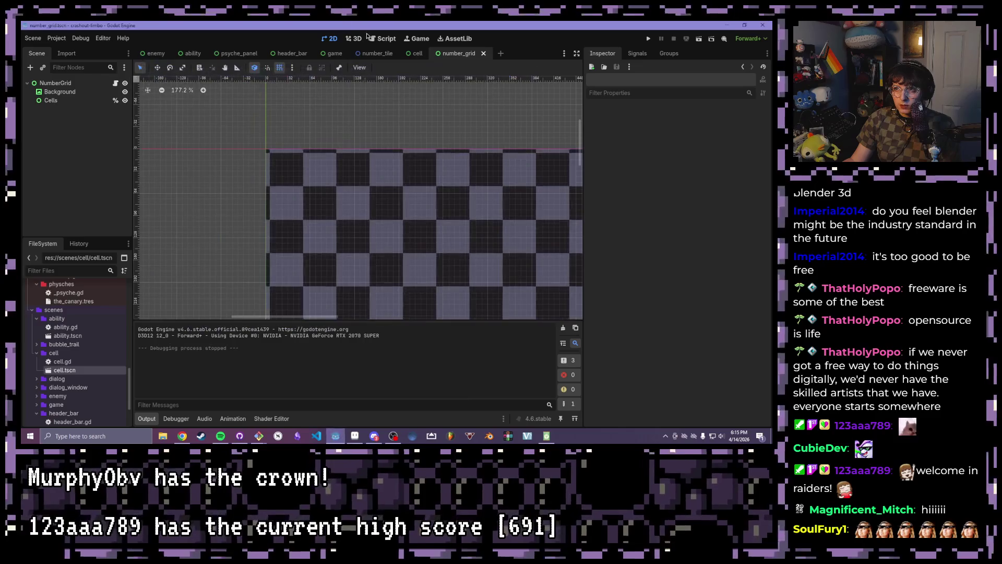
# - Drag the Cells container's bottom-right anchor up-left, save number_grid, and run the scene
pyautogui.click(418, 53)
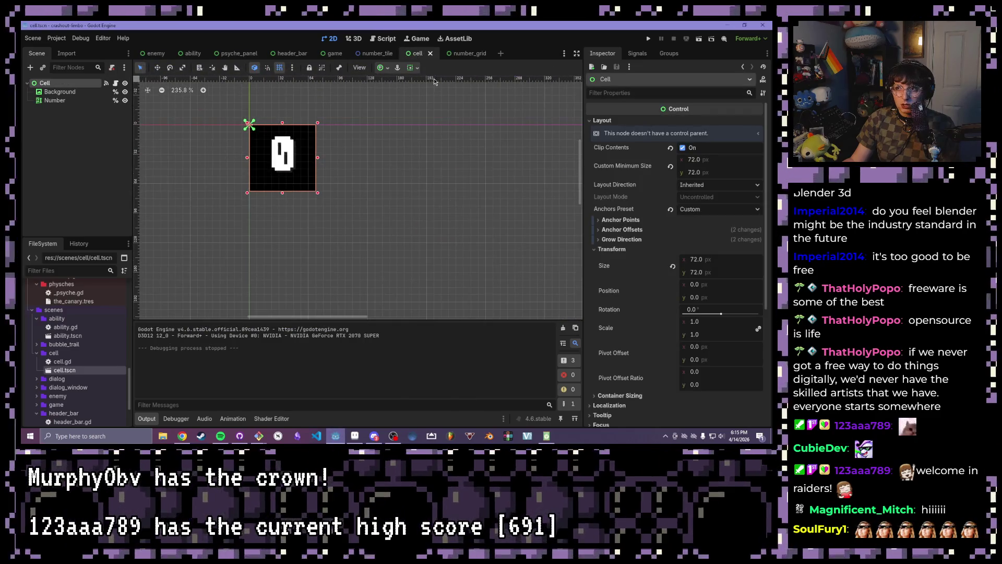
pyautogui.click(459, 53)
pyautogui.moveTo(361, 190)
pyautogui.mouseDown()
pyautogui.moveTo(474, 232)
pyautogui.moveTo(341, 125)
pyautogui.mouseUp()
pyautogui.scroll(-2, 341, 125)
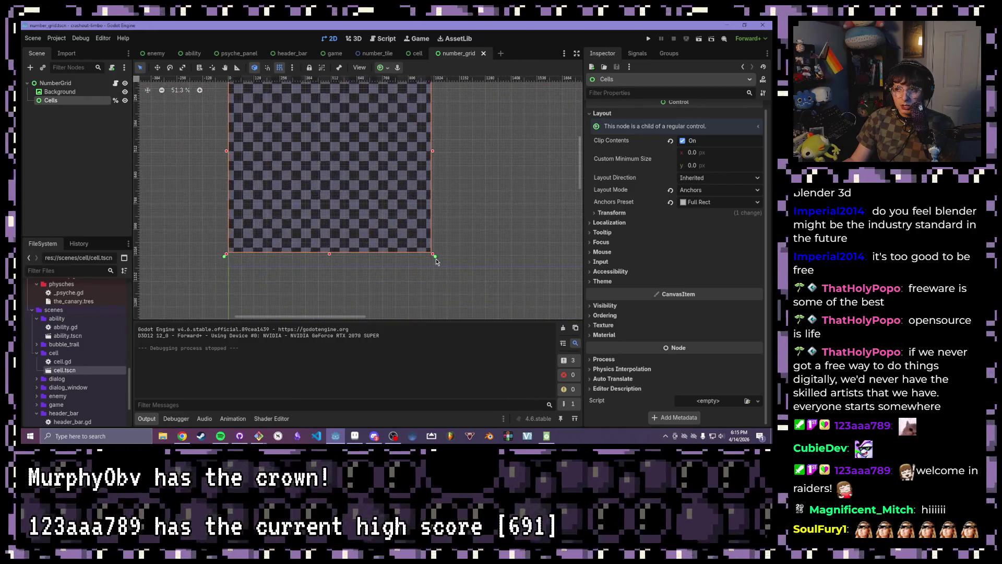
pyautogui.moveTo(436, 259)
pyautogui.mouseDown()
pyautogui.moveTo(267, 96)
pyautogui.moveTo(274, 137)
pyautogui.mouseUp()
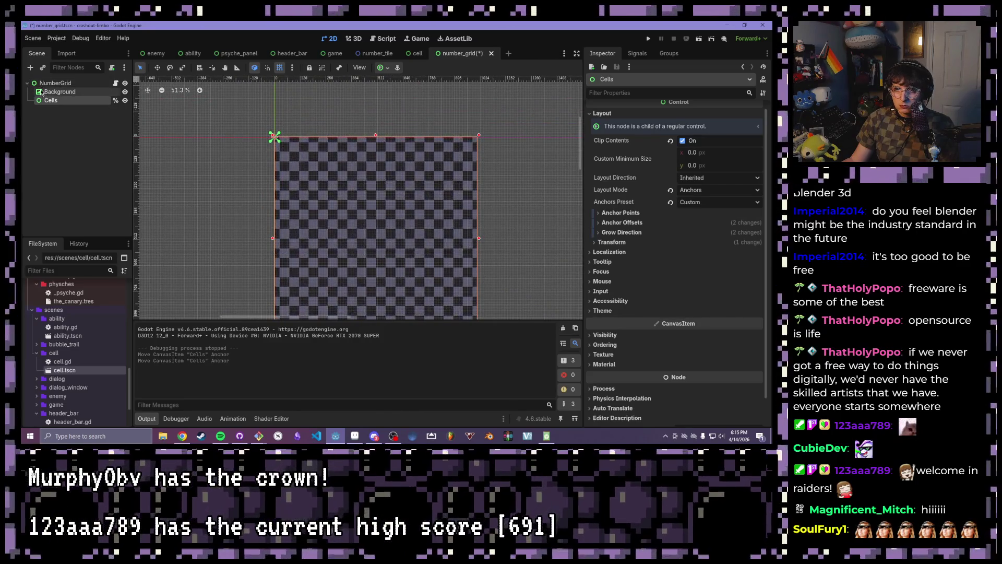
pyautogui.click(43, 91)
pyautogui.click(52, 102)
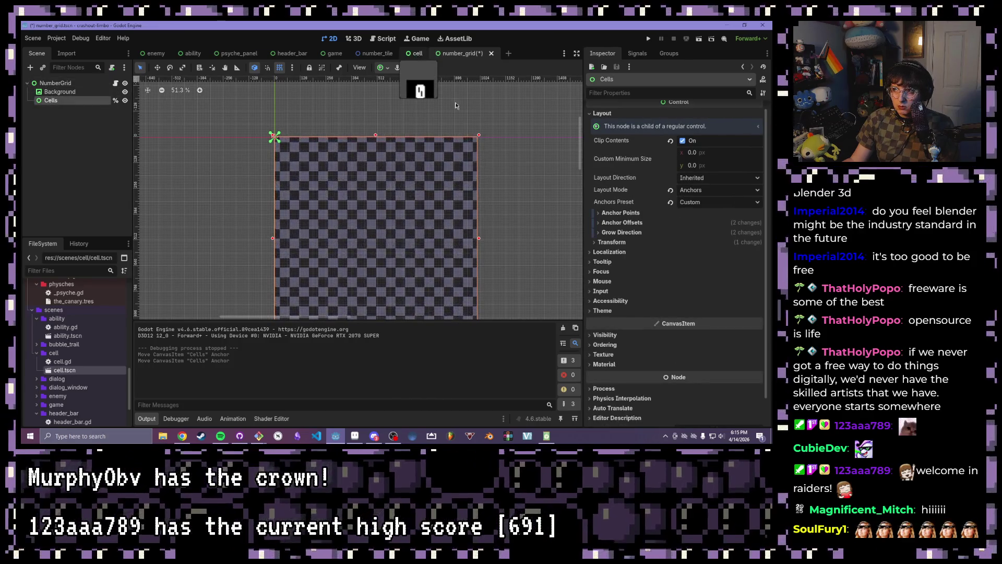
pyautogui.hotkey('ctrl', 's')
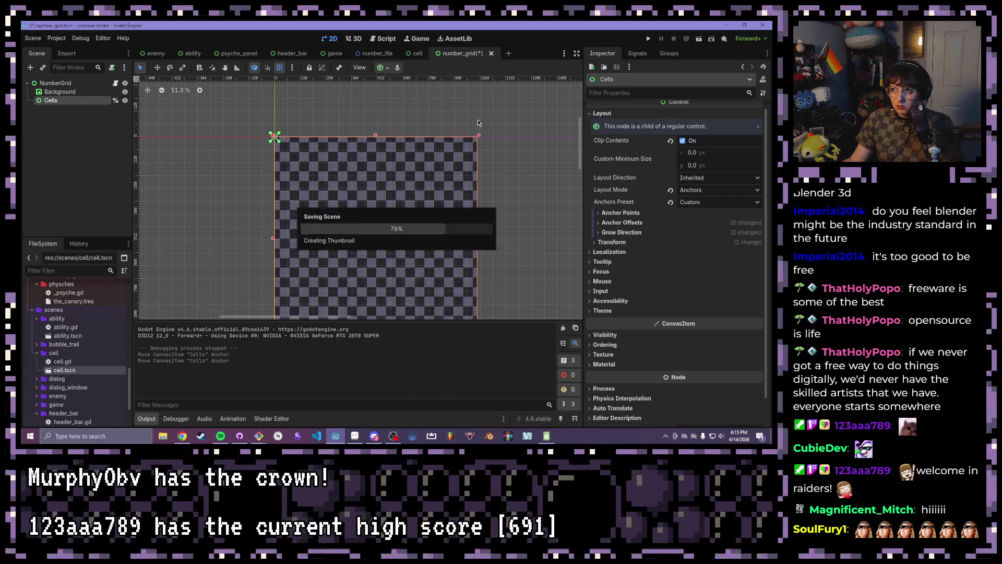
pyautogui.click(698, 41)
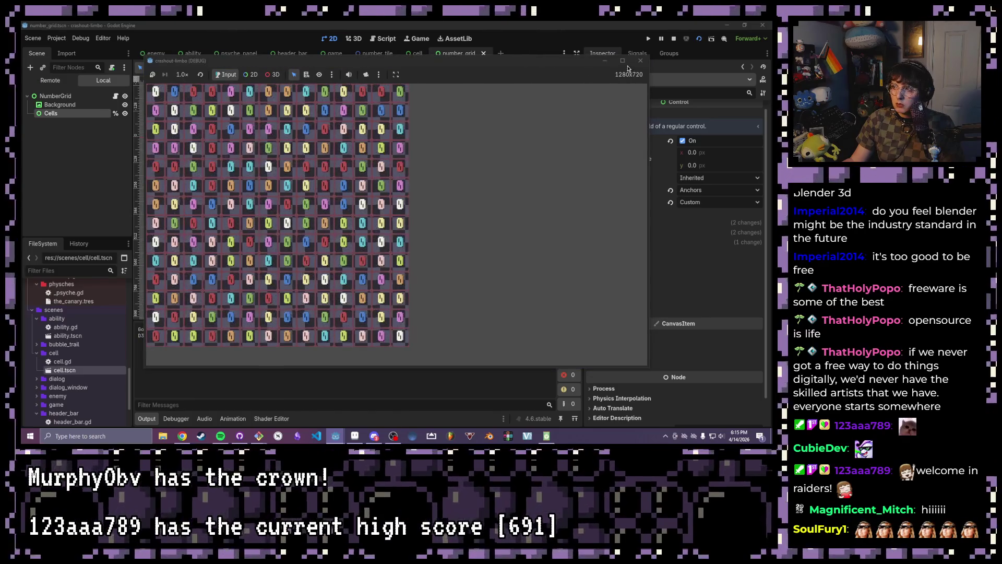
# - Resize, move and maximize the game window to check the digit grid, then stop the game
pyautogui.click(622, 61)
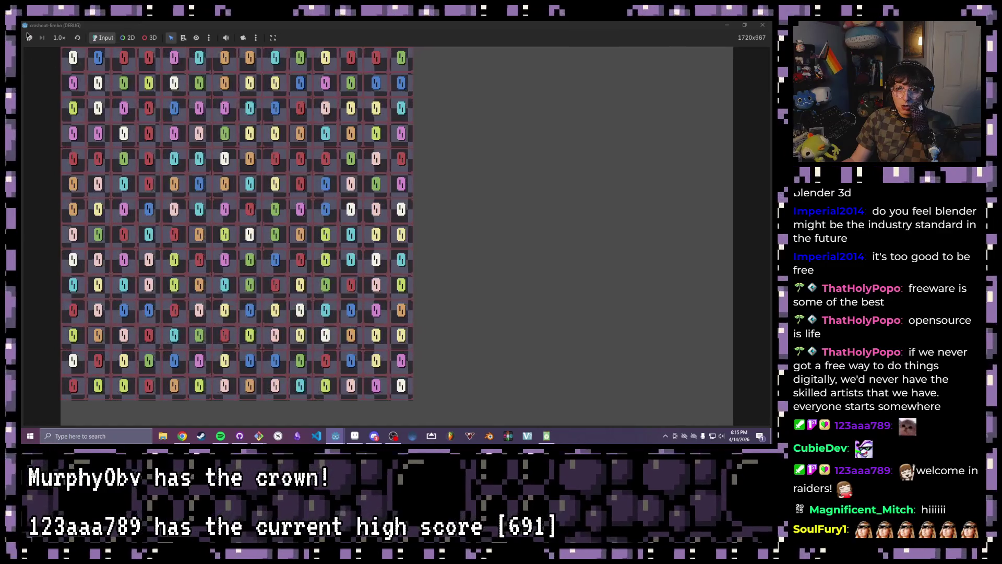
pyautogui.moveTo(36, 25); pyautogui.dragTo(154, 46)
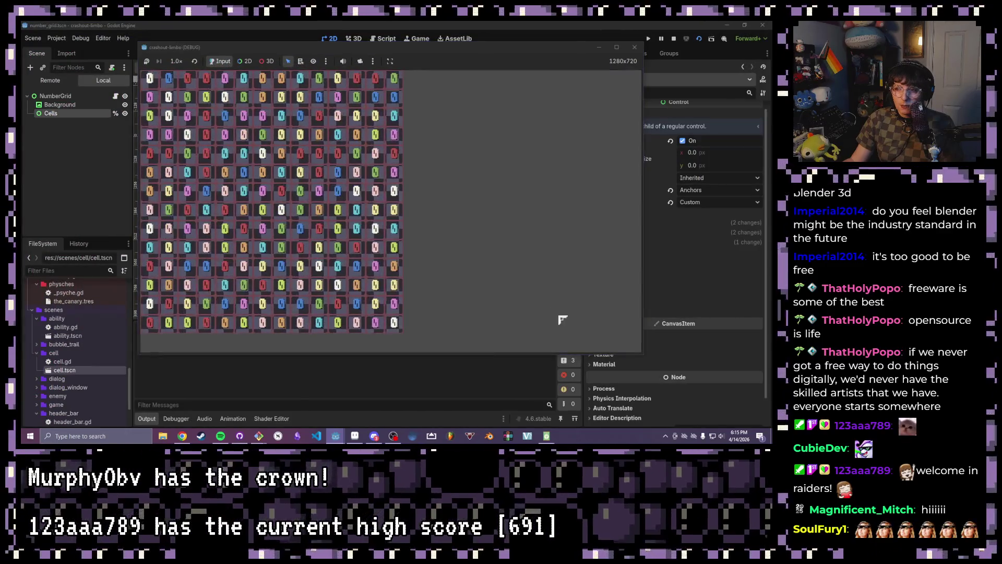
pyautogui.moveTo(646, 355)
pyautogui.mouseDown()
pyautogui.moveTo(451, 313)
pyautogui.moveTo(315, 210)
pyautogui.moveTo(725, 213)
pyautogui.moveTo(757, 421)
pyautogui.mouseUp()
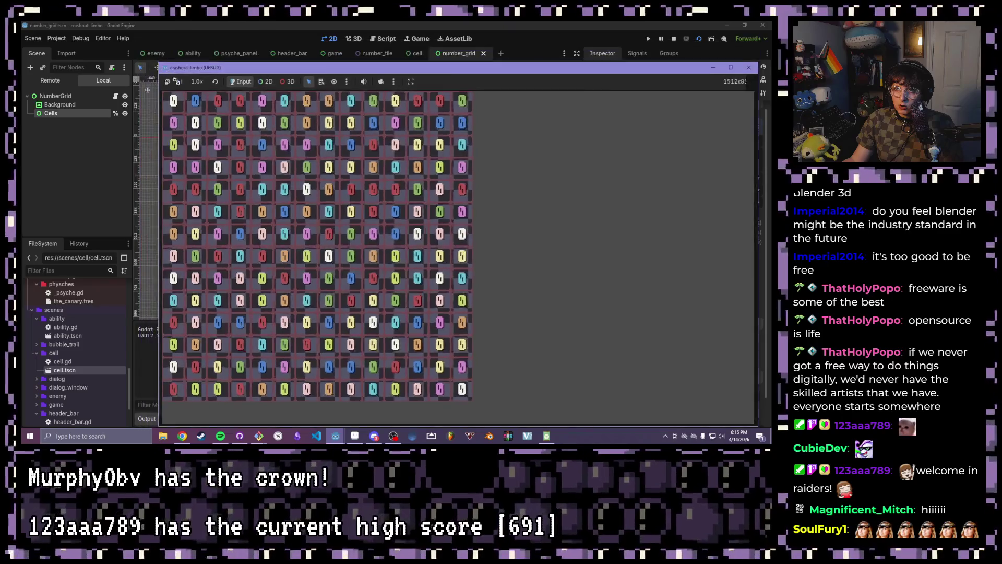
pyautogui.moveTo(135, 41); pyautogui.dragTo(221, 111)
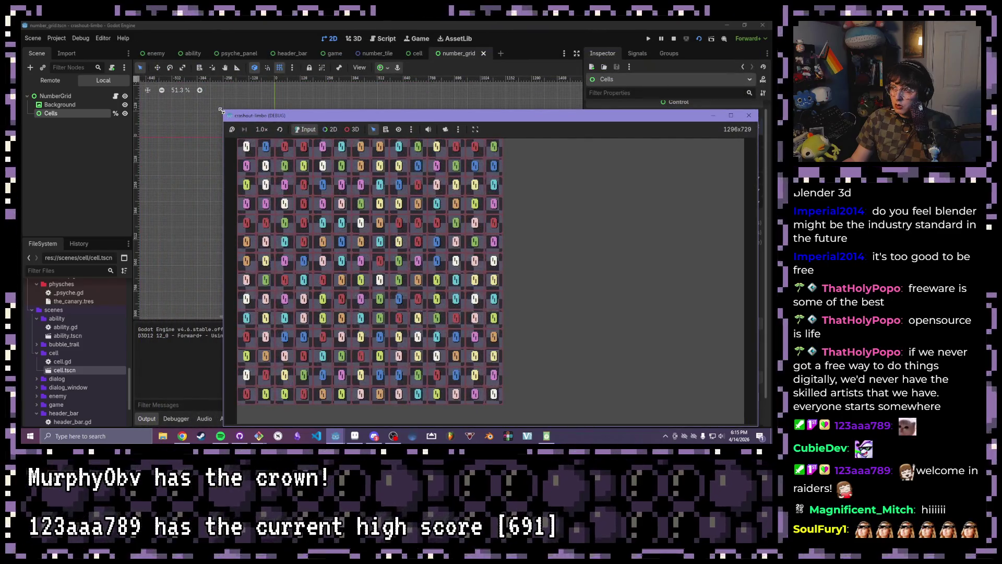
pyautogui.moveTo(220, 110); pyautogui.dragTo(220, 113)
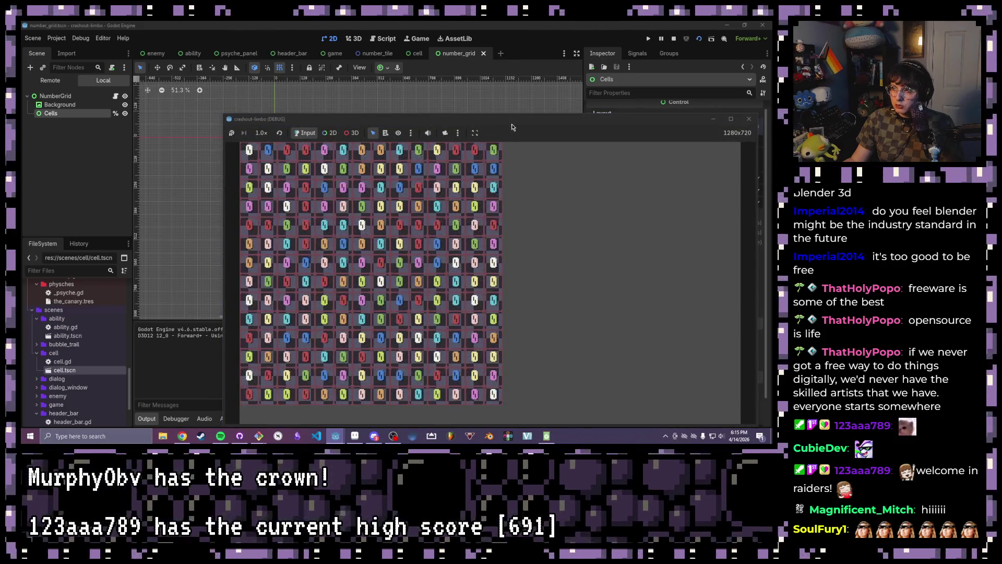
pyautogui.moveTo(511, 122); pyautogui.dragTo(350, 55)
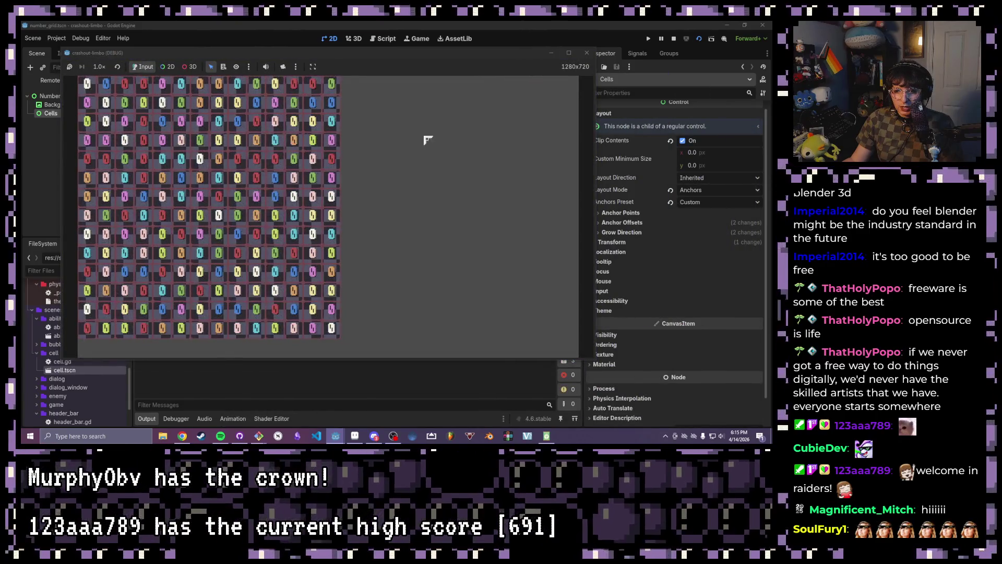
pyautogui.moveTo(596, 136)
pyautogui.mouseDown()
pyautogui.moveTo(557, 139)
pyautogui.moveTo(627, 157)
pyautogui.moveTo(647, 177)
pyautogui.mouseUp()
pyautogui.moveTo(647, 360); pyautogui.dragTo(726, 389)
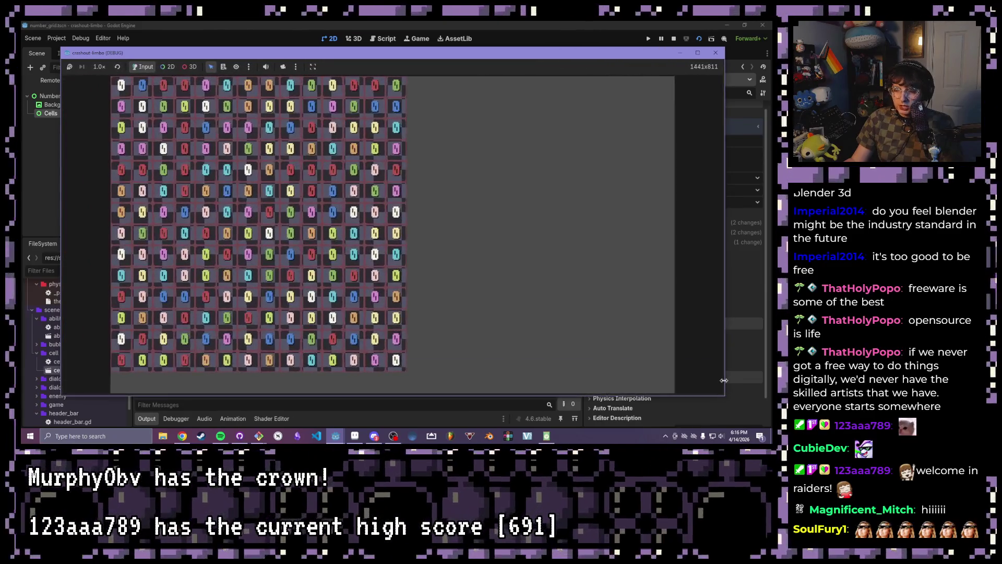
pyautogui.click(697, 54)
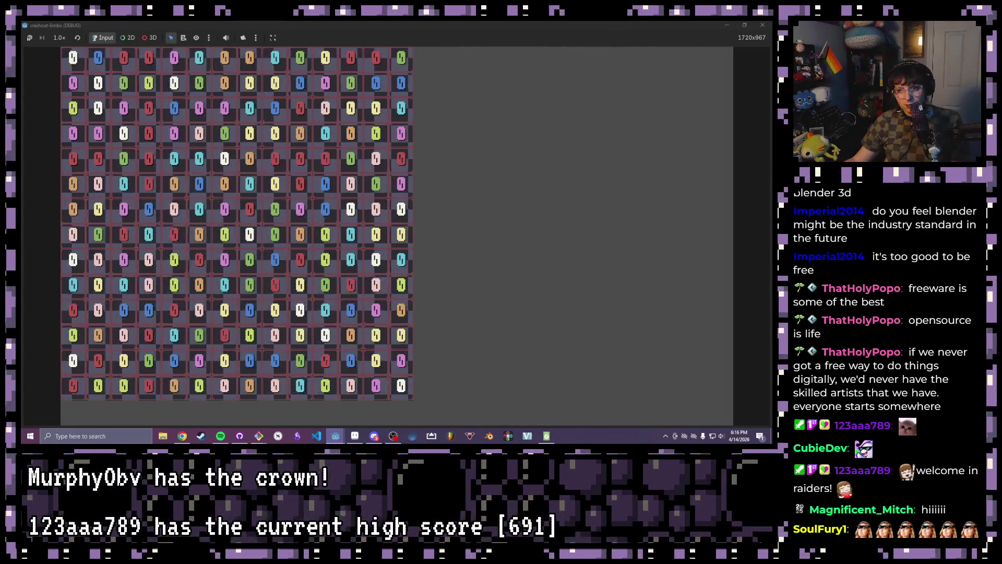
pyautogui.press('F8')
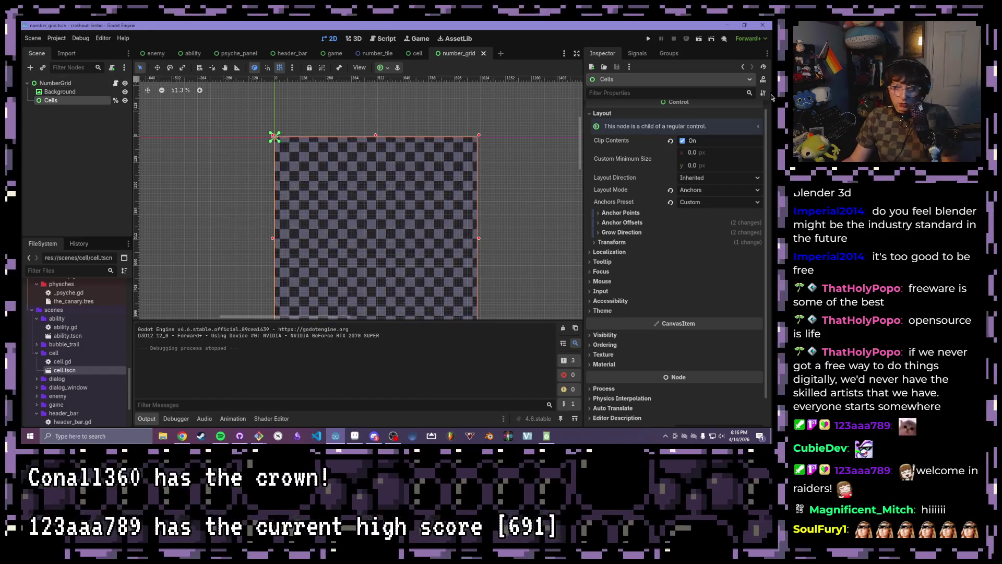
pyautogui.scroll(-2, 78, 324)
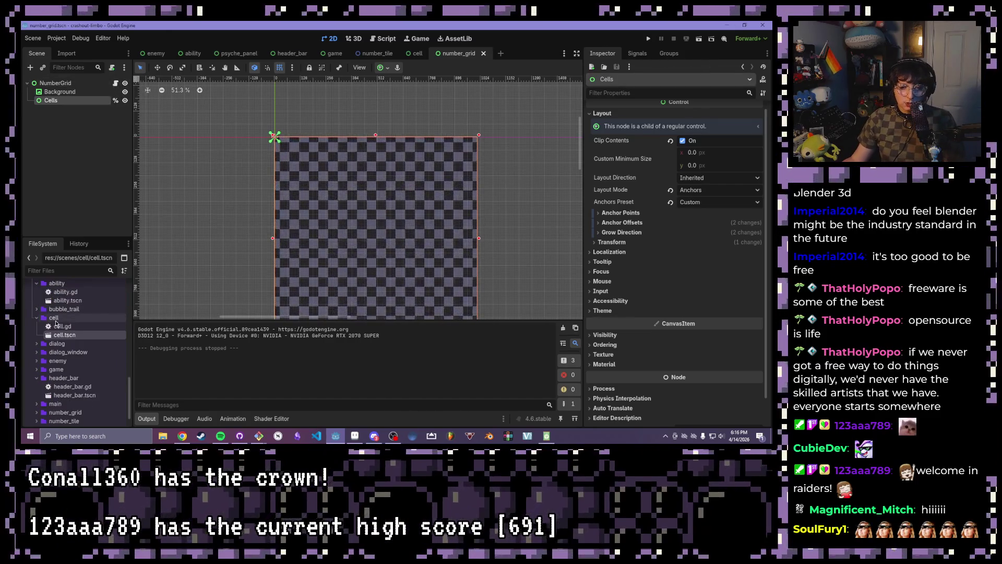
# - Move the Background node's anchors to its top-left corner
pyautogui.click(53, 93)
pyautogui.scroll(-3, 386, 245)
pyautogui.hscroll(2, 397, 258)
pyautogui.moveTo(192, 262)
pyautogui.mouseDown()
pyautogui.moveTo(311, 179)
pyautogui.moveTo(252, 118)
pyautogui.mouseUp()
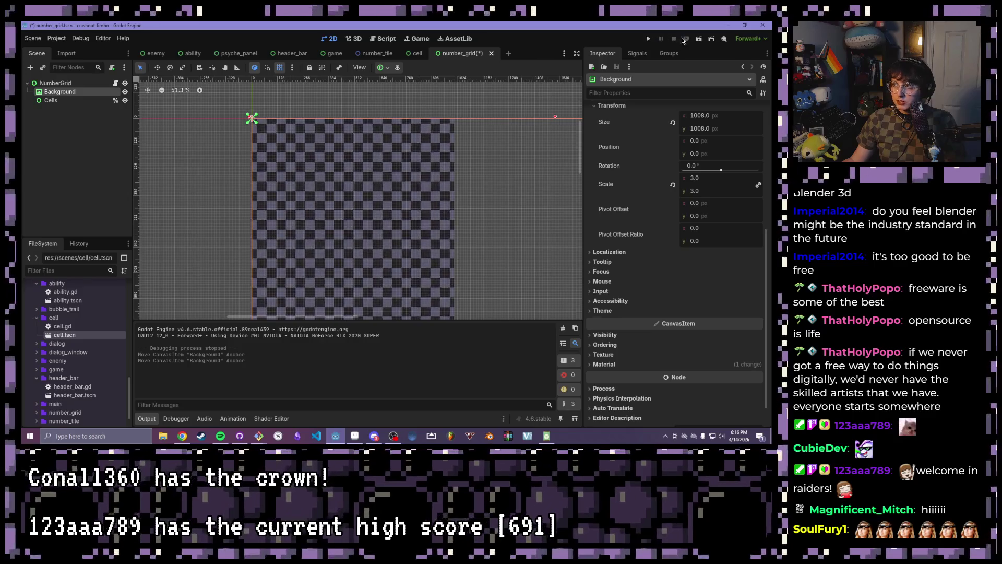
# - Save and run the scene, close it, relaunch the game and show the debugger
pyautogui.click(698, 40)
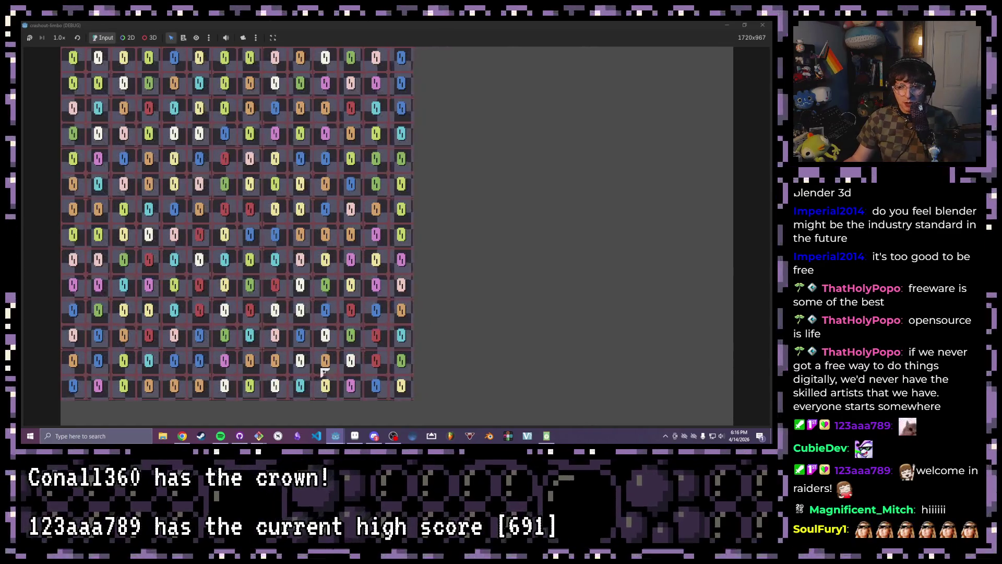
pyautogui.click(763, 24)
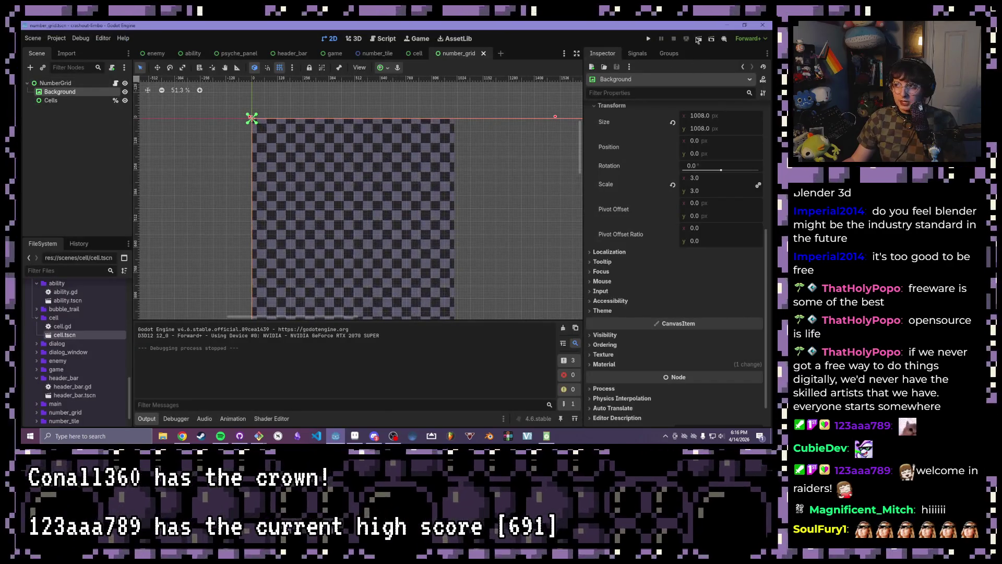
pyautogui.press('F5')
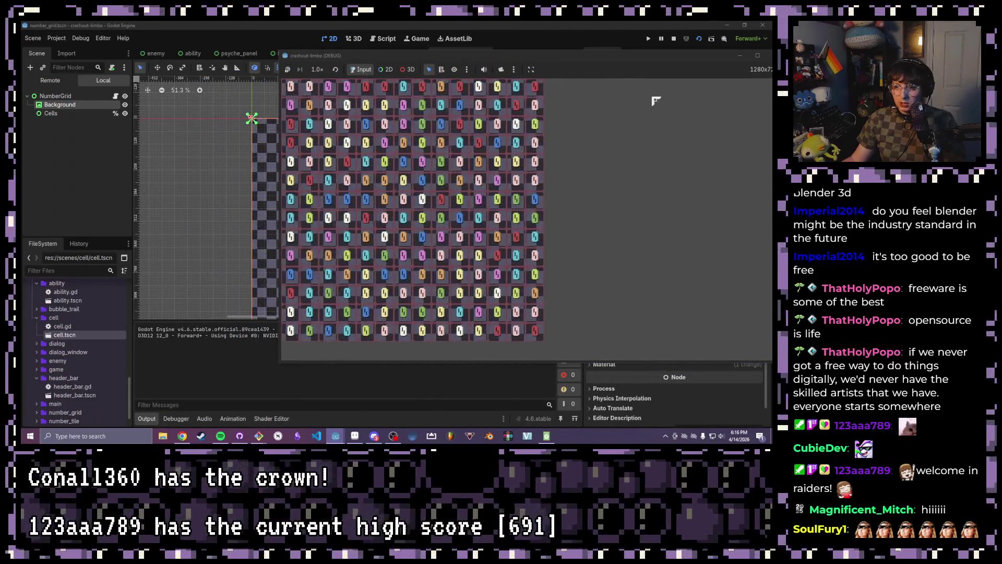
pyautogui.click(176, 418)
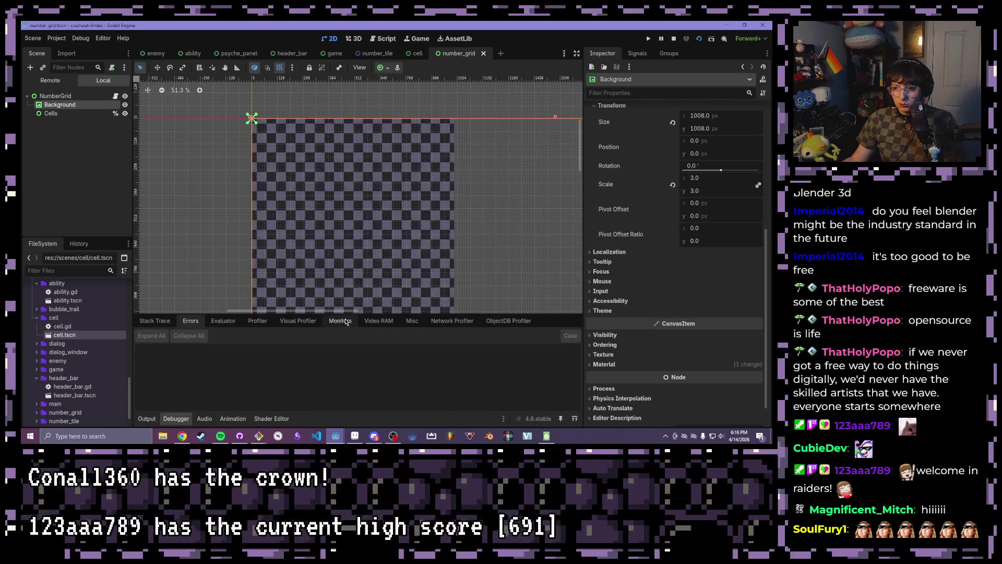
# - Check the debugger's last clicked control, then open the cell scene's signals and cell.gd script
pyautogui.click(261, 321)
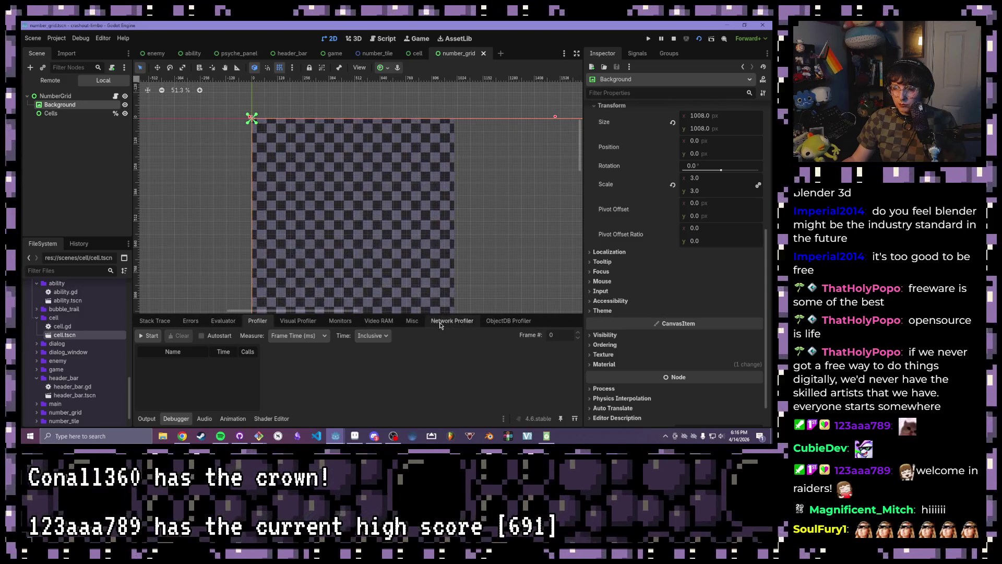
pyautogui.click(411, 320)
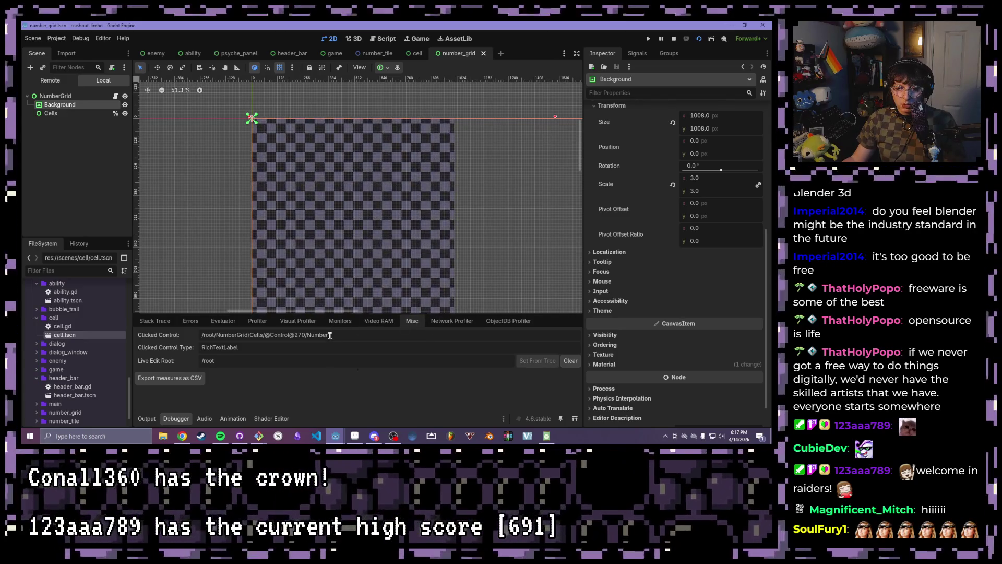
pyautogui.click(51, 113)
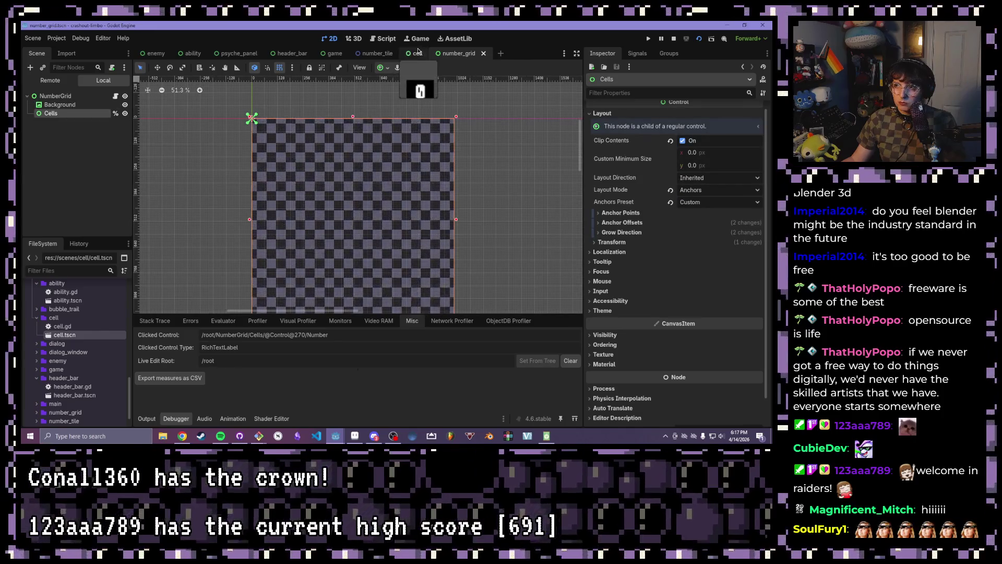
pyautogui.click(416, 52)
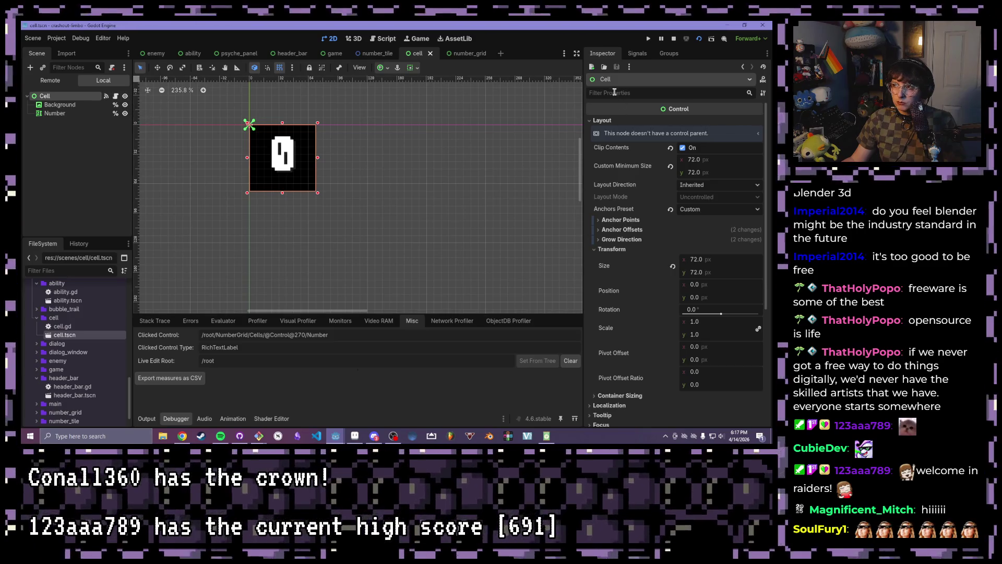
pyautogui.click(638, 54)
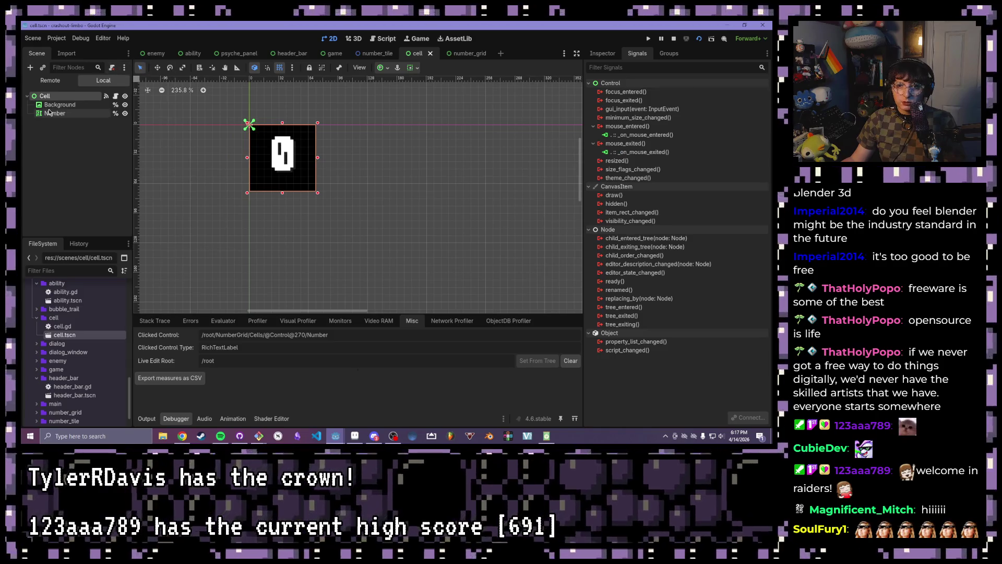
pyautogui.click(116, 97)
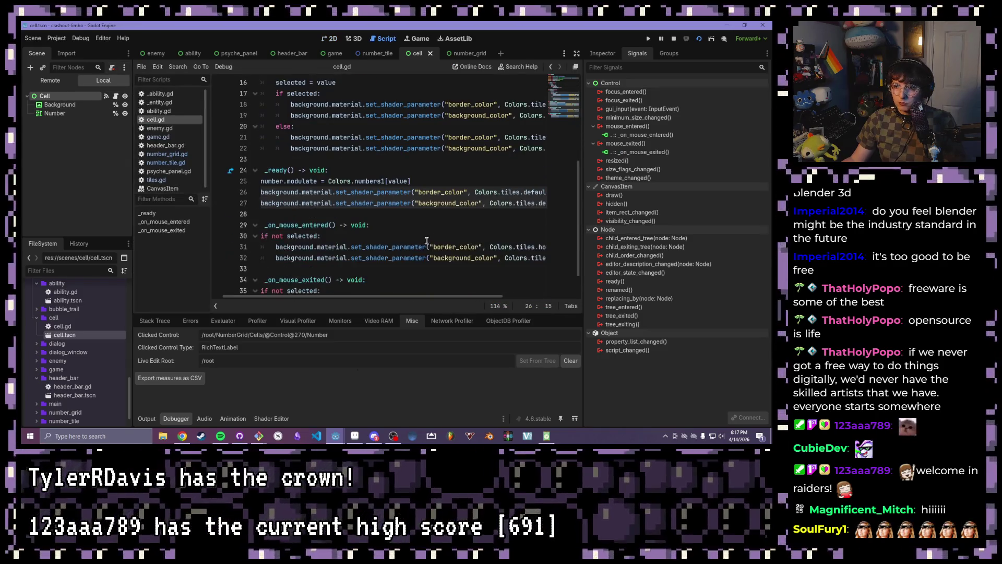
# - Add a print of 'MOUSE ENTERED!' in _on_mouse_entered and test-run the game
pyautogui.click(383, 226)
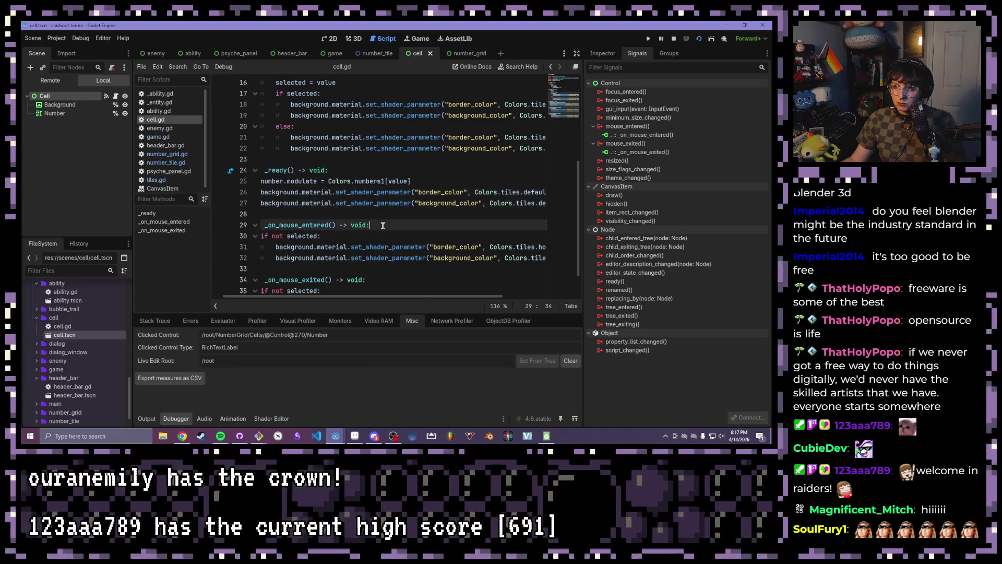
pyautogui.press('Return')
pyautogui.write('print("MOUSE ENTERED!')
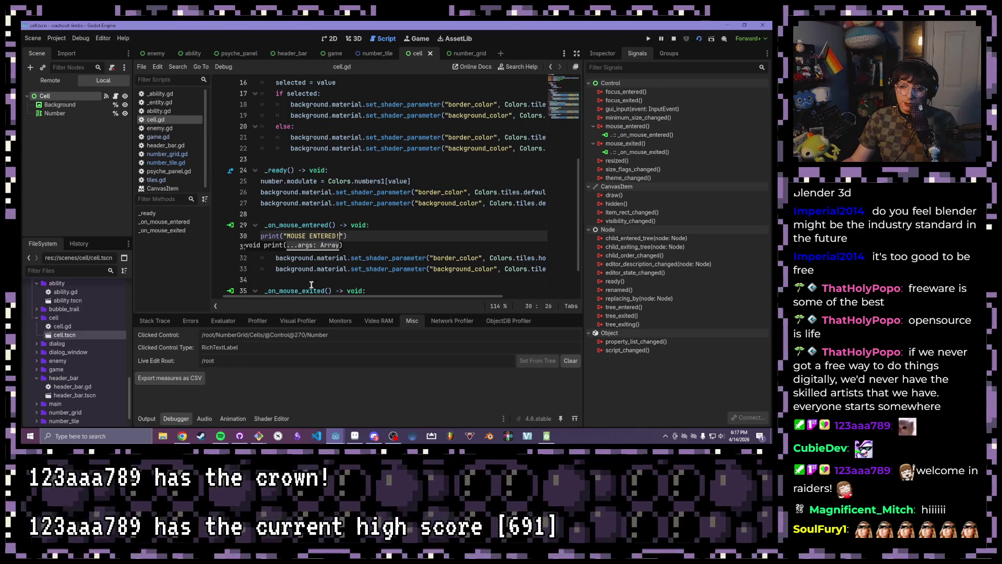
pyautogui.click(699, 39)
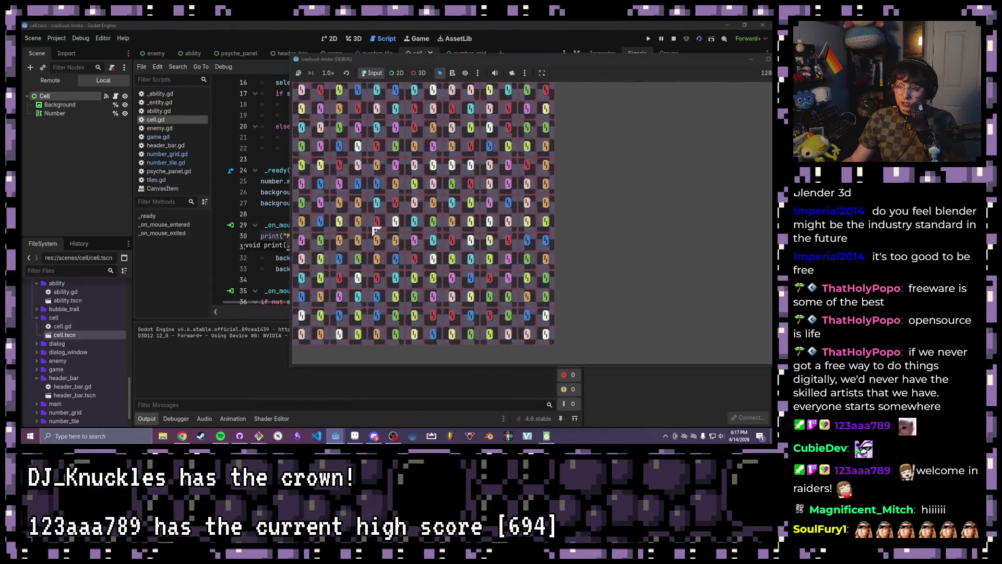
pyautogui.moveTo(387, 59)
pyautogui.mouseDown()
pyautogui.moveTo(352, 59)
pyautogui.moveTo(274, 92)
pyautogui.mouseUp()
pyautogui.press('F8')
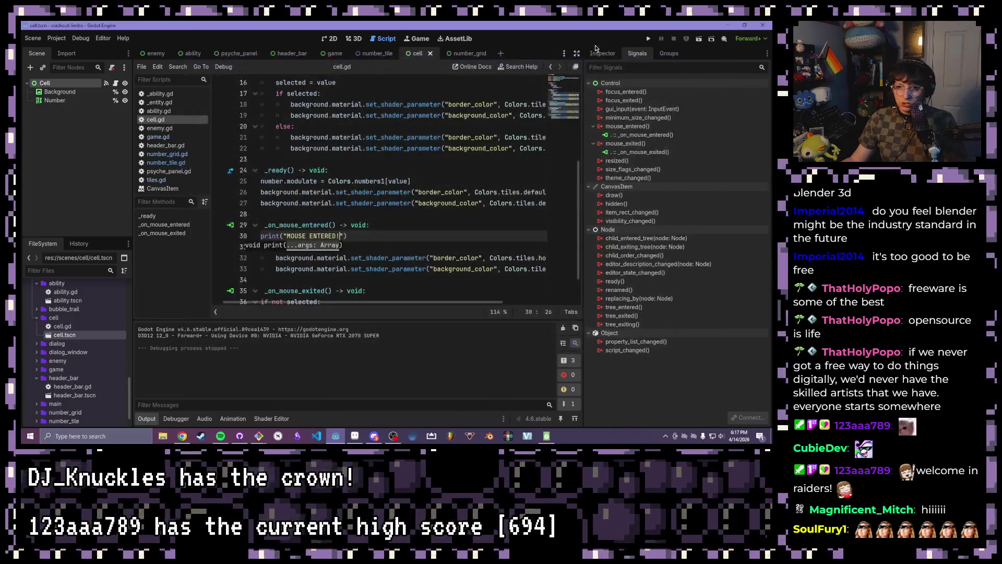
pyautogui.click(460, 55)
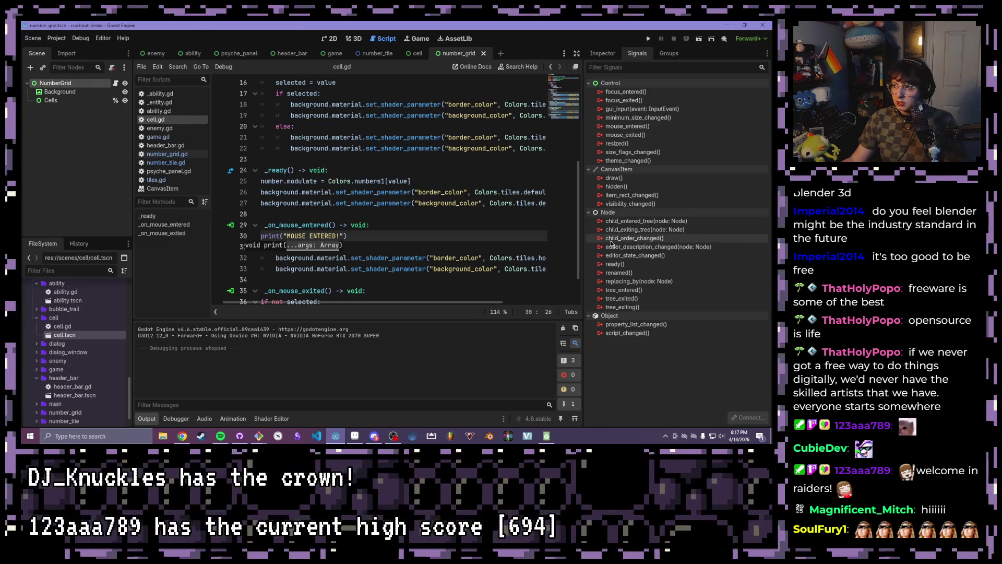
# - Set the NumberGrid root's mouse filter to Ignore
pyautogui.click(602, 53)
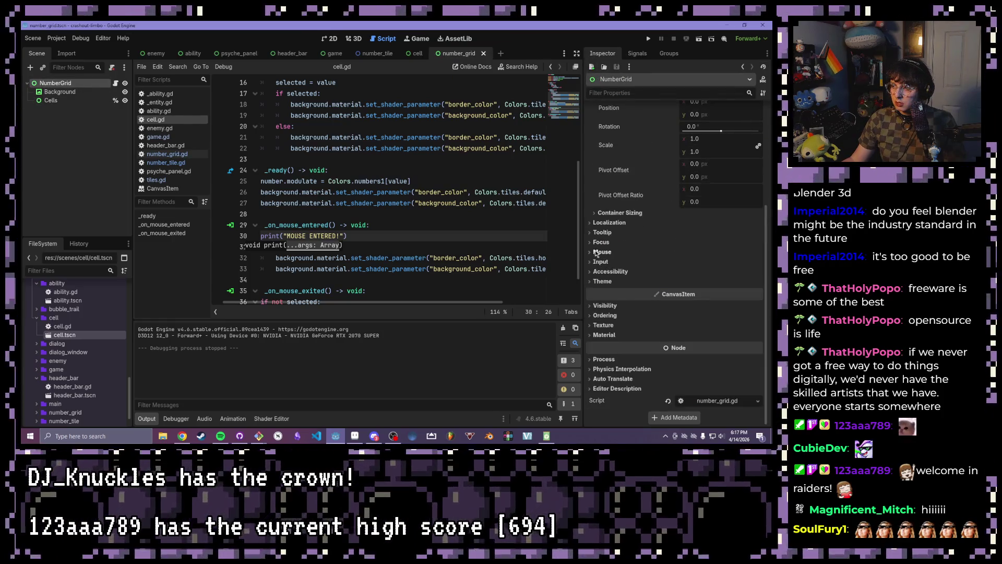
pyautogui.click(597, 252)
pyautogui.click(717, 266)
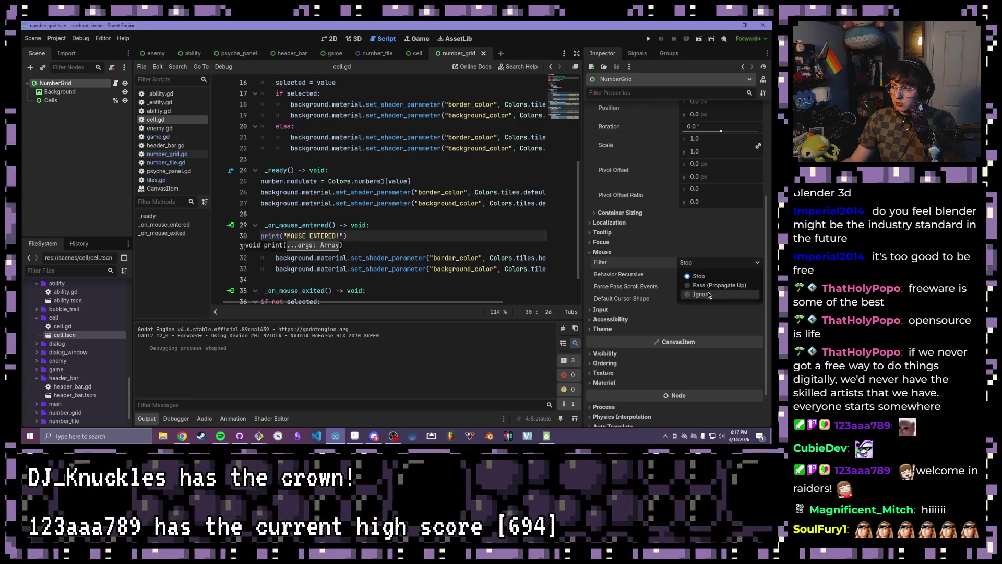
pyautogui.click(702, 294)
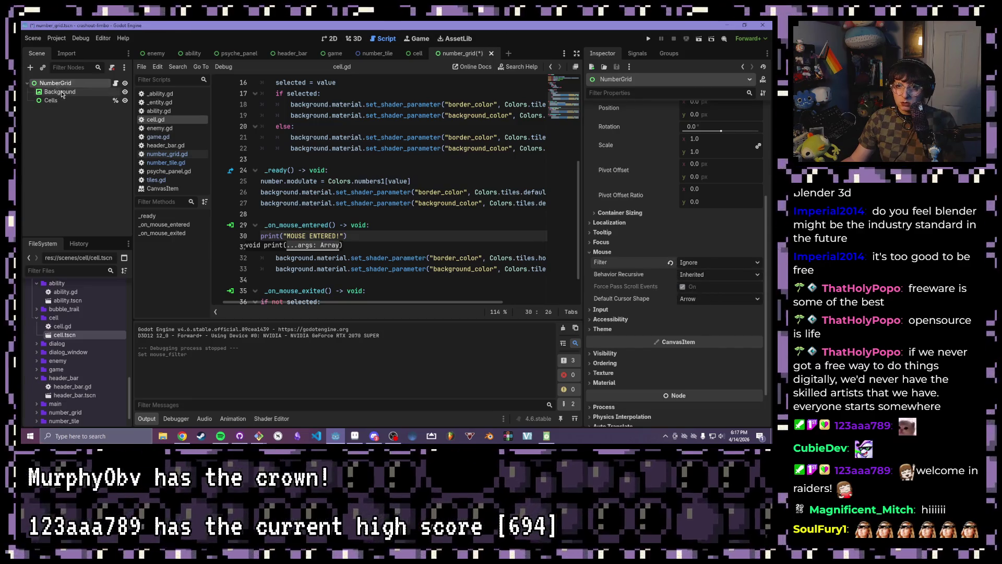
# - Set the Background node's mouse filter to Ignore
pyautogui.click(61, 92)
pyautogui.scroll(3, 694, 284)
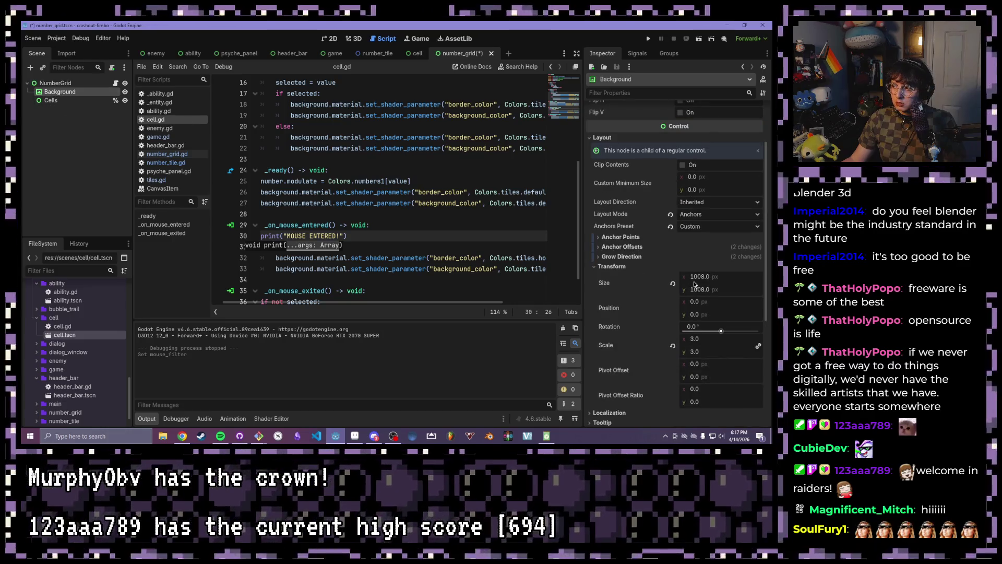
pyautogui.scroll(1, 693, 282)
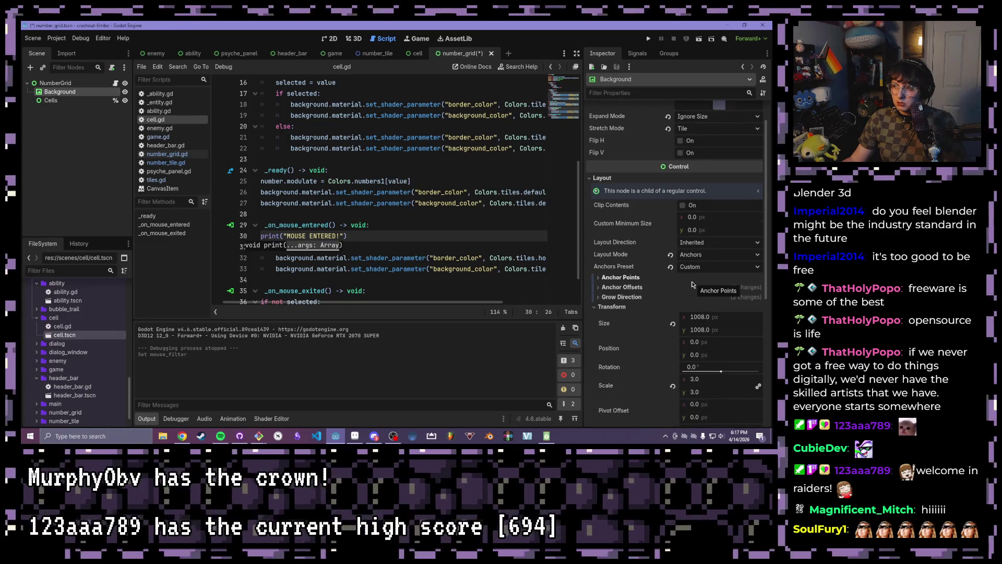
pyautogui.scroll(1, 692, 282)
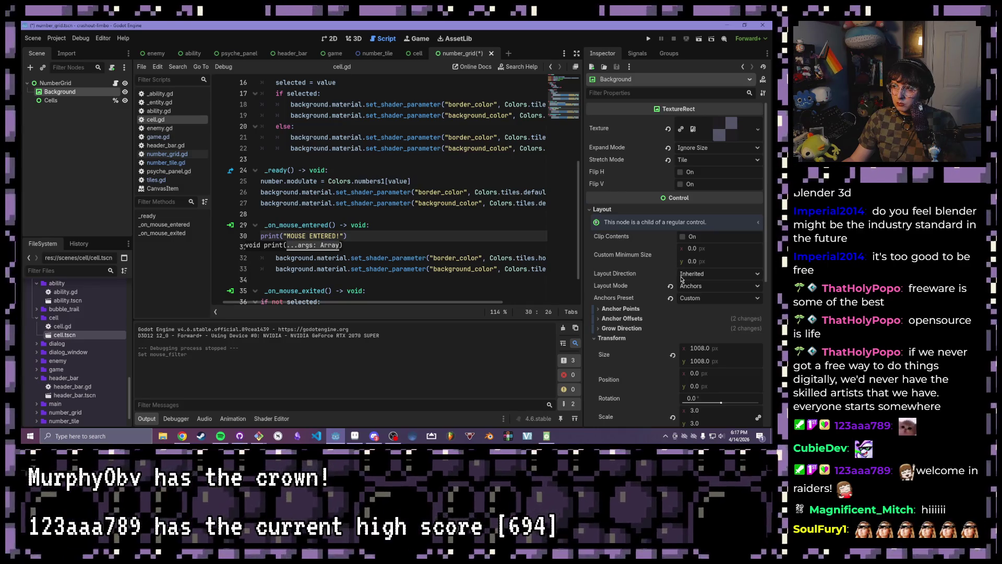
pyautogui.click(589, 210)
pyautogui.click(591, 249)
pyautogui.click(713, 258)
pyautogui.click(702, 291)
# - Set the Cells node's mouse filter to Ignore and test hovering in a quick run
pyautogui.click(52, 100)
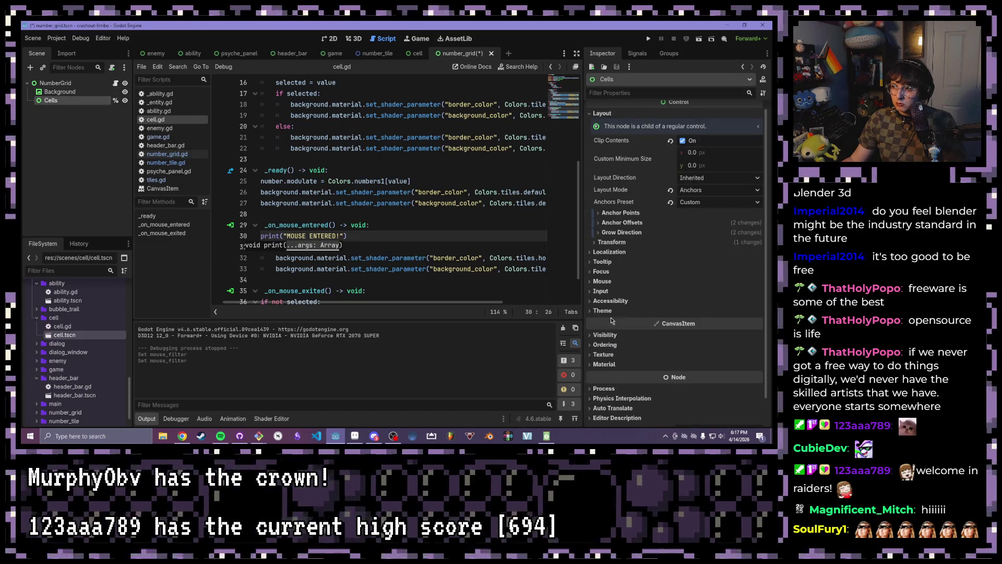
pyautogui.click(596, 282)
pyautogui.click(721, 293)
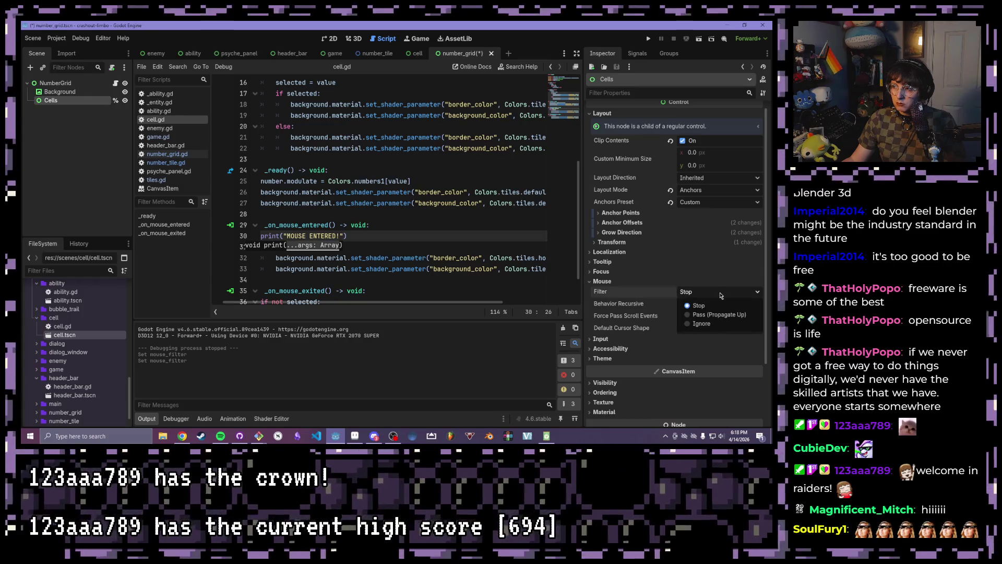
pyautogui.click(702, 324)
pyautogui.click(124, 158)
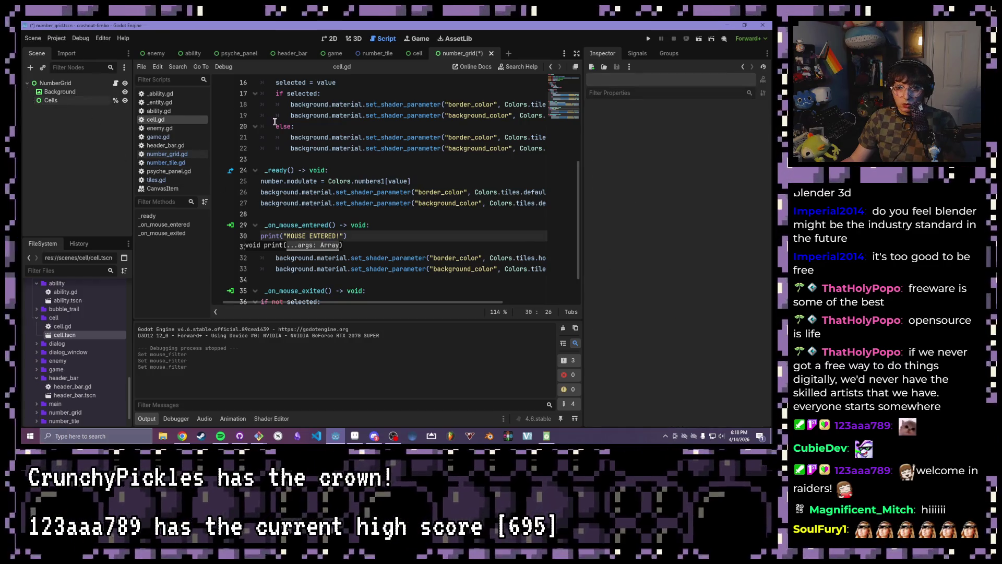
pyautogui.click(649, 39)
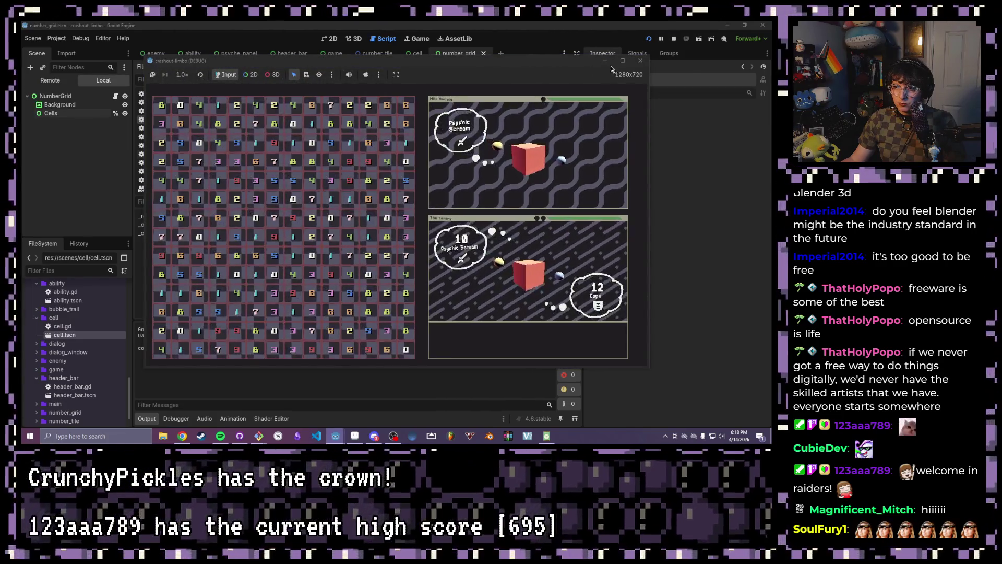
pyautogui.click(674, 38)
pyautogui.click(700, 40)
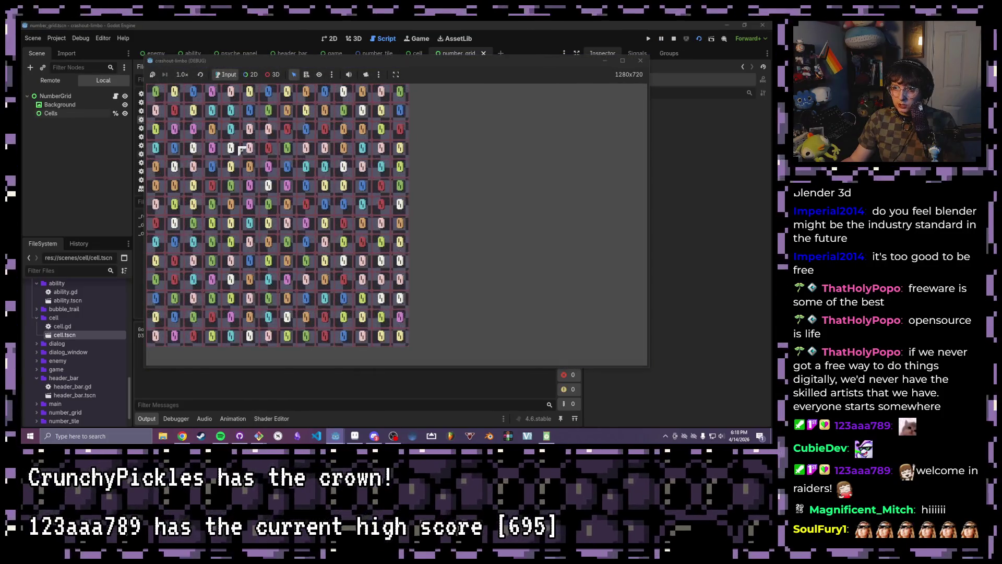
pyautogui.click(641, 61)
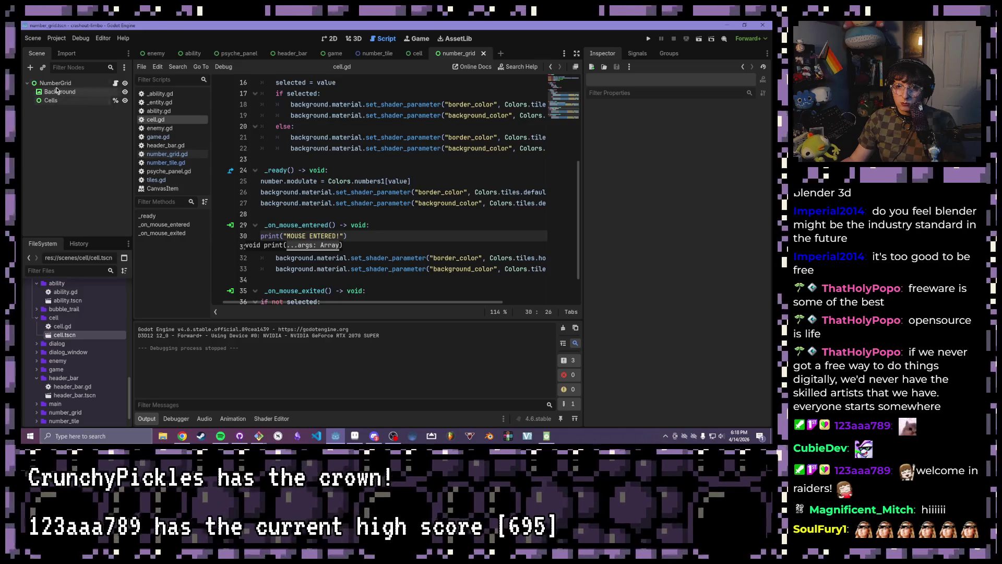
# - Set the Cell scene root's mouse filter to Pass (Propagate Up)
pyautogui.click(60, 85)
pyautogui.click(415, 53)
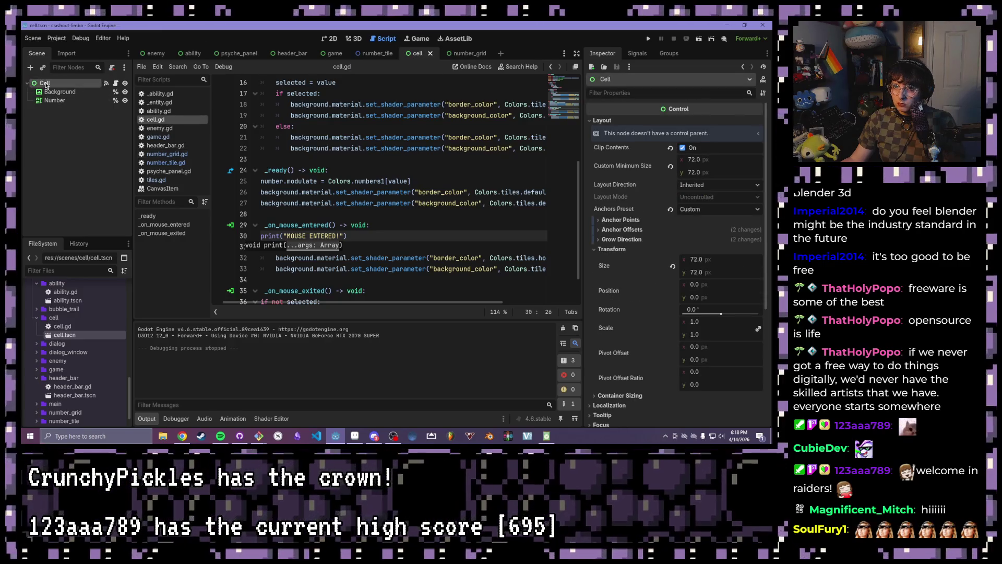
pyautogui.scroll(-3, 633, 253)
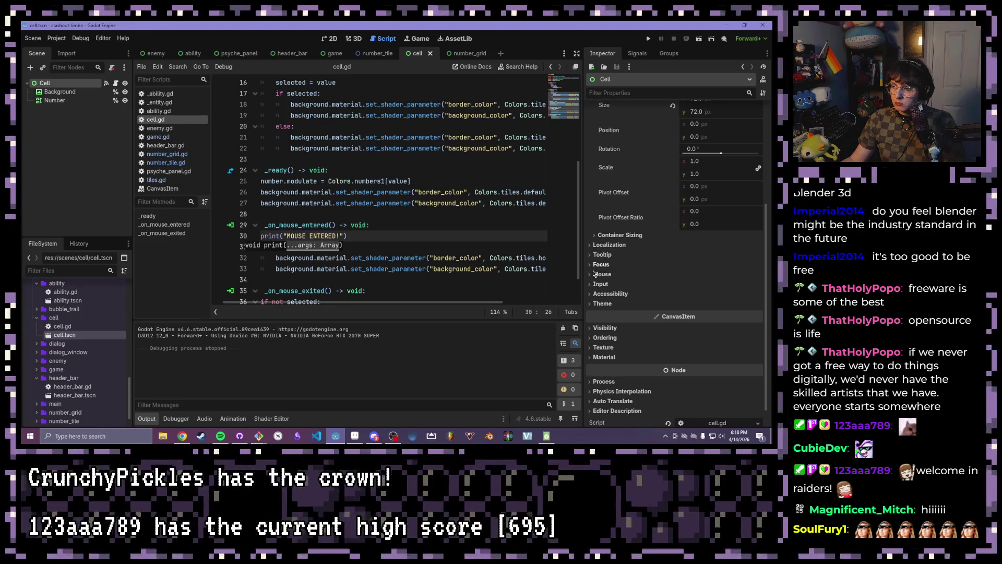
pyautogui.click(595, 274)
pyautogui.click(689, 285)
pyautogui.click(702, 317)
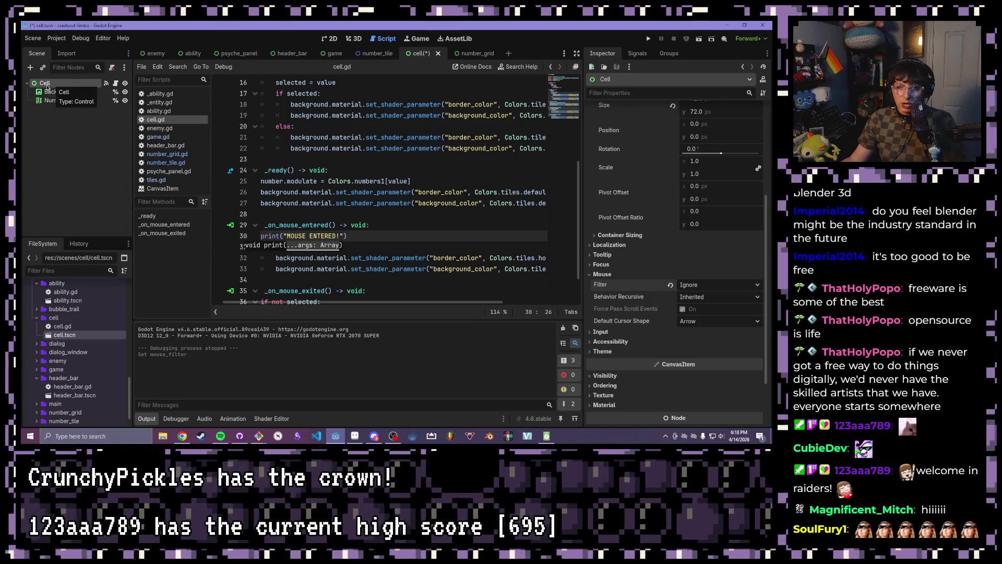
pyautogui.click(716, 285)
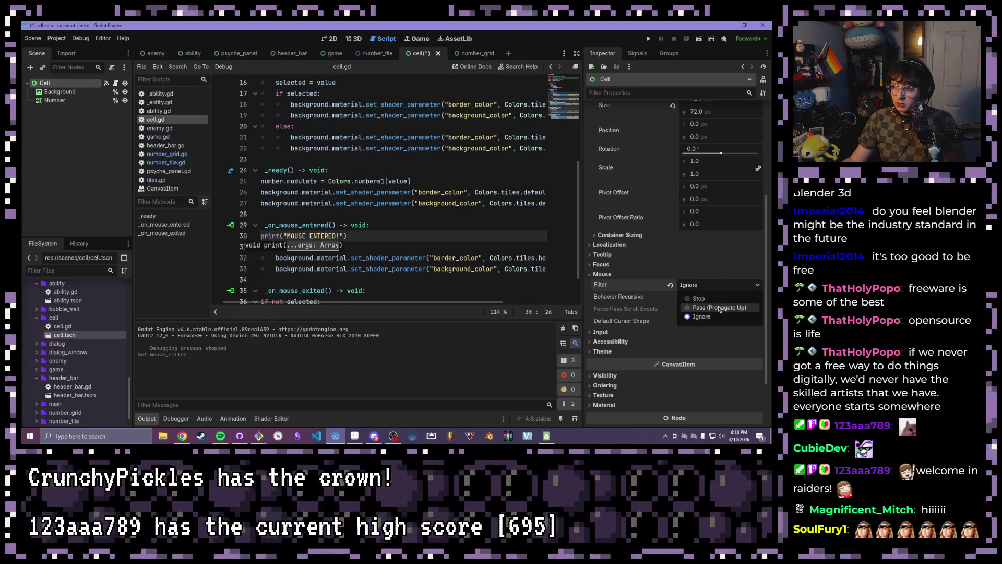
pyautogui.click(719, 308)
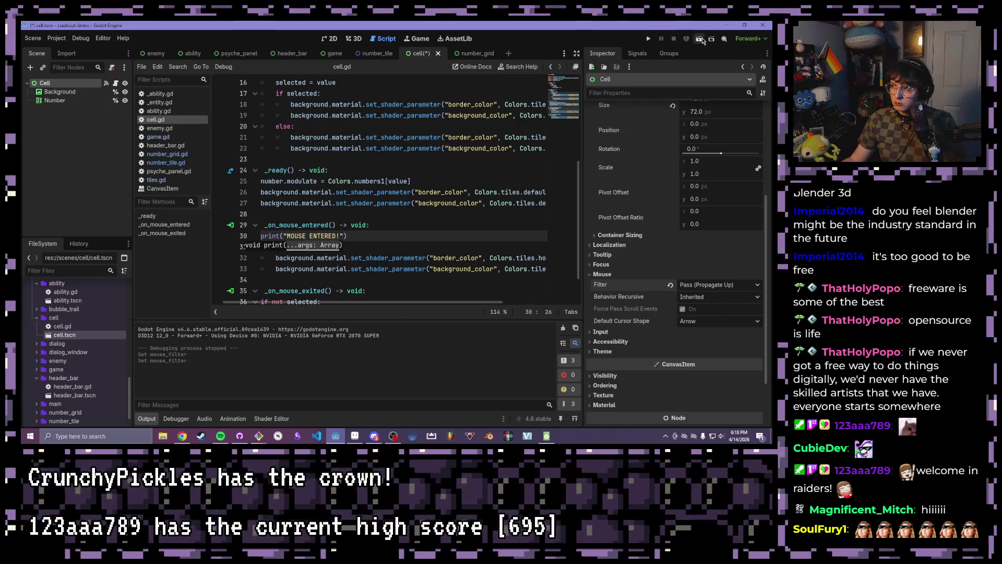
# - Launch the game to test hovering, then close it and select the Cells node
pyautogui.click(478, 53)
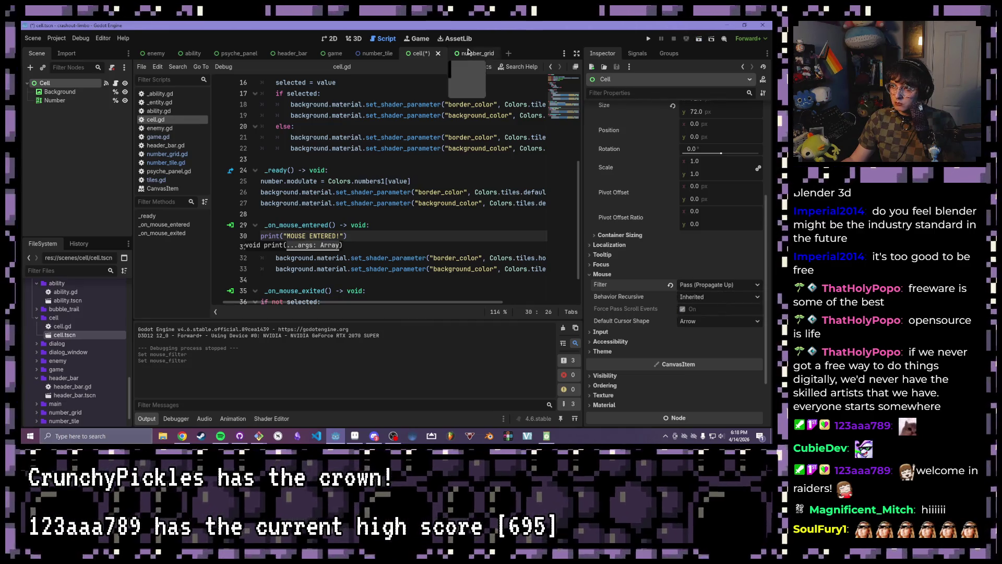
pyautogui.press('F6')
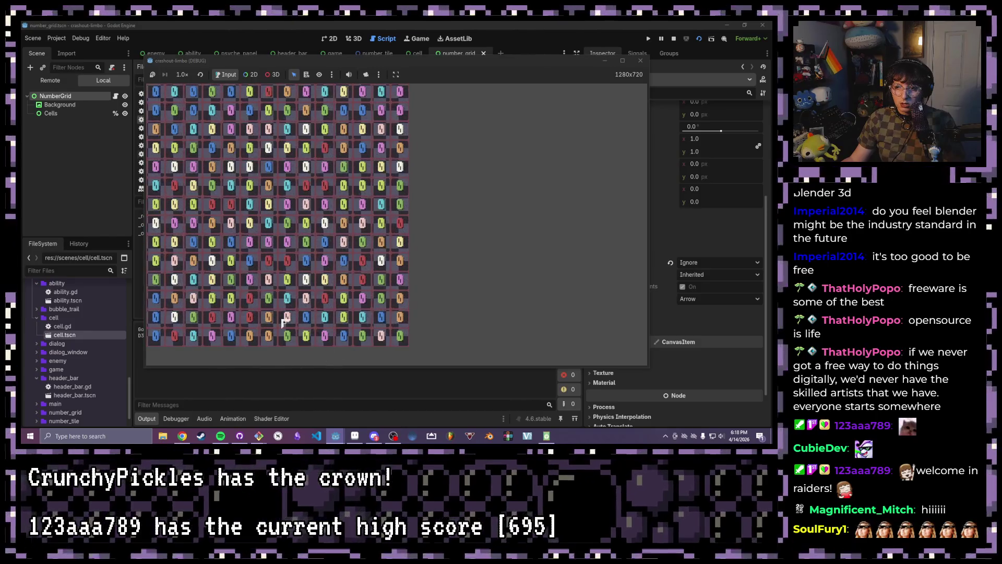
pyautogui.click(637, 65)
pyautogui.click(637, 64)
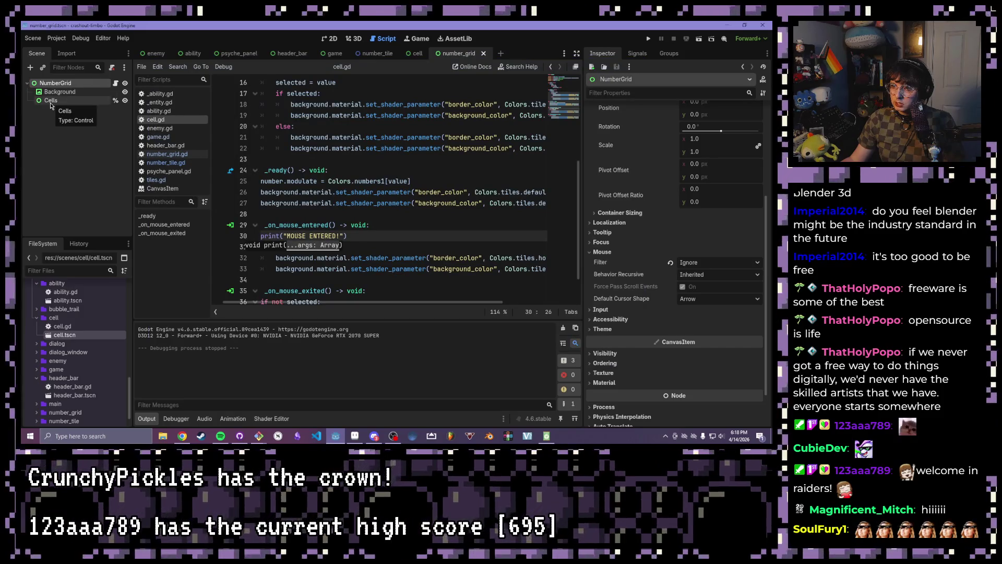
pyautogui.click(50, 103)
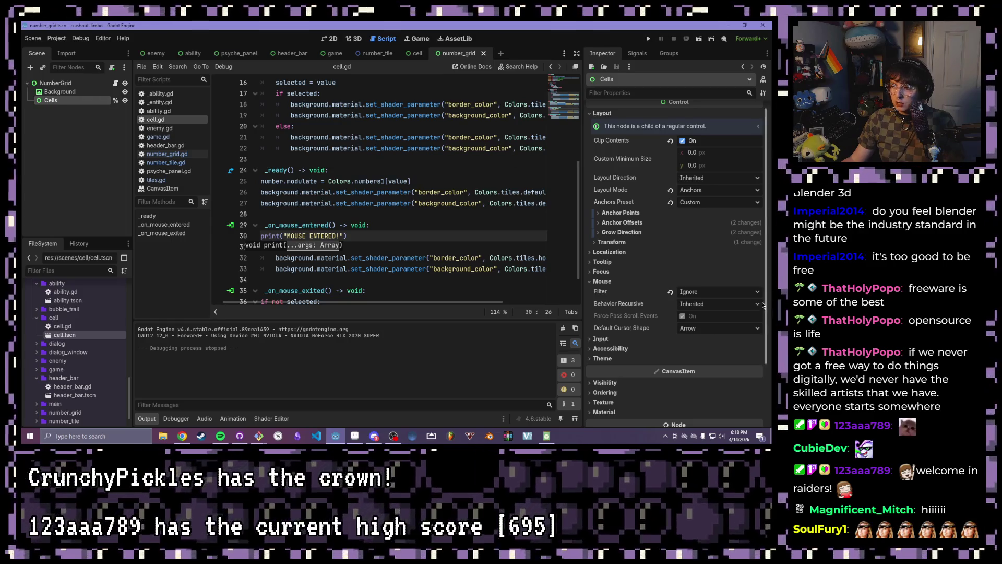
# - Set the Cells mouse filter to Pass and test-run the game
pyautogui.click(719, 292)
pyautogui.click(708, 315)
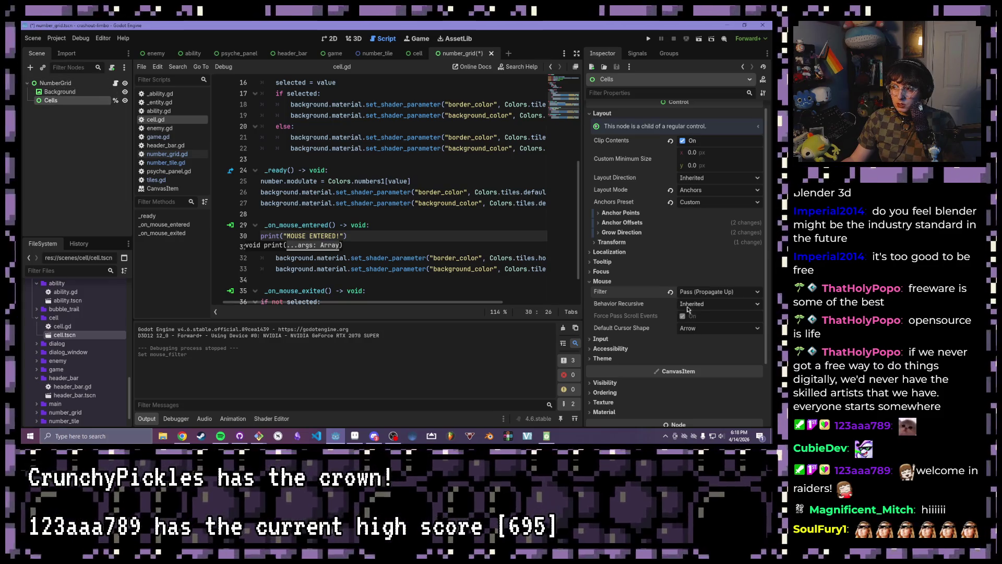
pyautogui.click(649, 39)
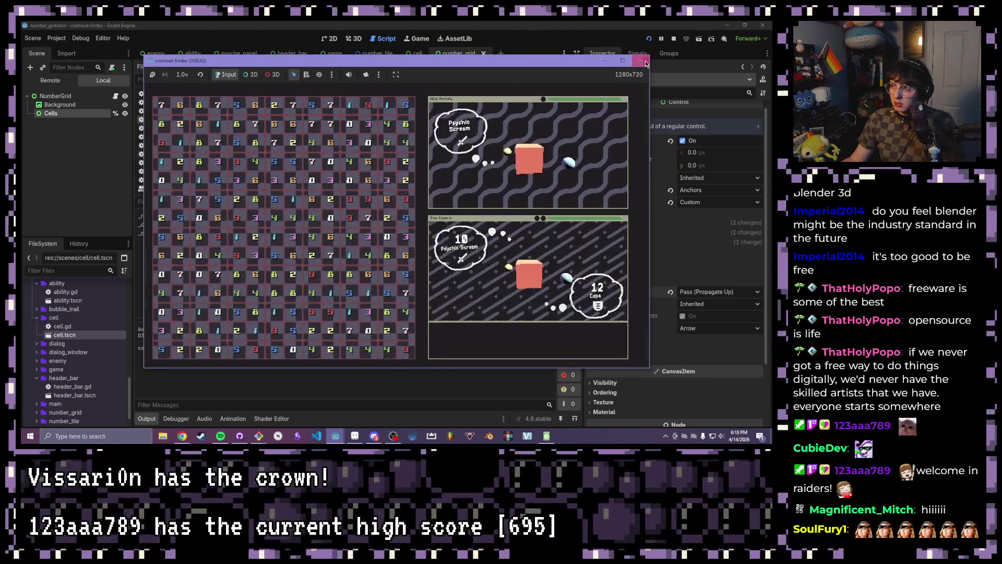
pyautogui.press('F5')
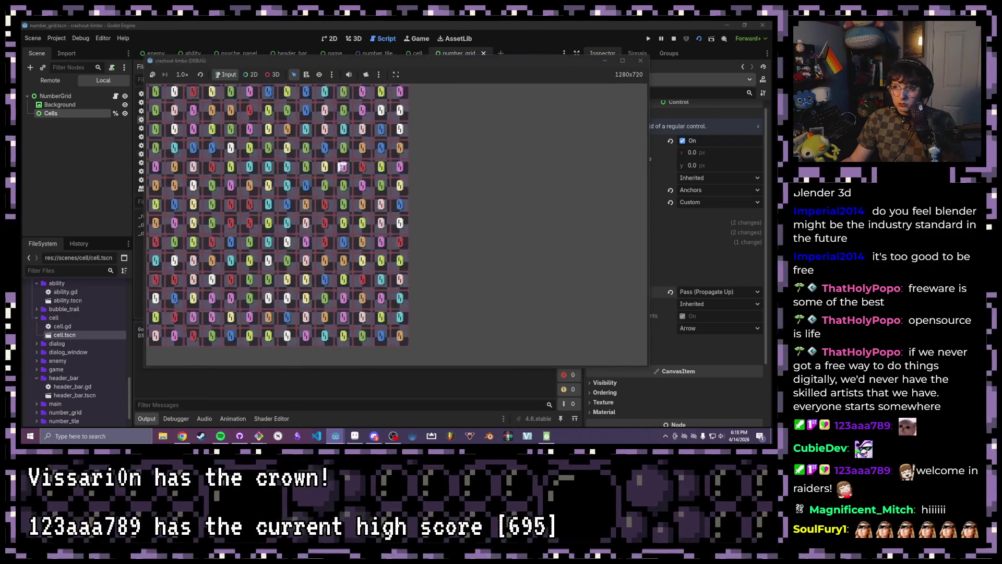
pyautogui.press('F8')
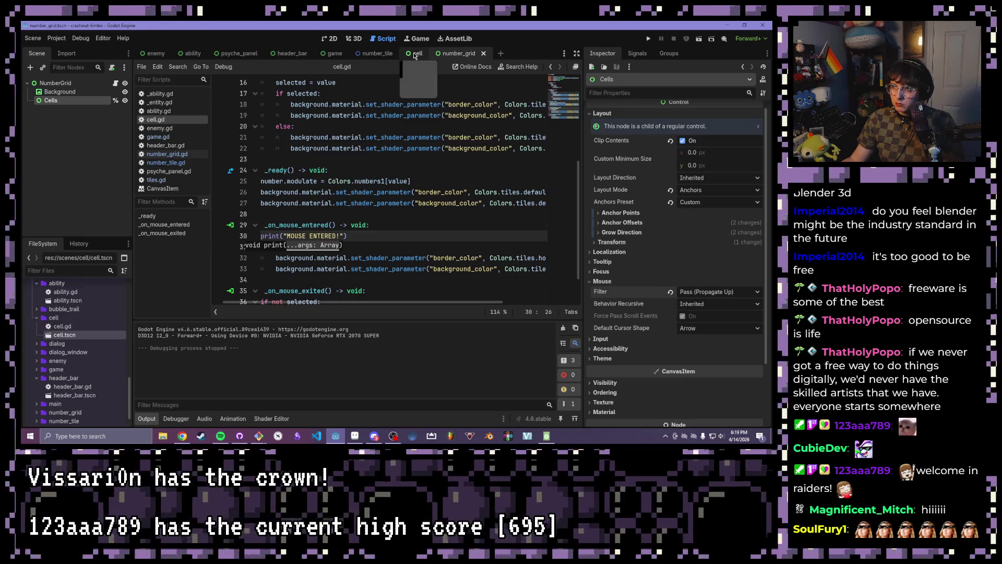
# - Set the Cells node's mouse filter back to Ignore
pyautogui.scroll(5, 390, 141)
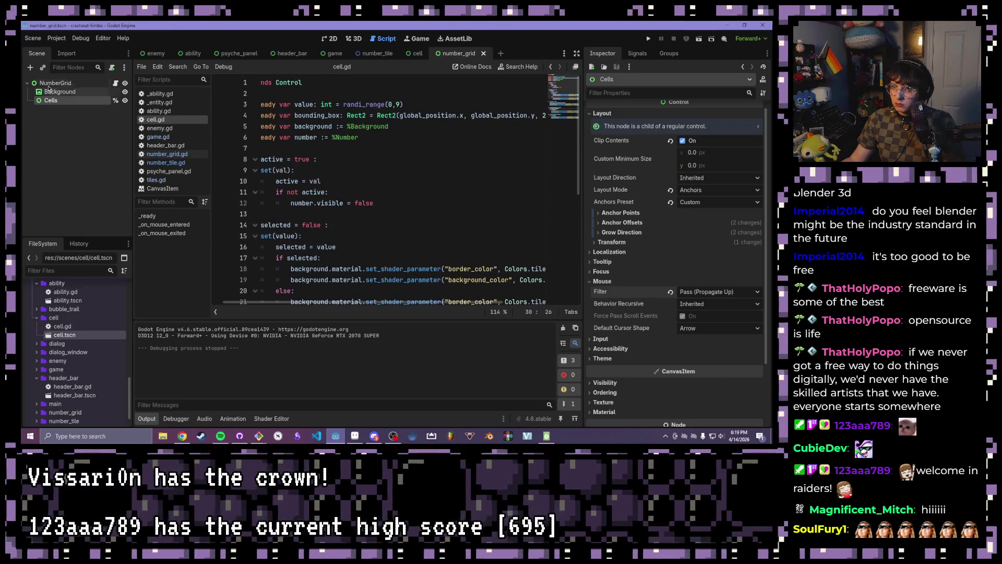
pyautogui.click(49, 84)
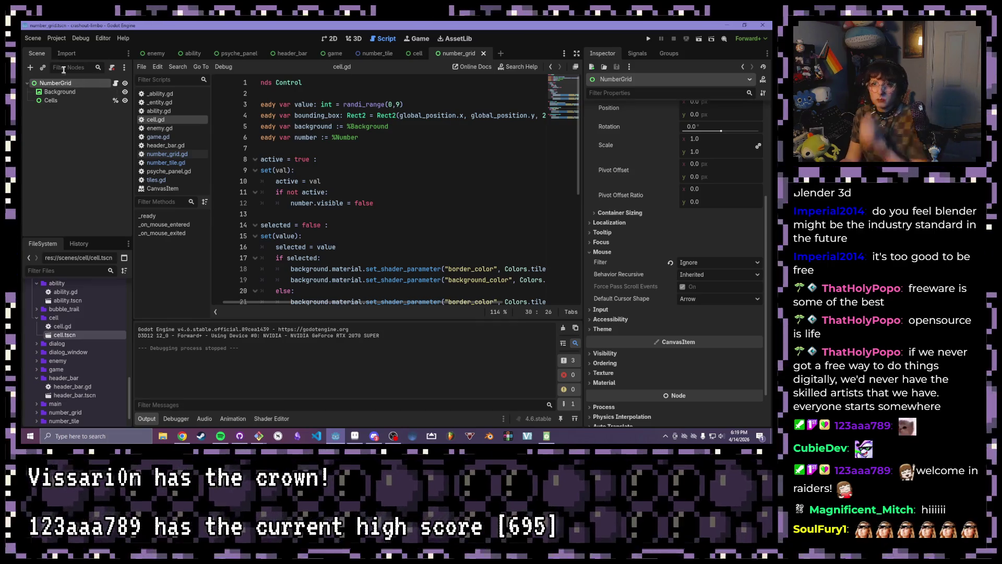
pyautogui.click(56, 92)
pyautogui.click(50, 100)
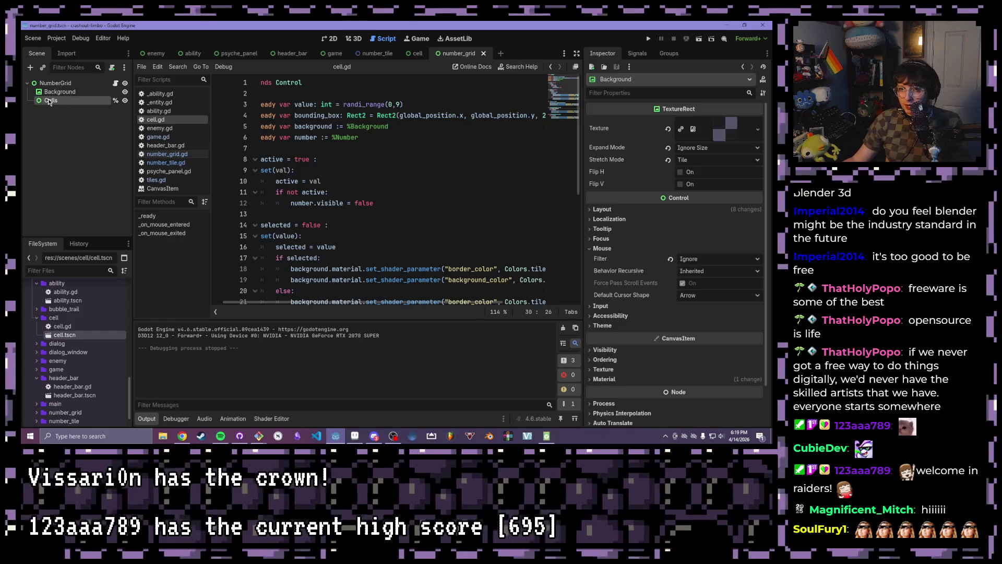
pyautogui.click(715, 293)
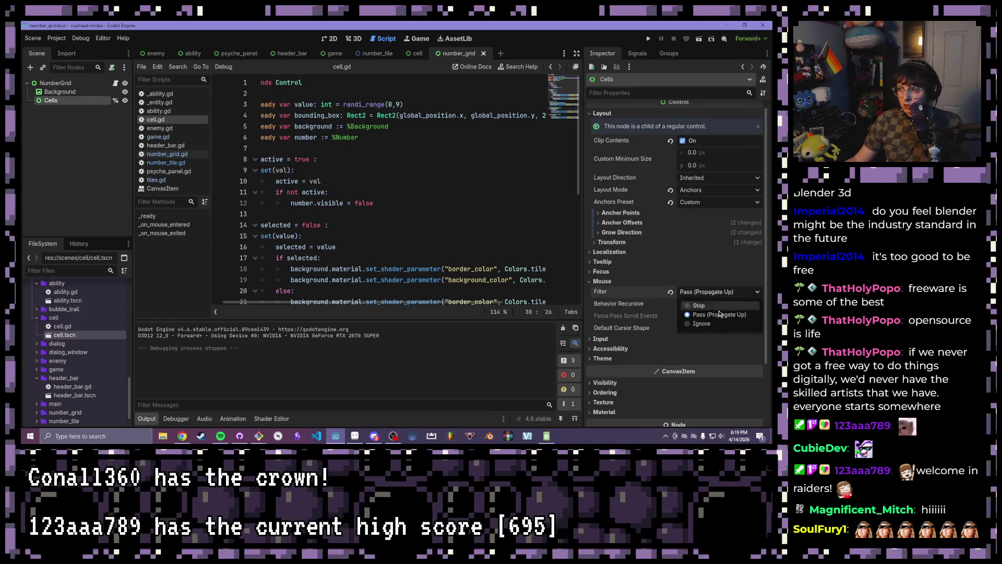
pyautogui.click(699, 327)
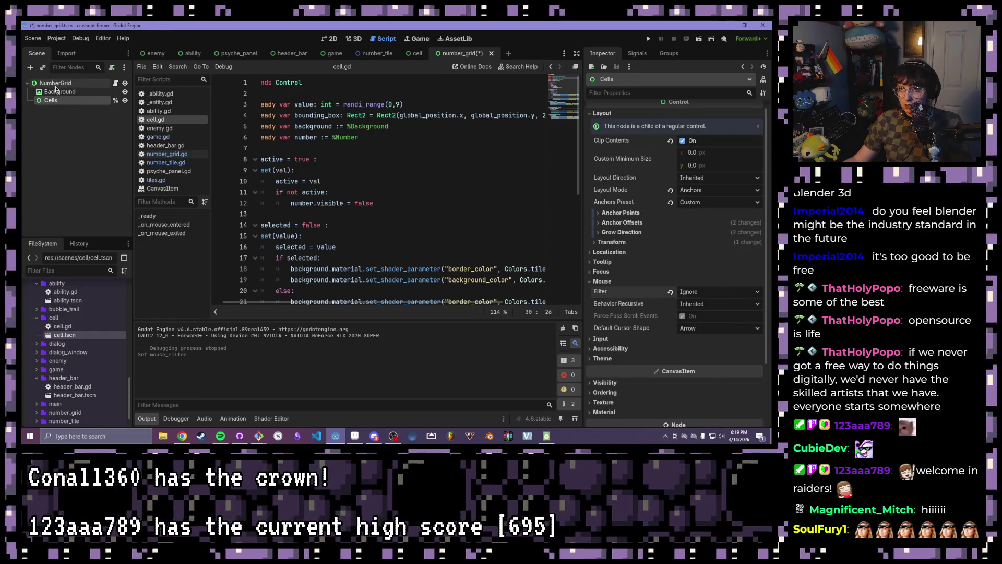
# - Change NumberGrid's mouse filter from Ignore to Pass (Propagate Up)
pyautogui.click(55, 85)
pyautogui.click(57, 92)
pyautogui.click(59, 102)
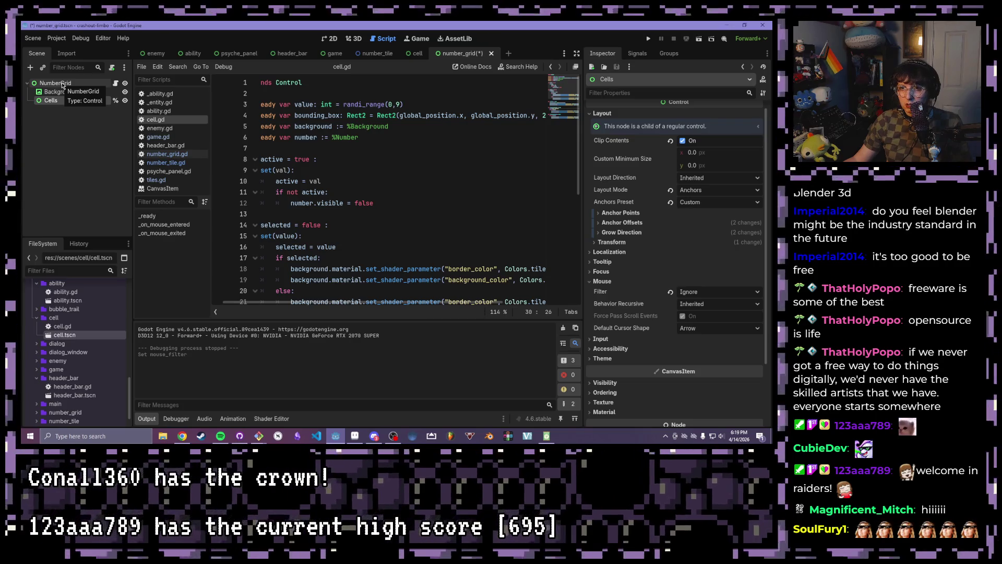
pyautogui.click(63, 85)
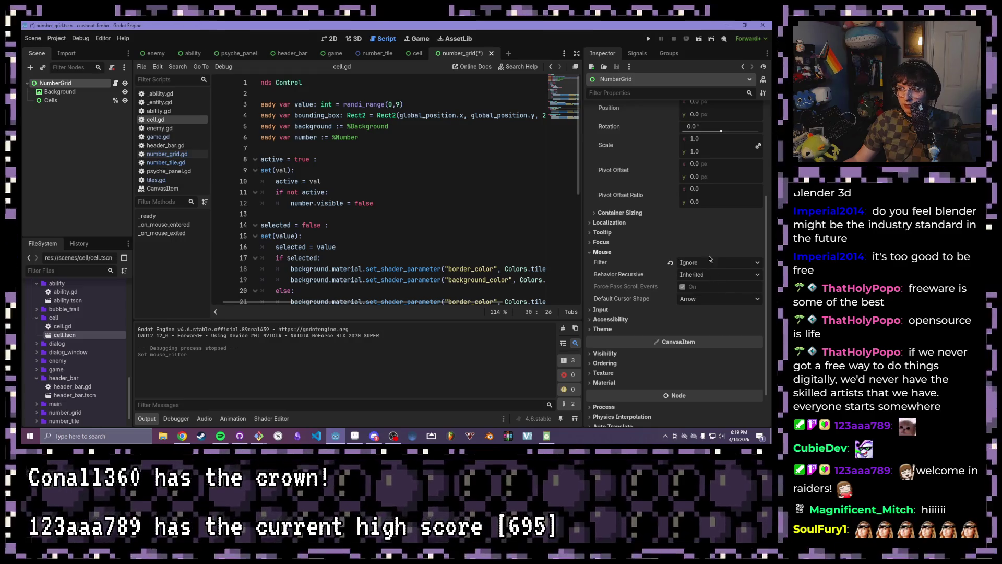
pyautogui.click(711, 262)
pyautogui.click(712, 286)
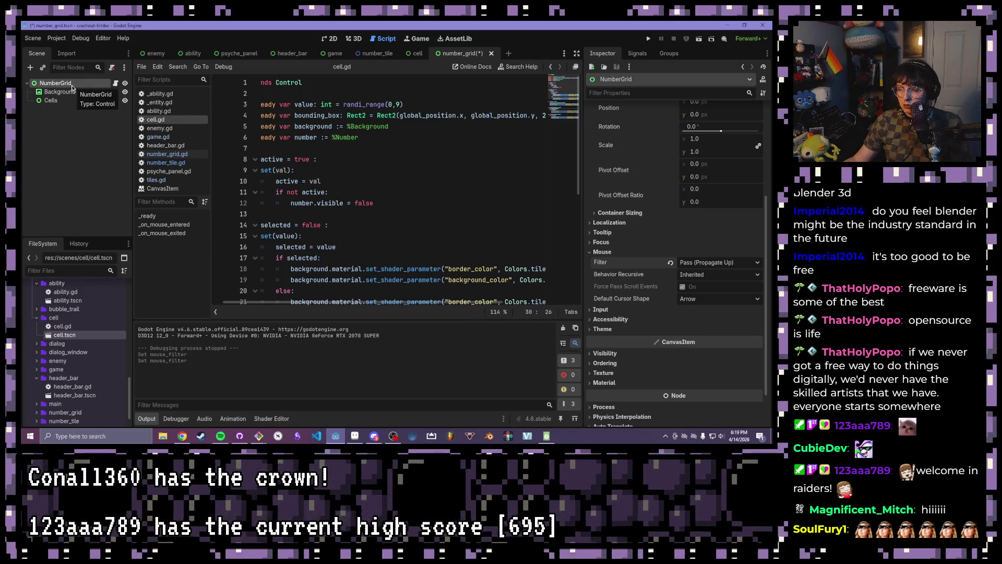
pyautogui.click(418, 54)
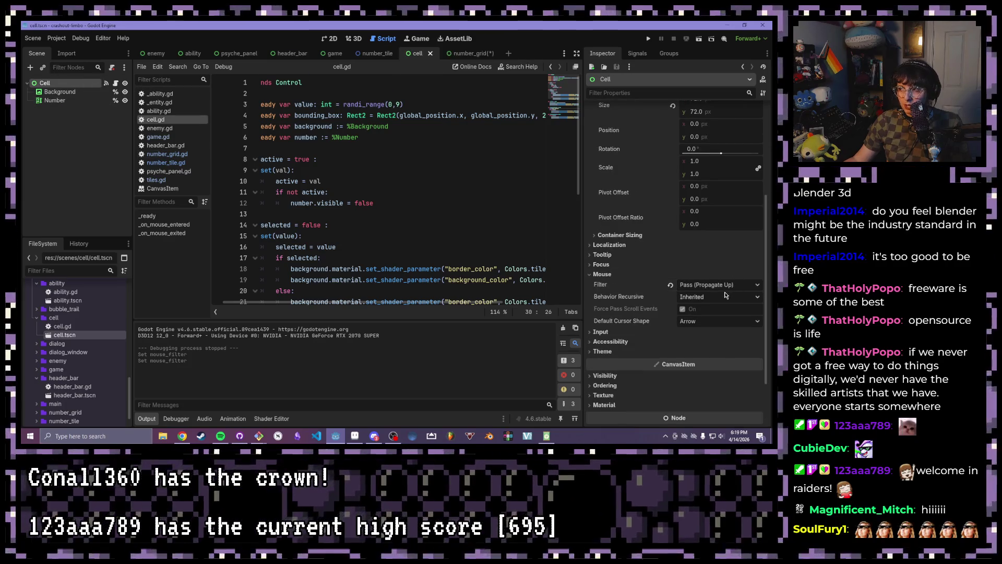
# - Change the Number label's mouse filter from Stop to Pass (Propagate Up)
pyautogui.click(61, 93)
pyautogui.click(57, 101)
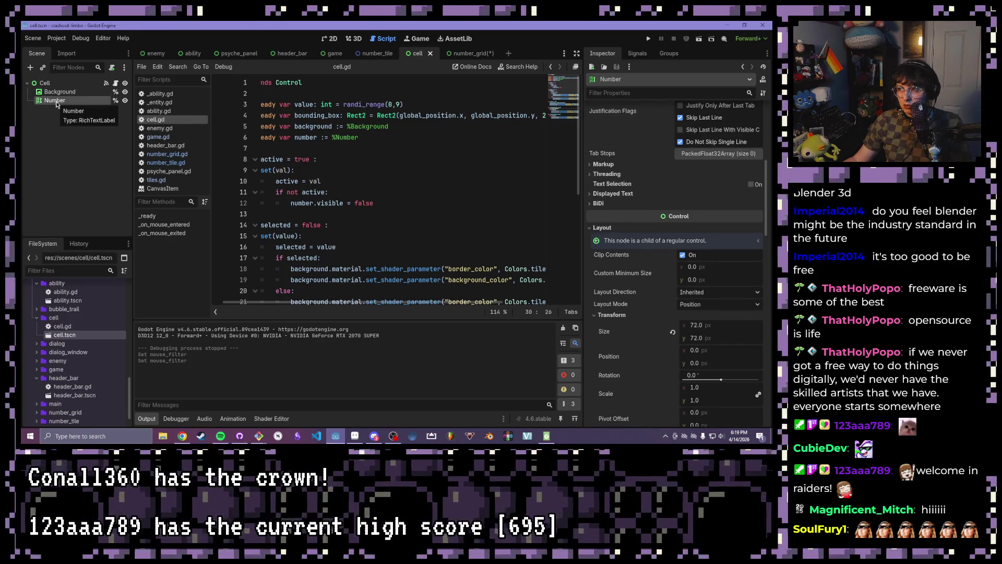
pyautogui.scroll(-5, 593, 324)
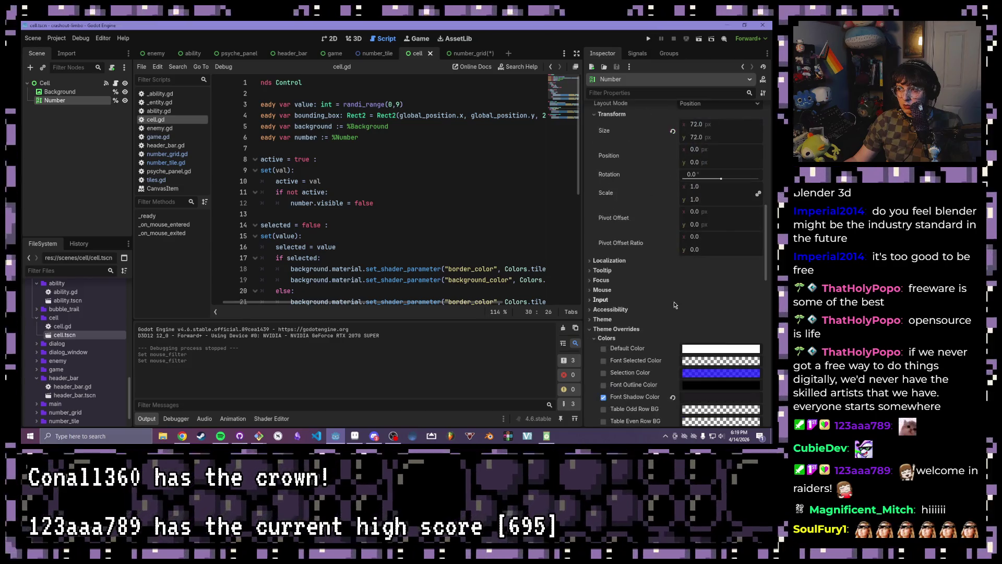
pyautogui.scroll(10, 595, 293)
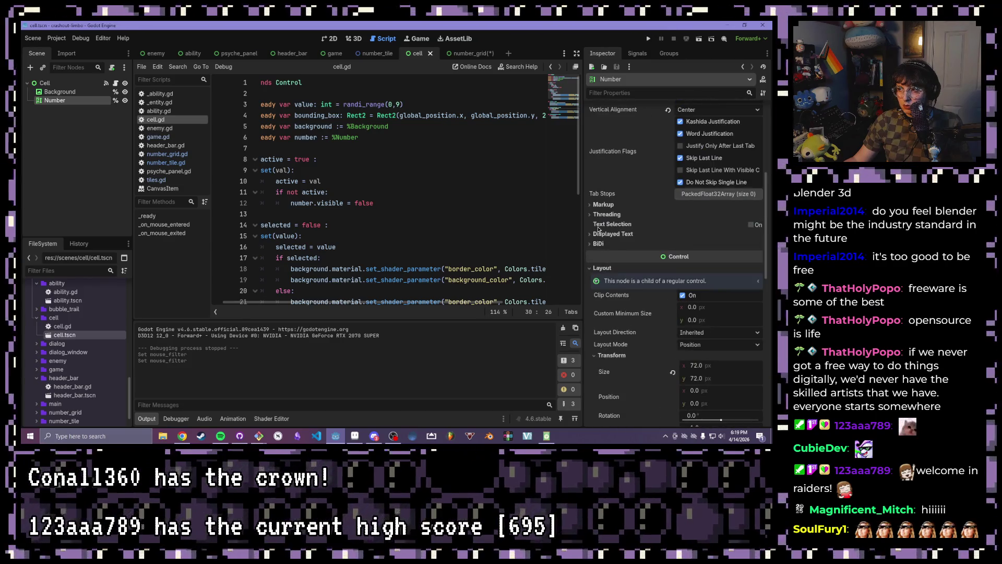
pyautogui.scroll(2, 598, 233)
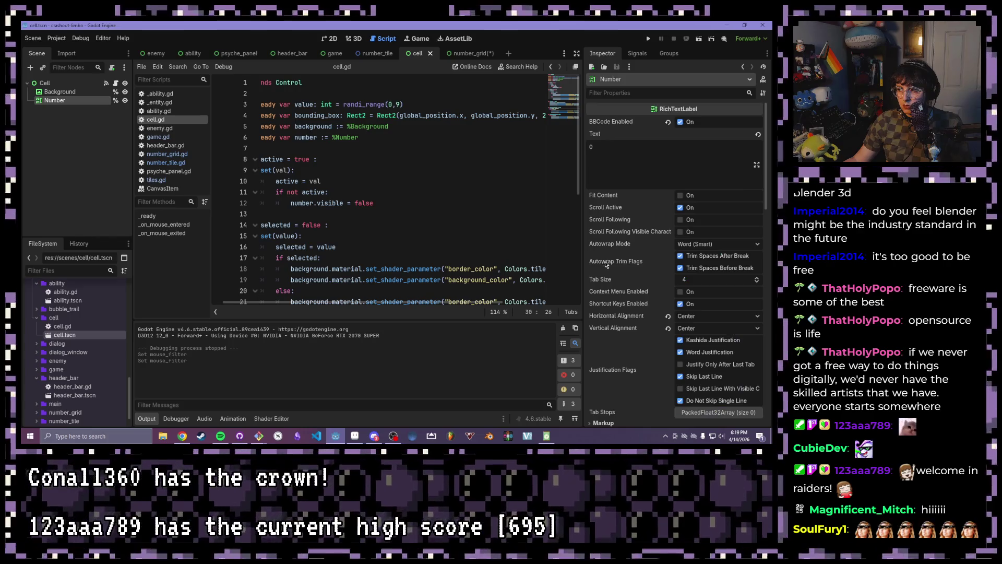
pyautogui.scroll(-3, 607, 271)
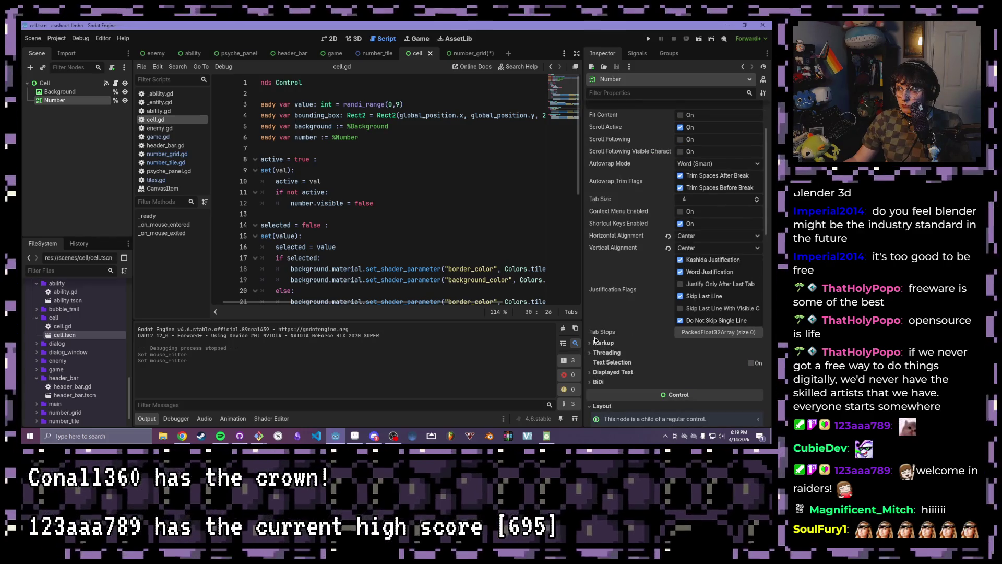
pyautogui.scroll(-5, 588, 334)
pyautogui.click(592, 288)
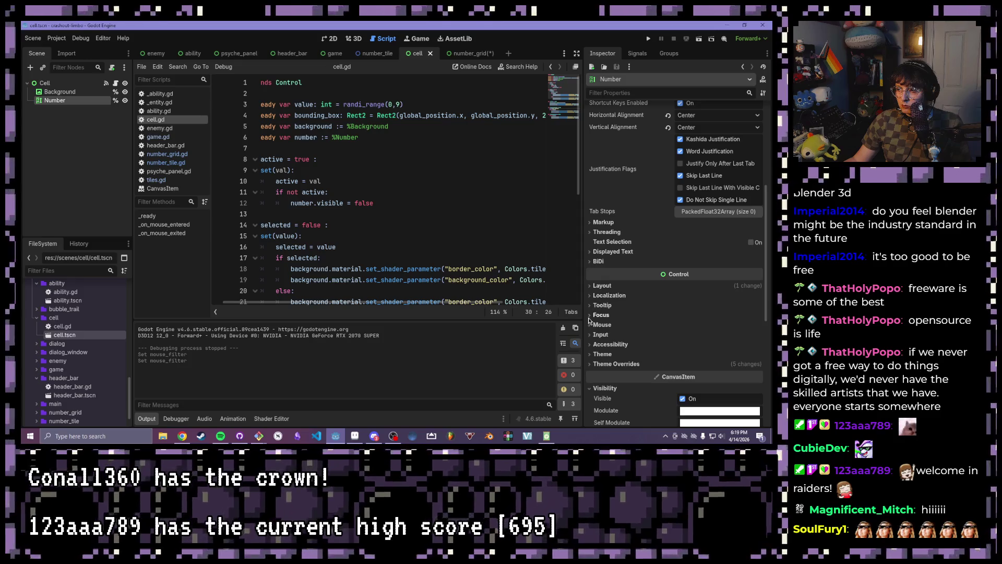
pyautogui.click(589, 326)
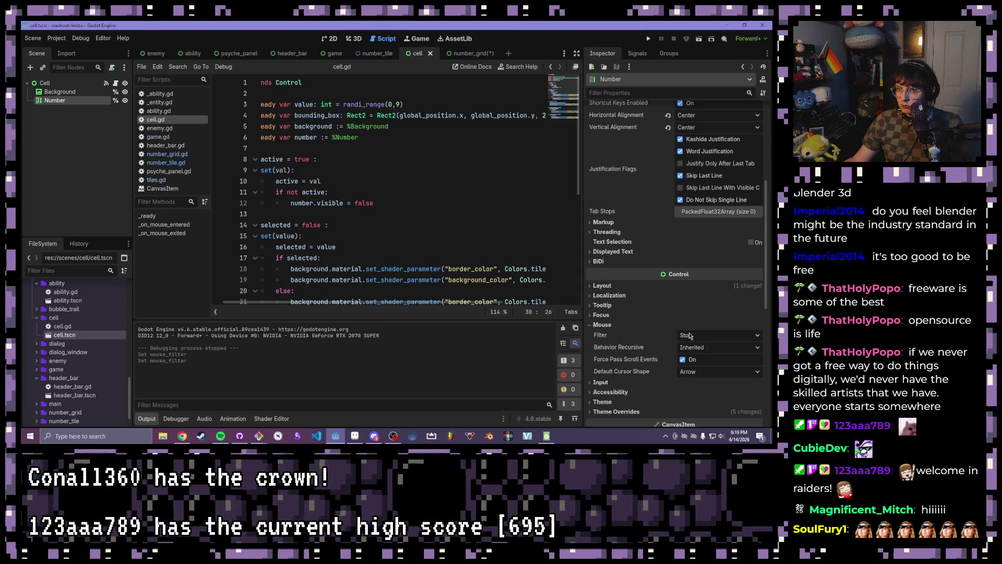
pyautogui.click(689, 336)
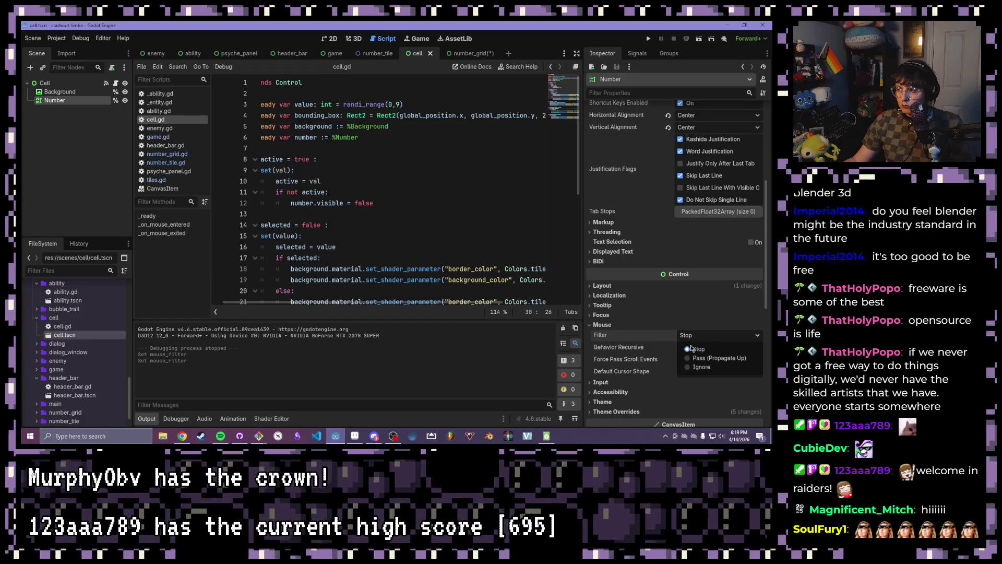
pyautogui.click(700, 358)
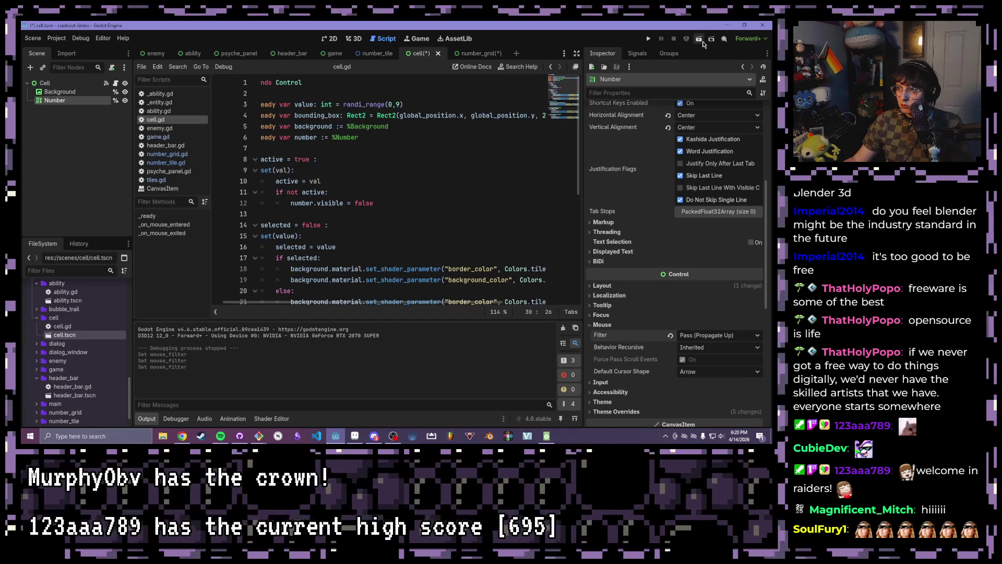
pyautogui.hotkey('ctrl', 'Tab')
# - Run the grid scene full-screen to test the hover highlight, then close the game
pyautogui.click(699, 40)
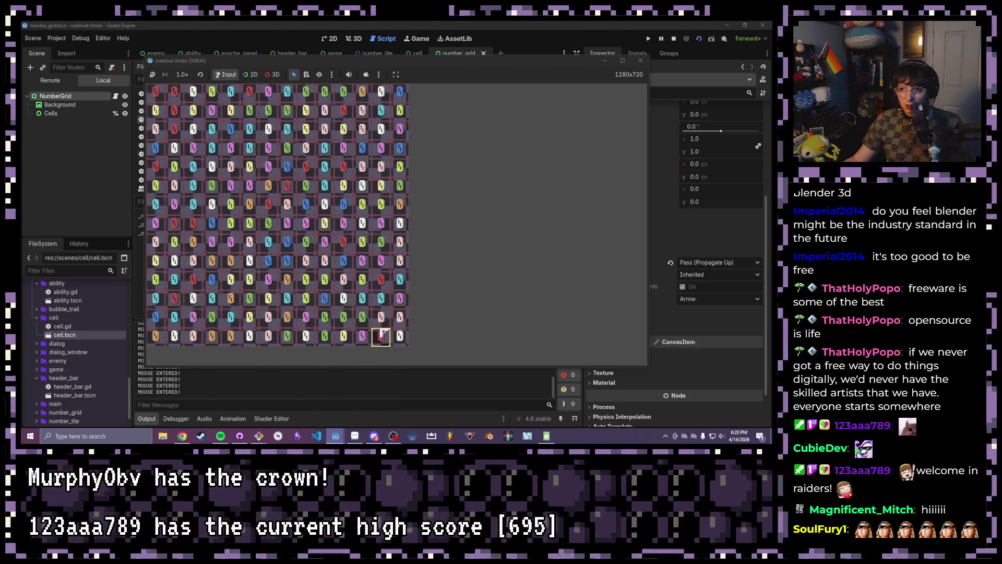
pyautogui.click(622, 60)
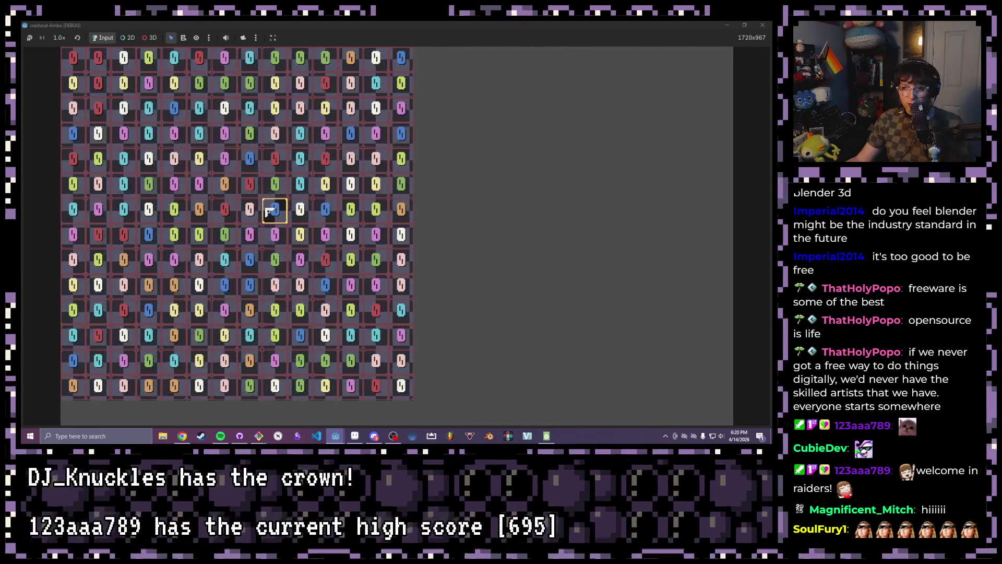
pyautogui.click(771, 24)
pyautogui.click(417, 54)
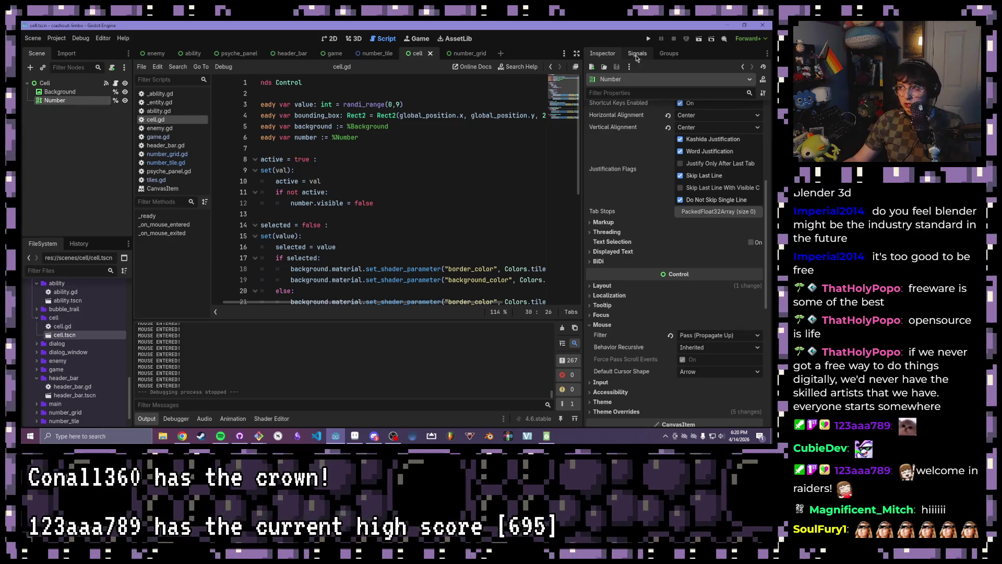
# - Lower the Number label's Normal Font Size override from 54 to 48 and rerun the grid
pyautogui.scroll(-4, 629, 300)
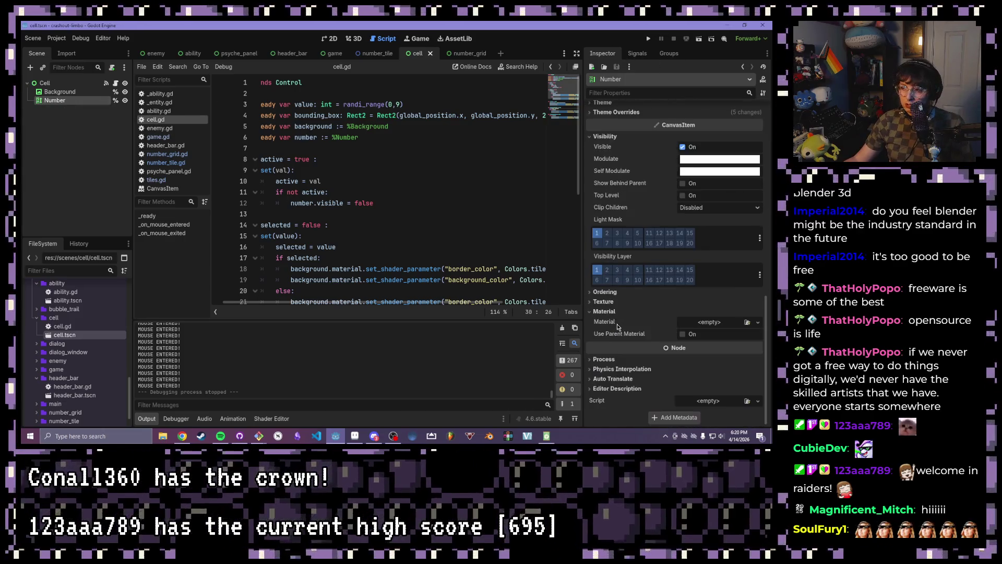
pyautogui.scroll(2, 626, 295)
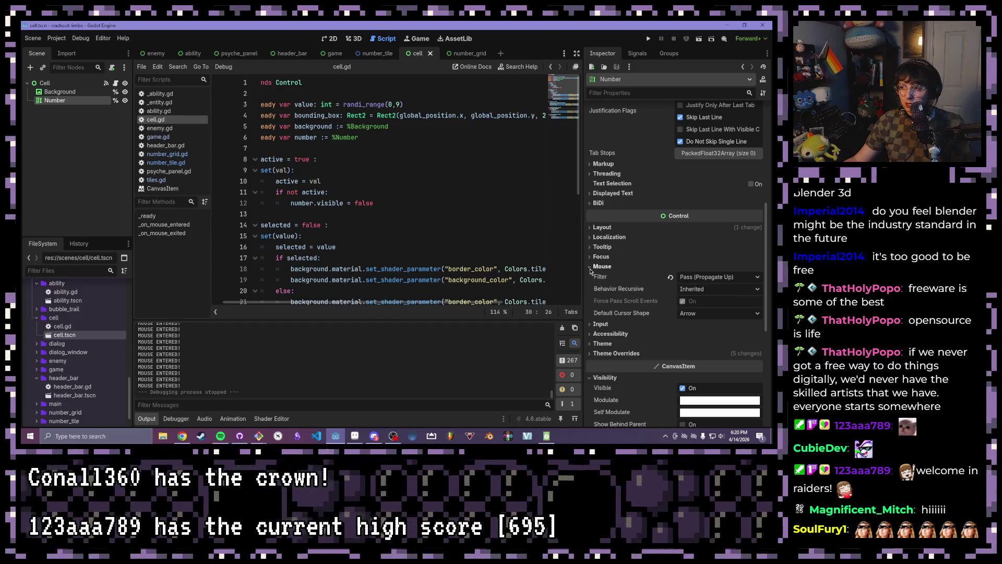
pyautogui.click(591, 268)
pyautogui.scroll(6, 595, 274)
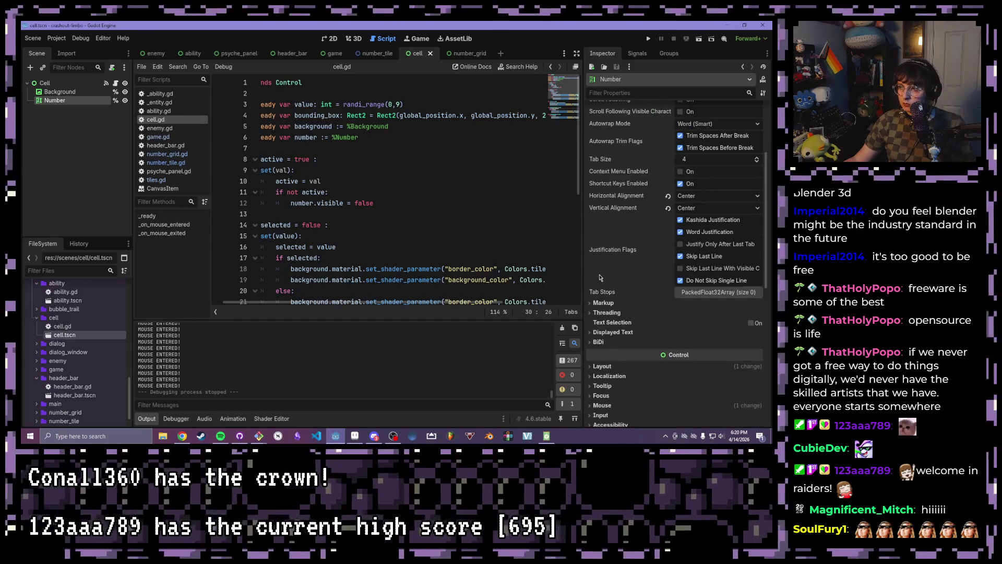
pyautogui.scroll(-2, 593, 309)
pyautogui.scroll(-4, 593, 313)
pyautogui.click(592, 328)
pyautogui.scroll(-4, 614, 337)
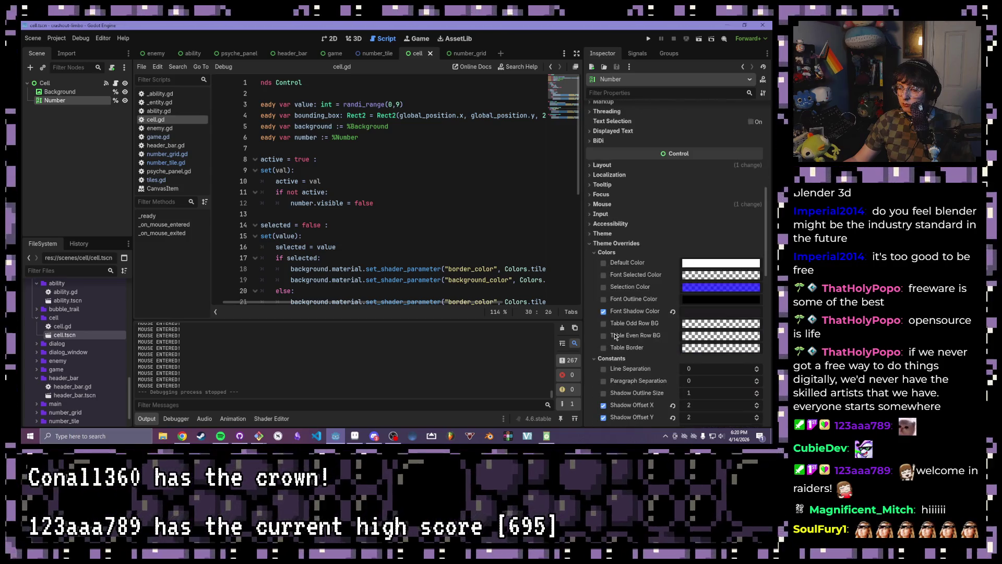
pyautogui.scroll(-6, 615, 337)
pyautogui.scroll(-6, 703, 293)
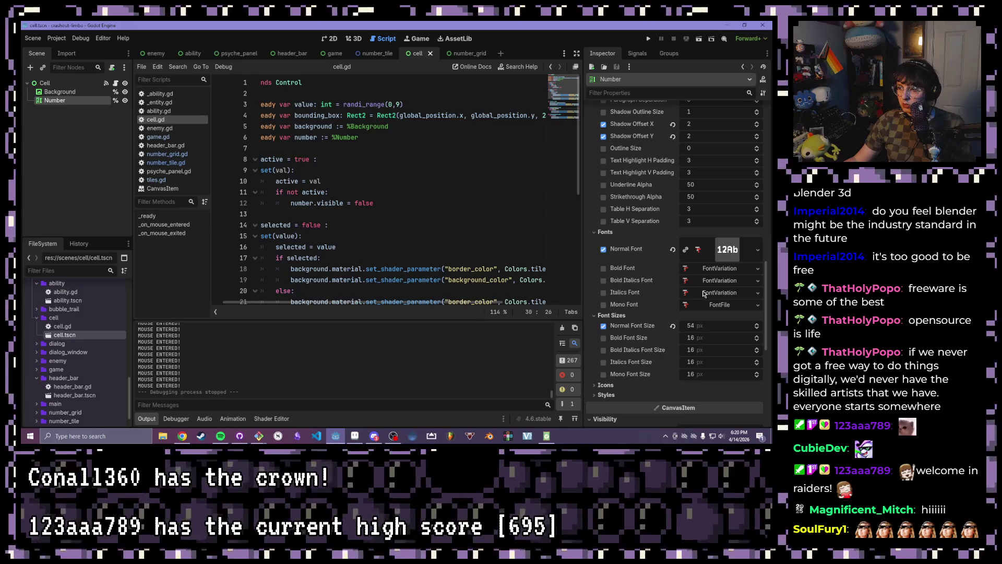
pyautogui.click(727, 326)
pyautogui.write('48')
pyautogui.press('Return')
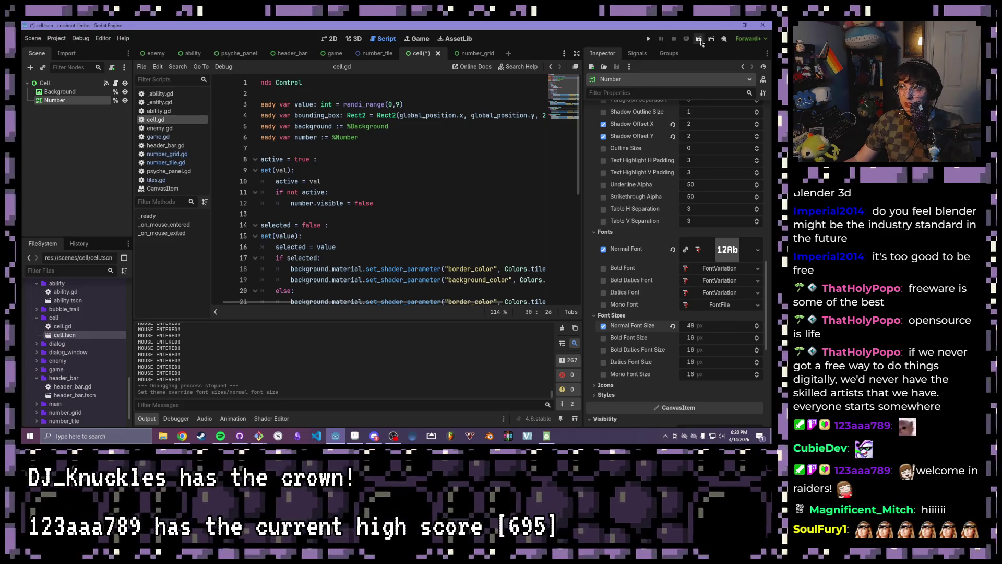
pyautogui.hotkey('ctrl', 'Tab')
pyautogui.click(700, 39)
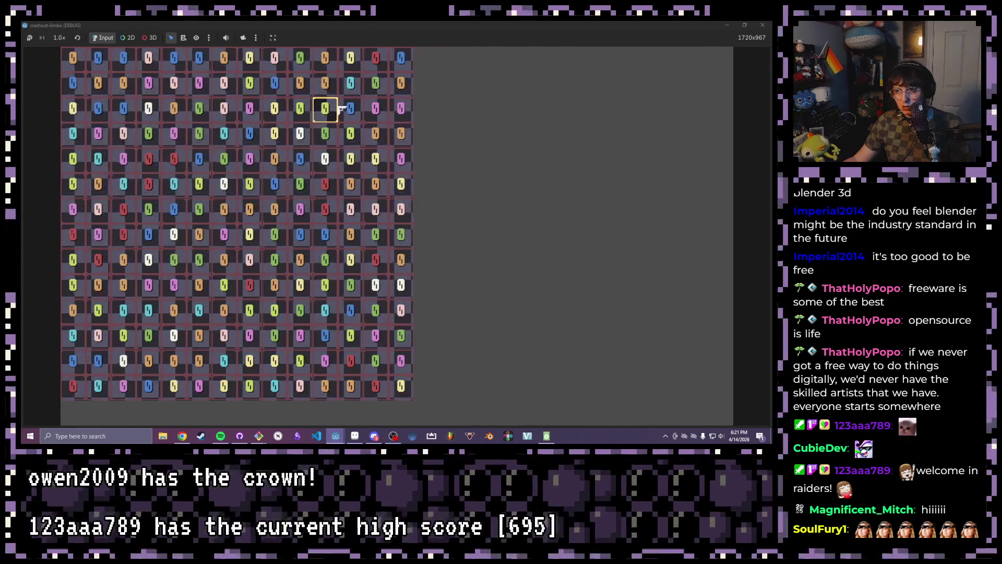
# - Close the game window after checking the smaller digits in the grid
pyautogui.click(770, 24)
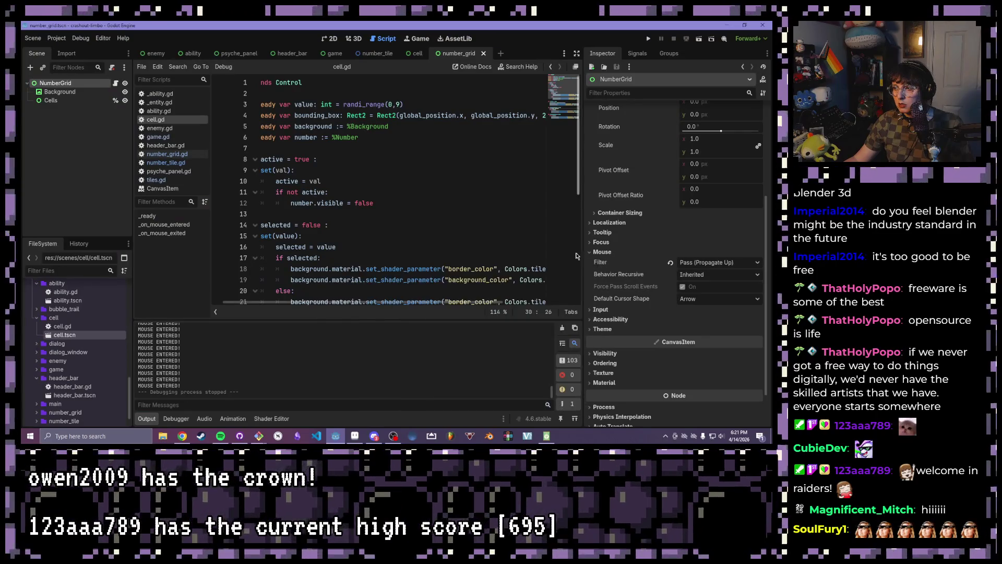
# - In the cell scene, change the Number label's CanvasItem texture filter from Inherit to Nearest
pyautogui.click(417, 53)
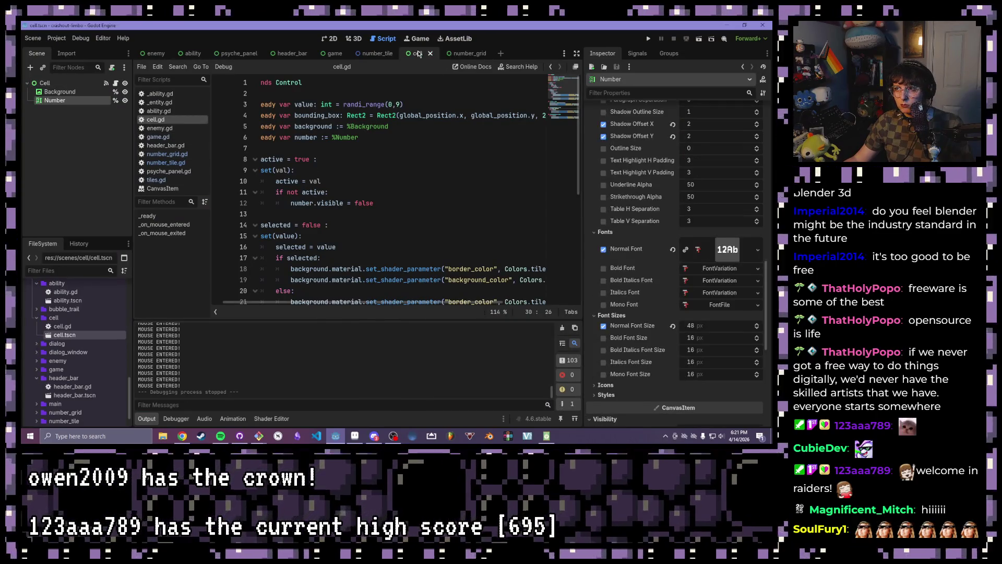
pyautogui.scroll(-3, 605, 287)
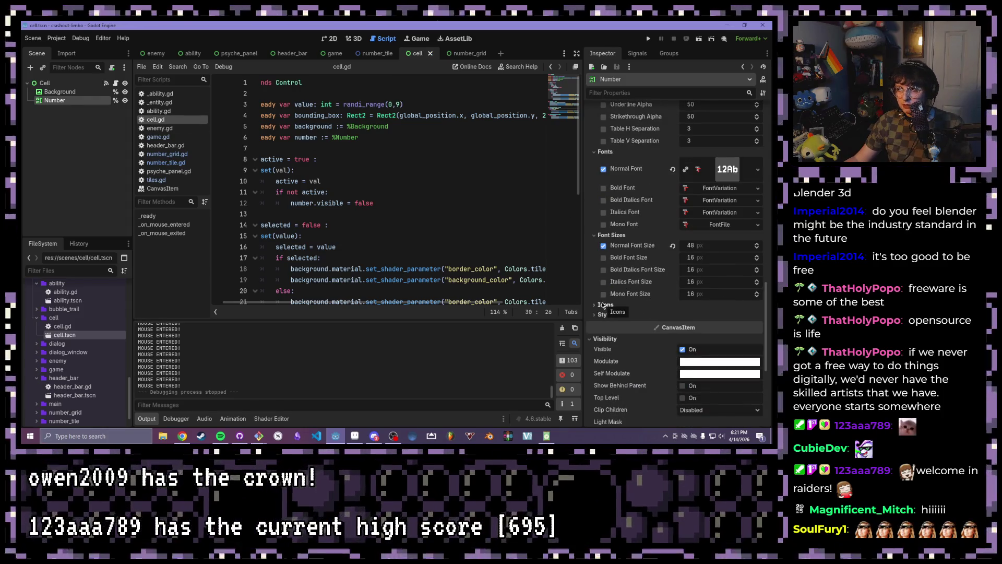
pyautogui.click(598, 314)
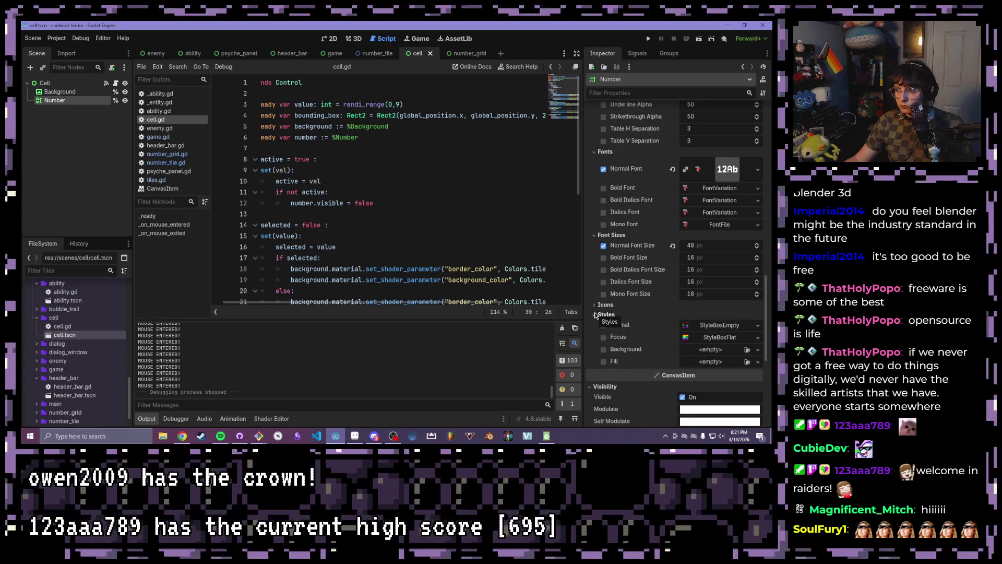
pyautogui.scroll(8, 605, 313)
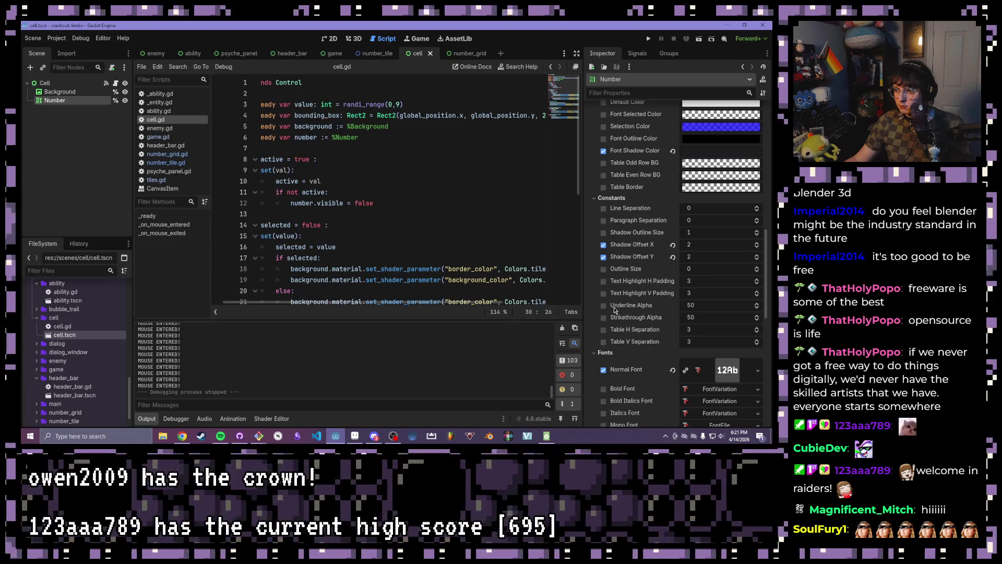
pyautogui.scroll(3, 615, 310)
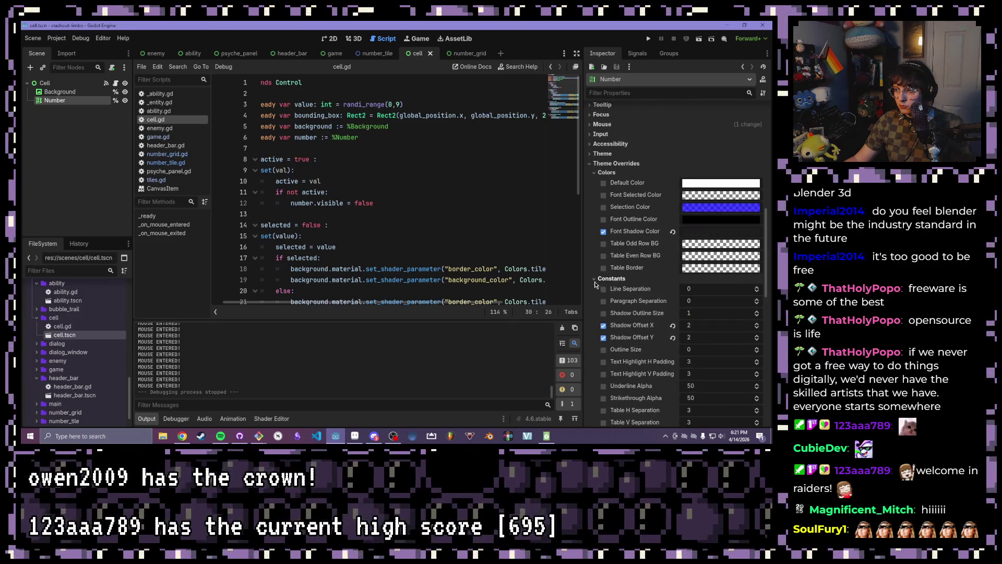
pyautogui.scroll(-2, 645, 297)
pyautogui.scroll(2, 647, 298)
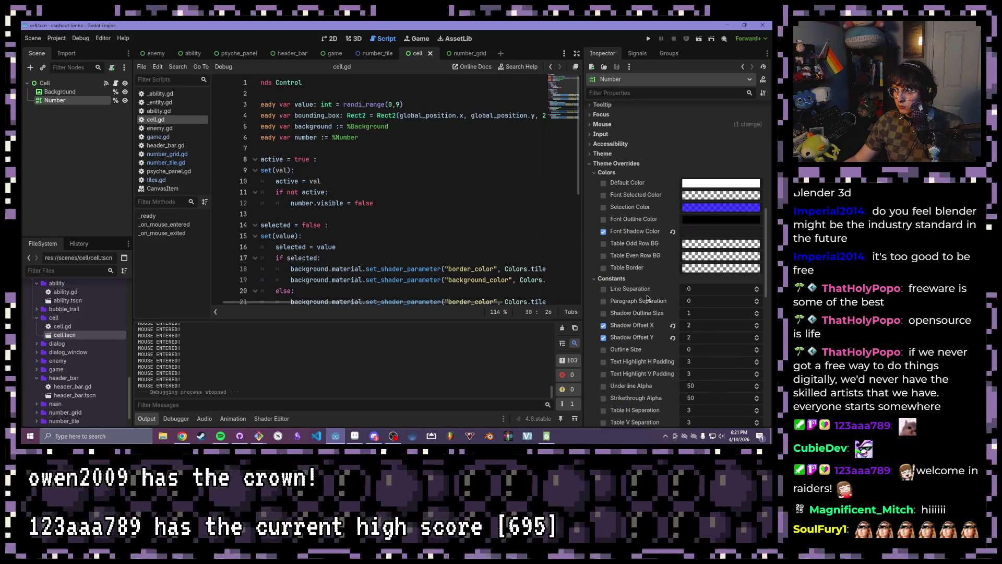
pyautogui.click(611, 279)
pyautogui.scroll(2, 601, 261)
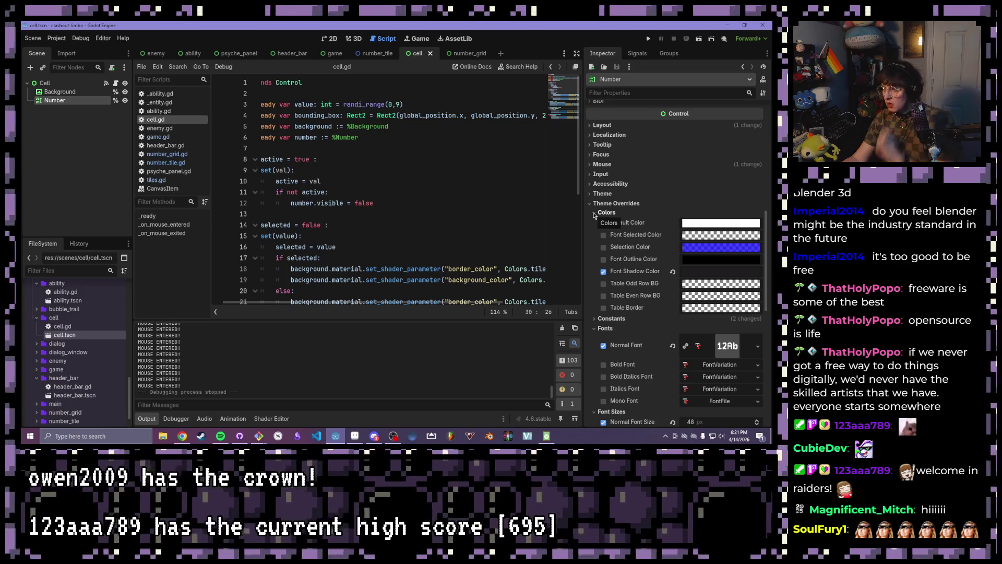
pyautogui.scroll(-5, 593, 216)
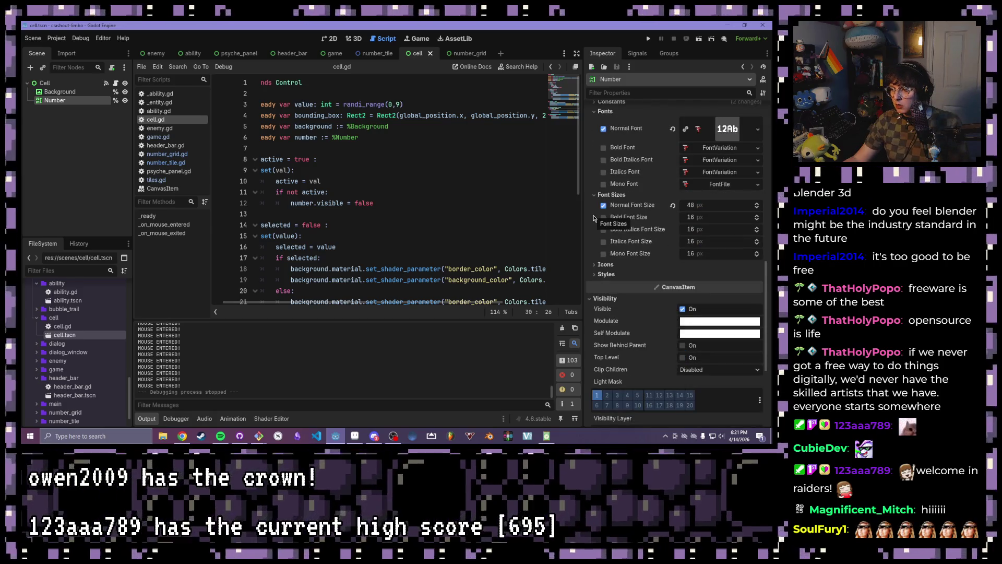
pyautogui.scroll(-3, 593, 219)
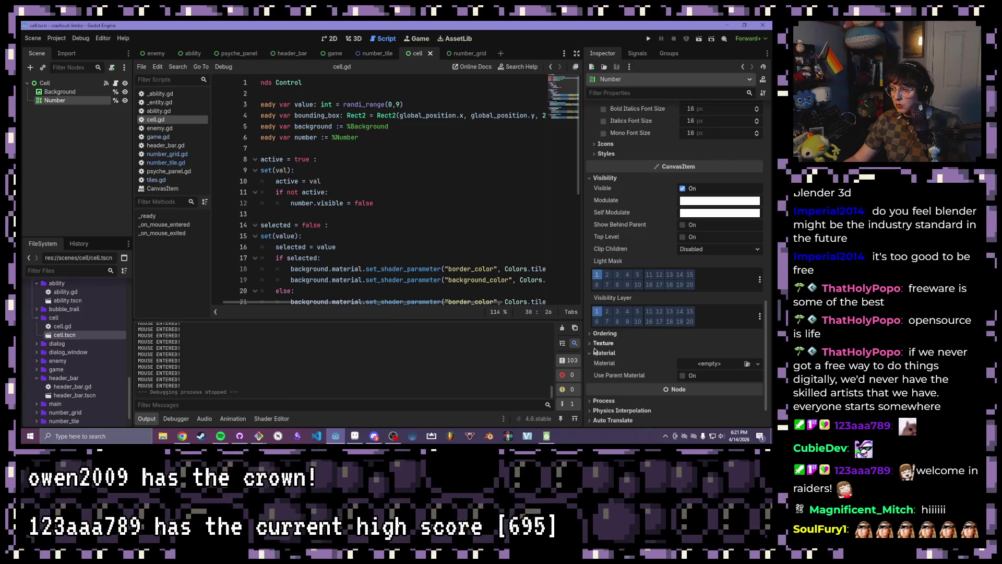
pyautogui.click(595, 344)
pyautogui.click(726, 354)
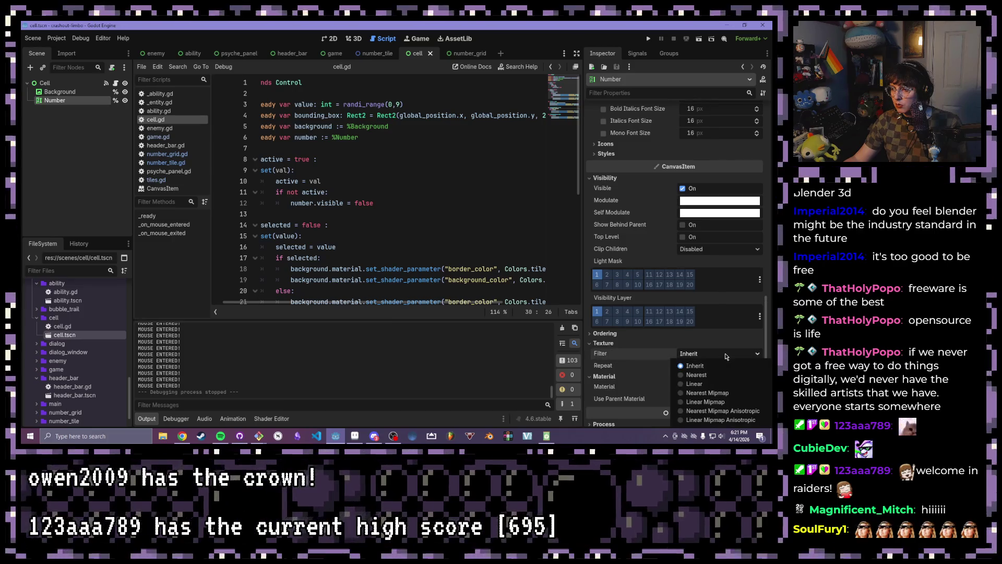
pyautogui.click(697, 374)
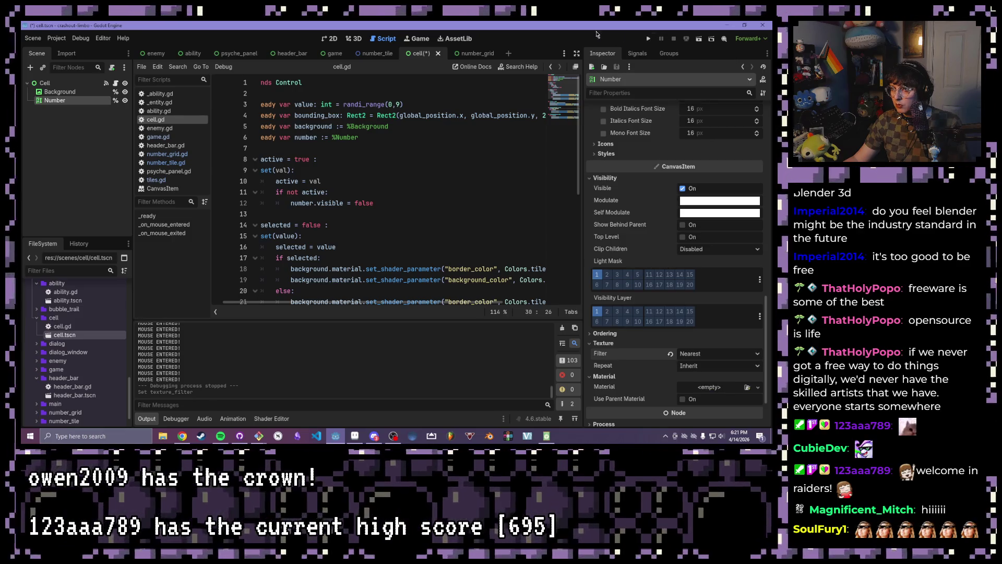
# - Test-run the number_grid scene with Nearest-filtered digits, then stop the game
pyautogui.click(329, 41)
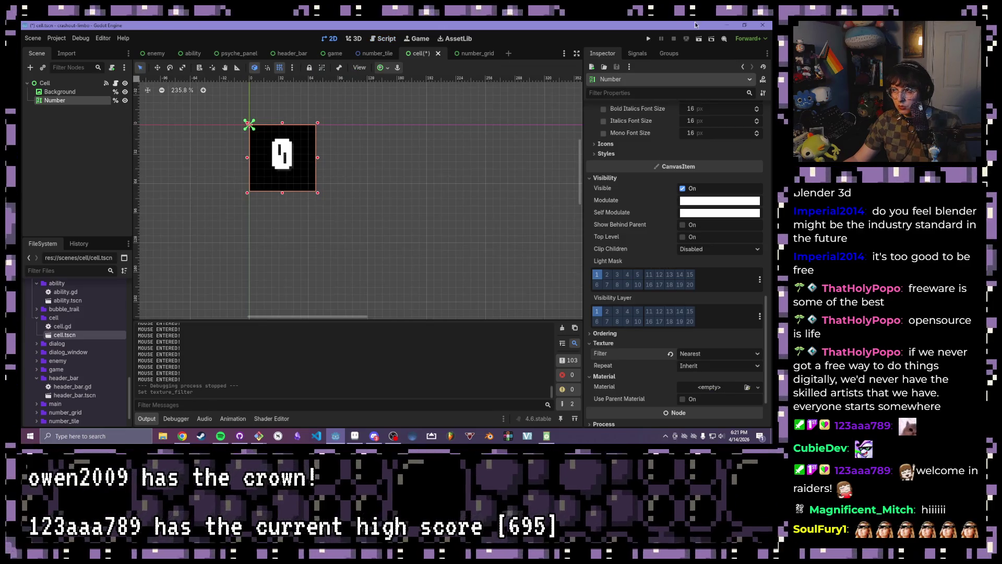
pyautogui.hotkey('ctrl', 'Tab')
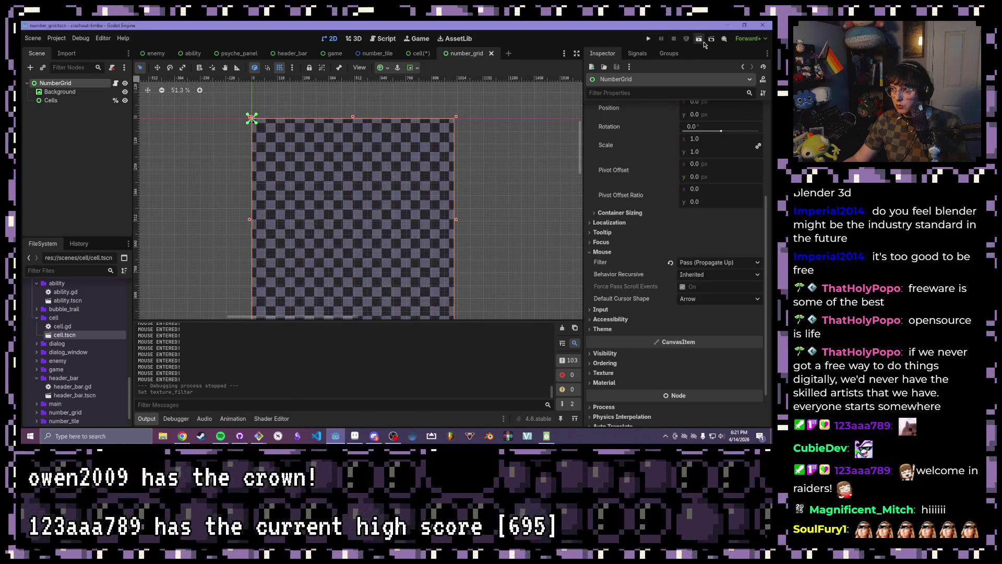
pyautogui.click(701, 41)
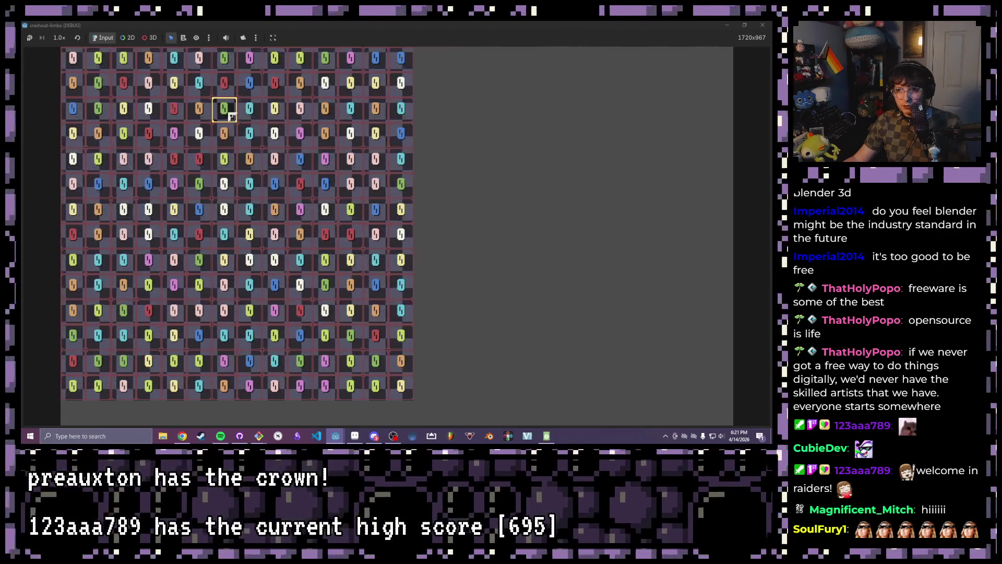
pyautogui.press('super+Down')
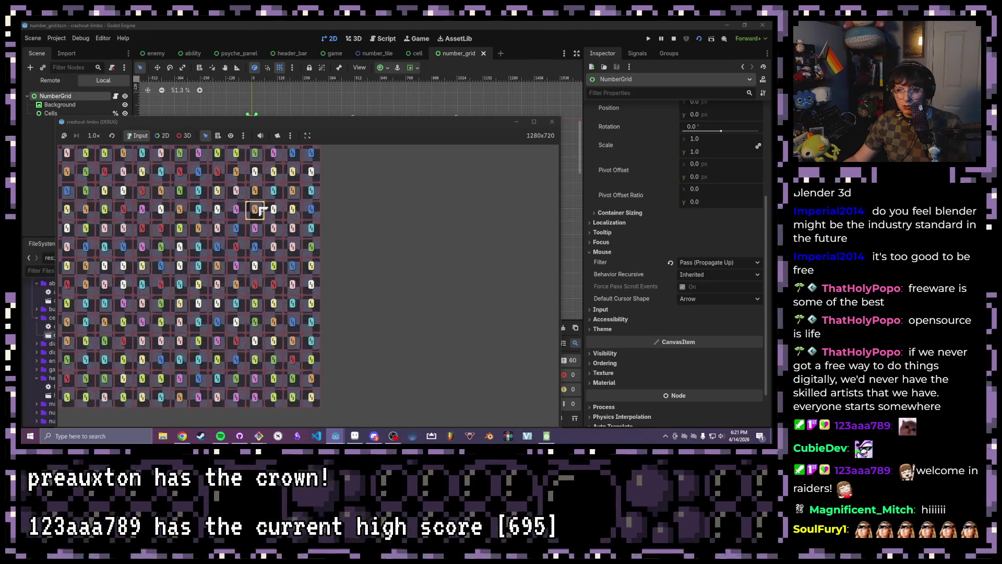
pyautogui.press('F8')
pyautogui.scroll(-1, 355, 138)
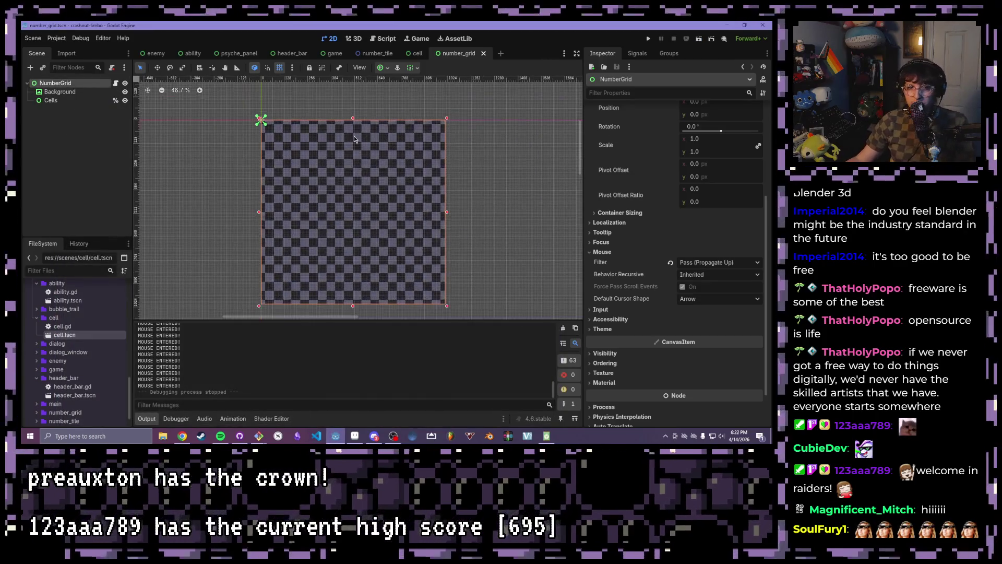
# - Pan the 2D canvas to look over the number grid
pyautogui.scroll(2, 321, 138)
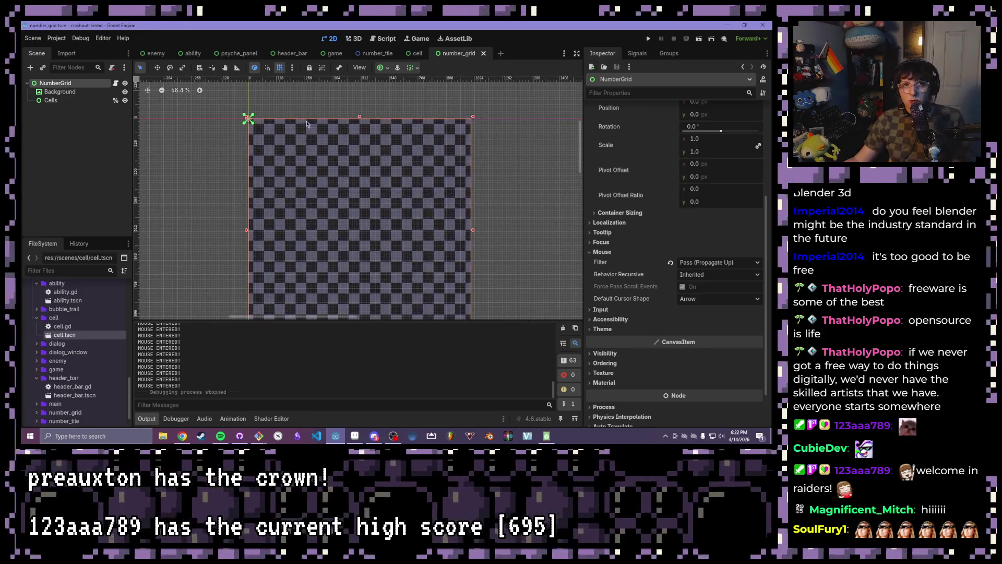
pyautogui.scroll(-1, 693, 214)
pyautogui.scroll(-1, 562, 205)
pyautogui.moveTo(501, 207); pyautogui.dragTo(480, 193)
pyautogui.moveTo(278, 162); pyautogui.dragTo(288, 138)
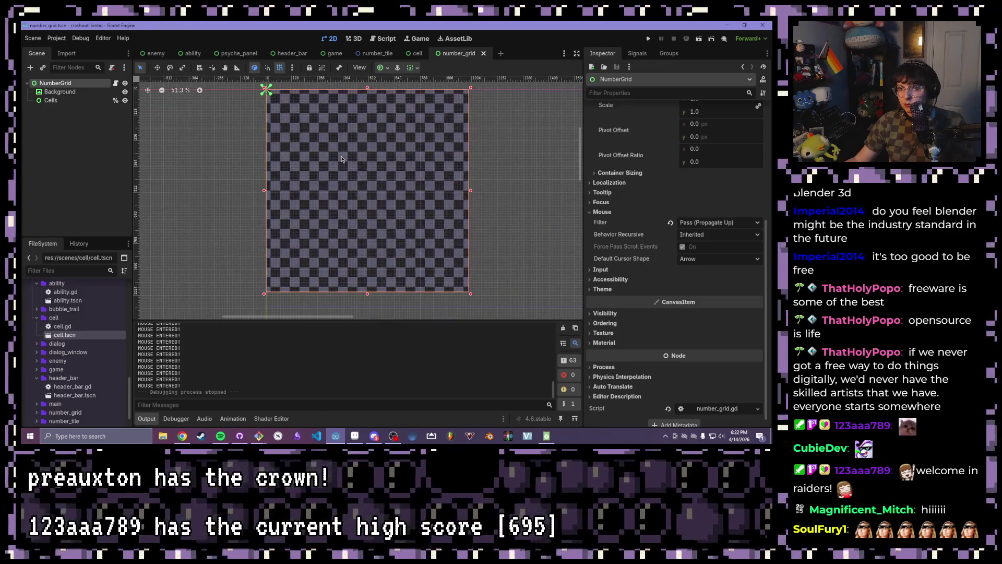
# - Open the cell scene's cell.gd script and review its randi_range(0,9) value code
pyautogui.click(417, 54)
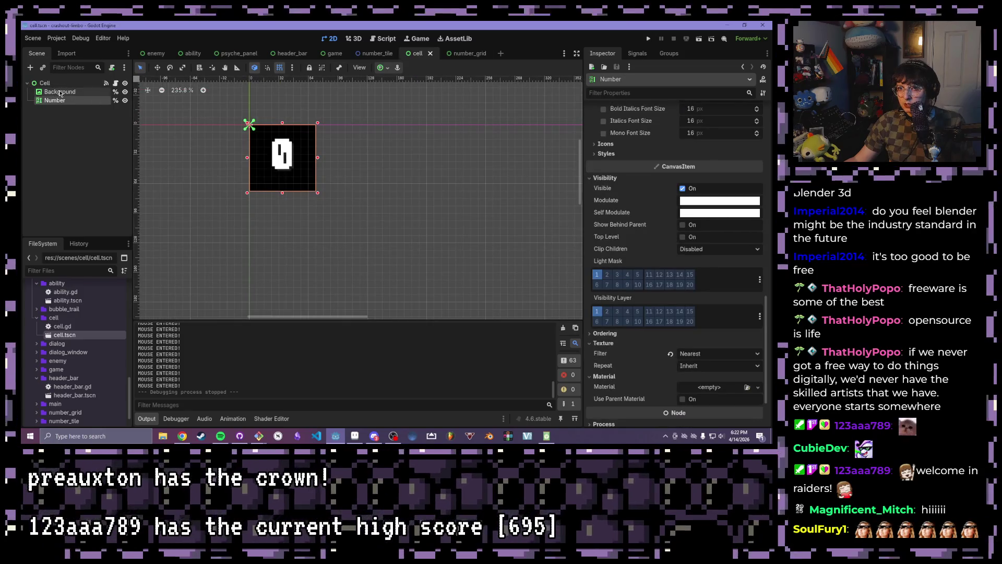
pyautogui.click(115, 83)
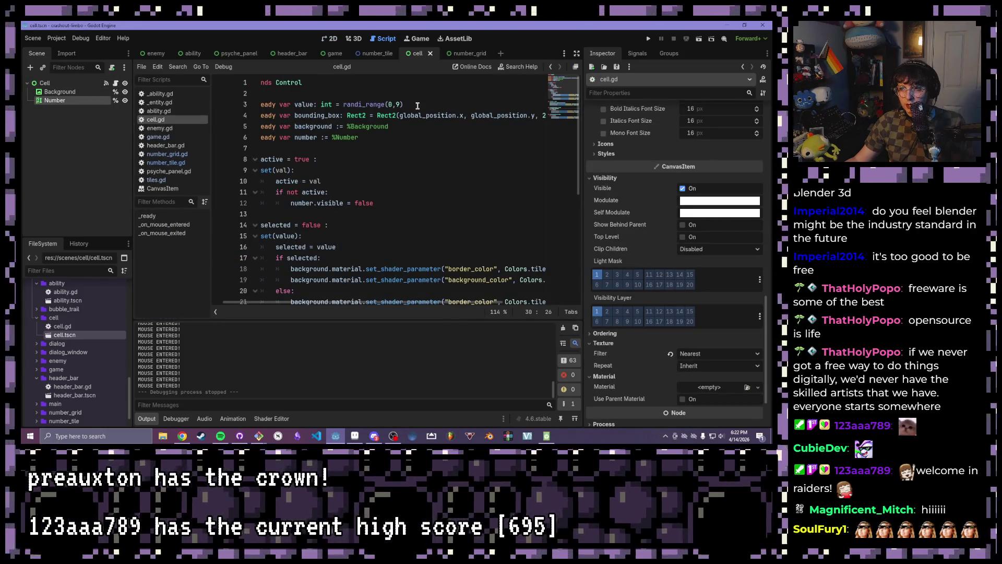
pyautogui.moveTo(418, 106); pyautogui.dragTo(342, 104)
pyautogui.scroll(-1, 374, 162)
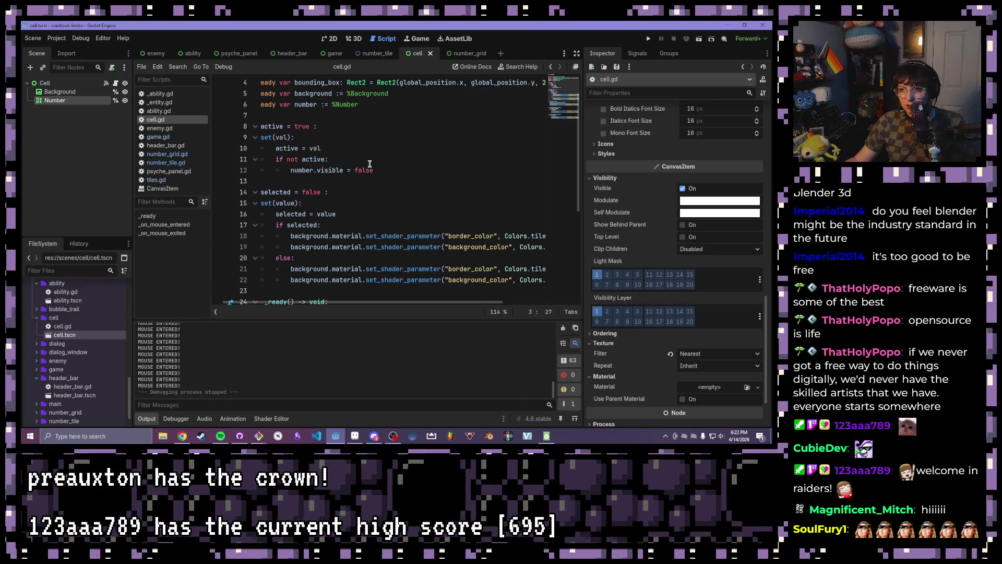
pyautogui.scroll(1, 360, 170)
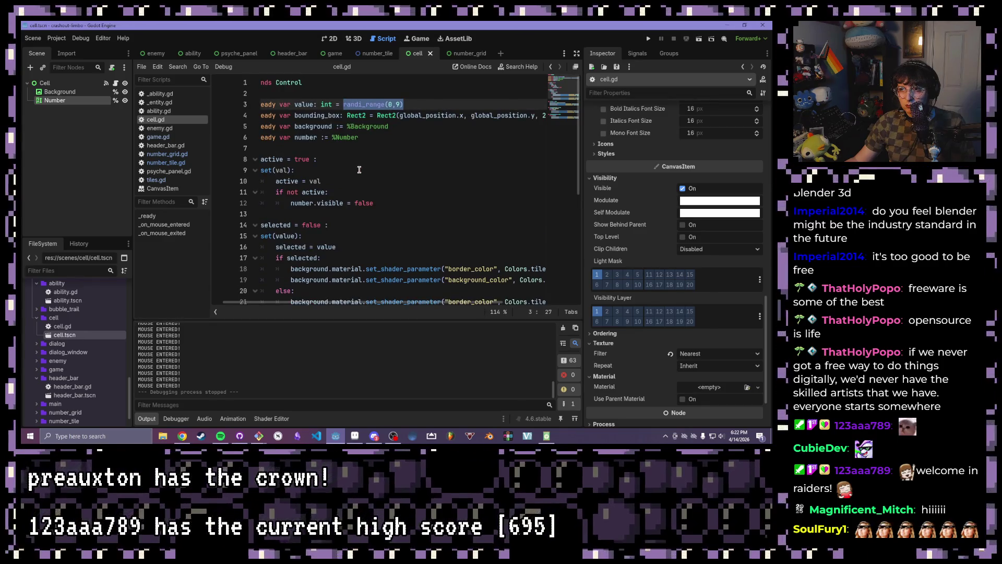
pyautogui.scroll(-1, 358, 170)
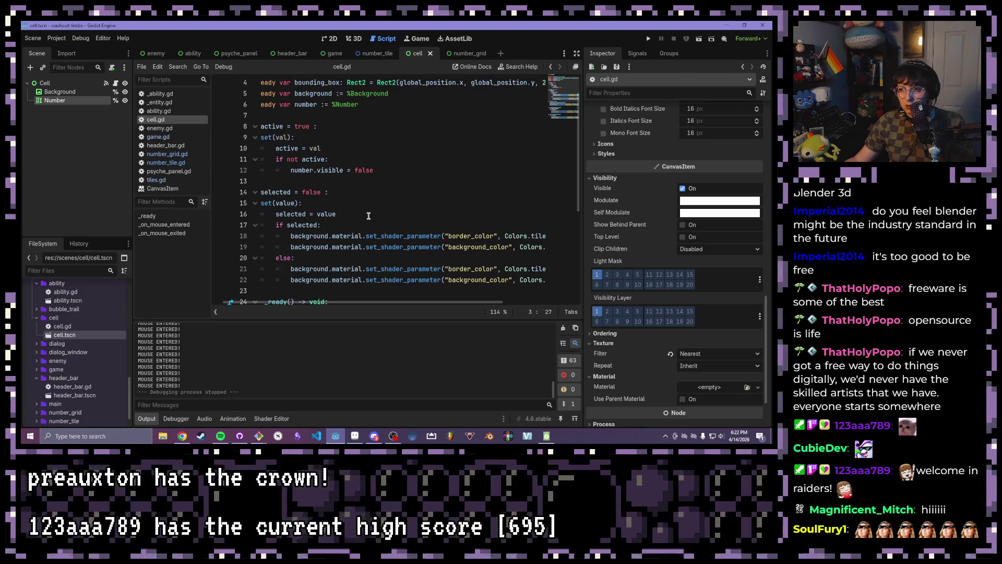
pyautogui.moveTo(365, 302); pyautogui.dragTo(321, 306)
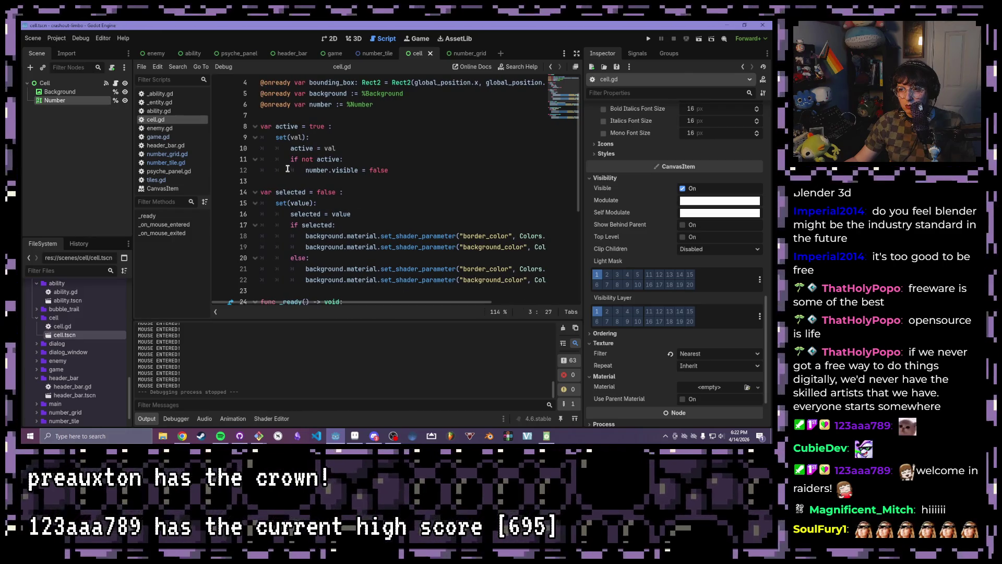
# - Add a line number.text = str(value) inside cell.gd's _ready function
pyautogui.scroll(-3, 282, 173)
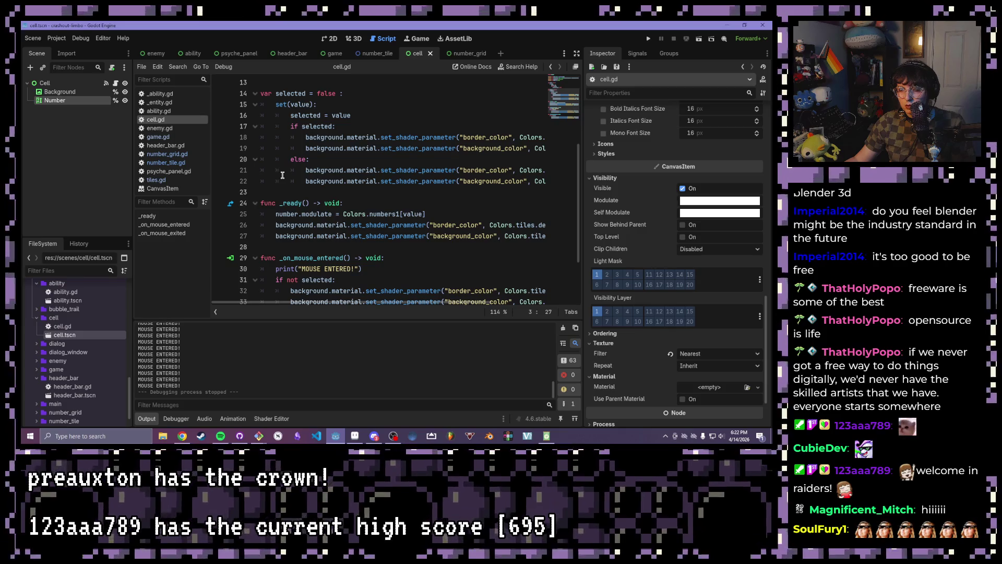
pyautogui.click(416, 206)
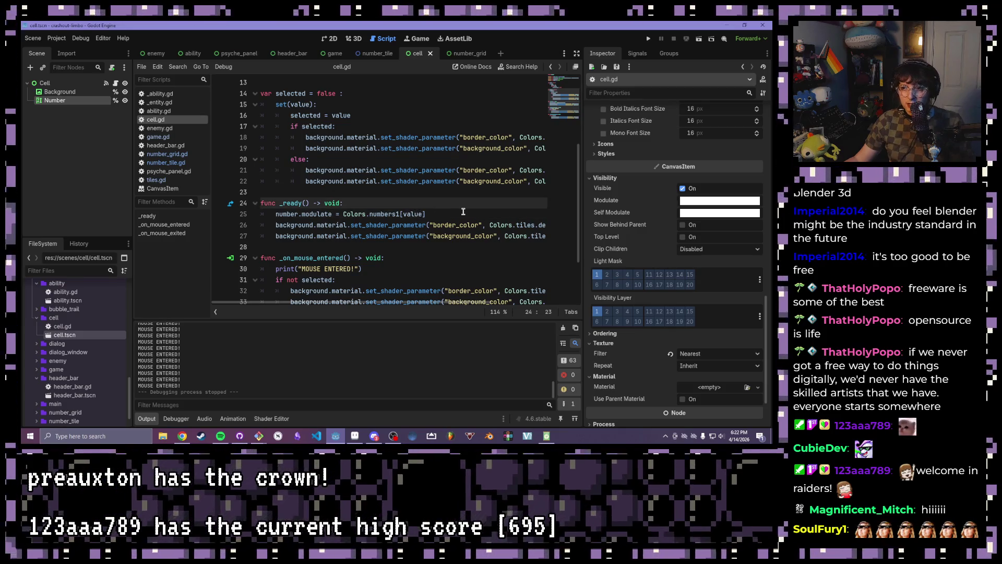
pyautogui.press('Return')
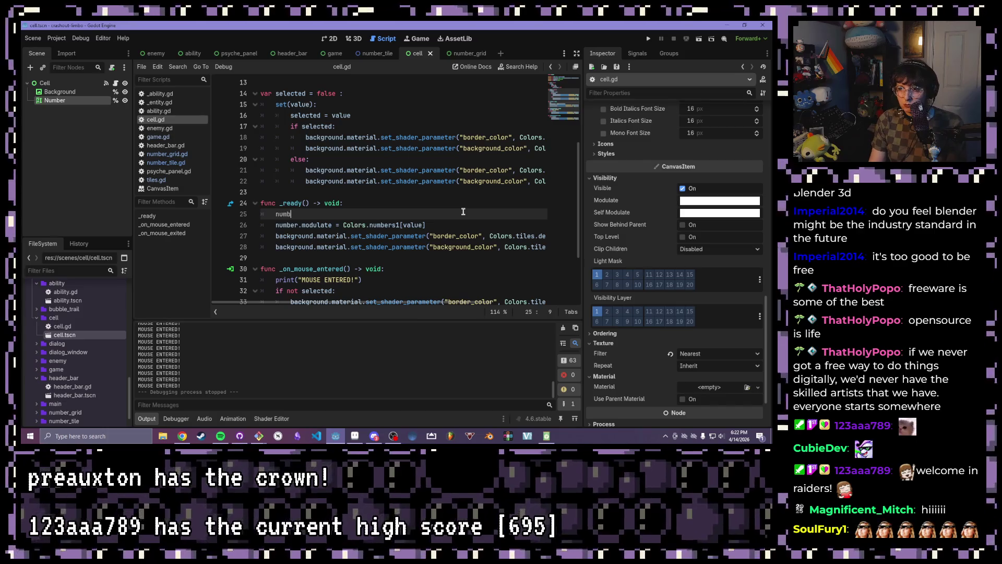
pyautogui.write('er')
pyautogui.write('text')
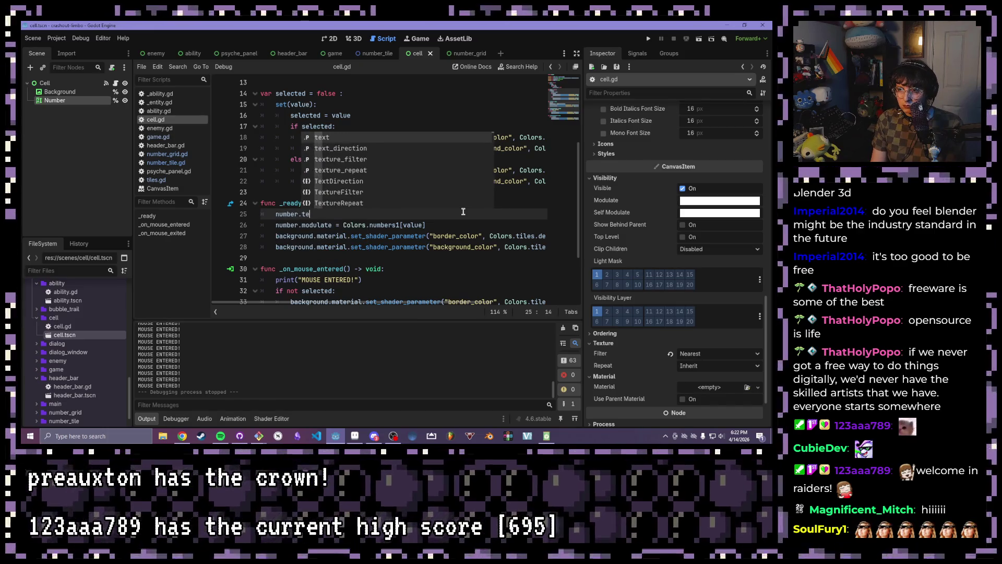
pyautogui.write(' = str(val')
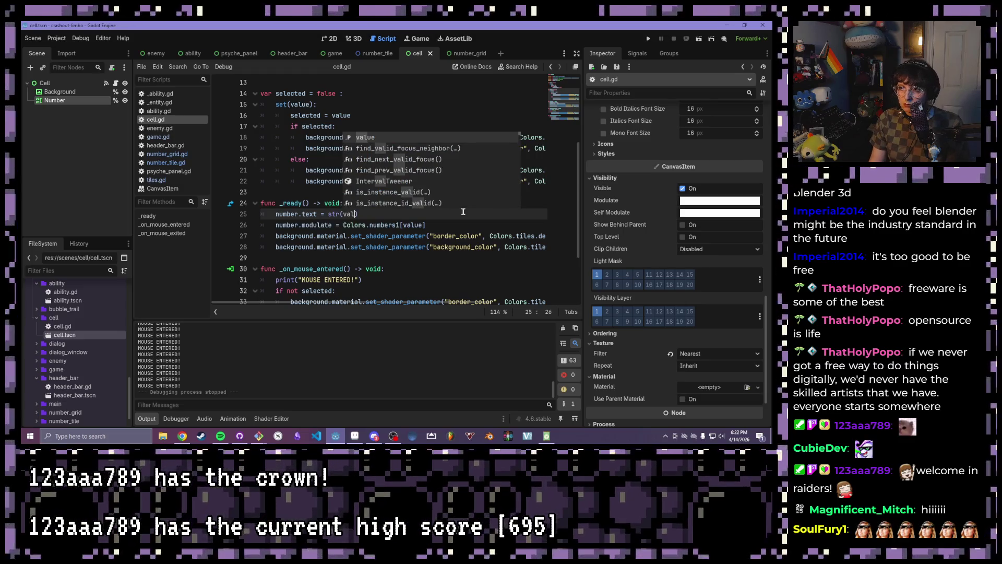
pyautogui.write('ue')
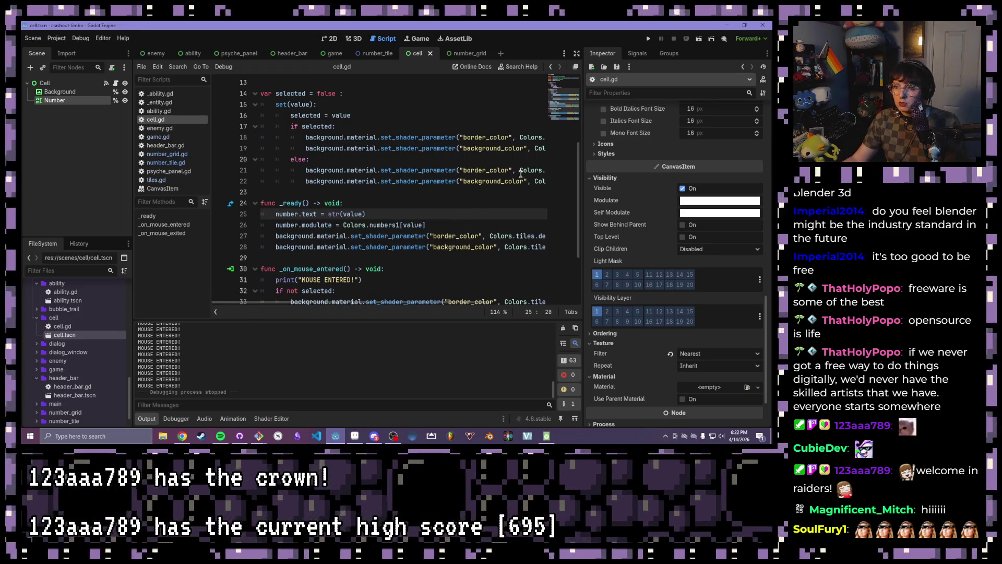
pyautogui.click(469, 53)
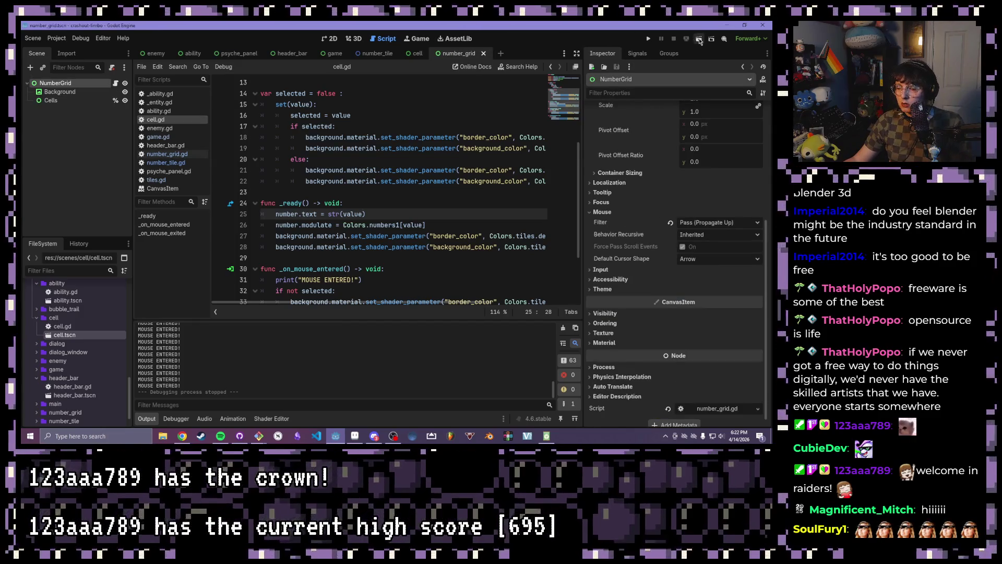
pyautogui.click(699, 39)
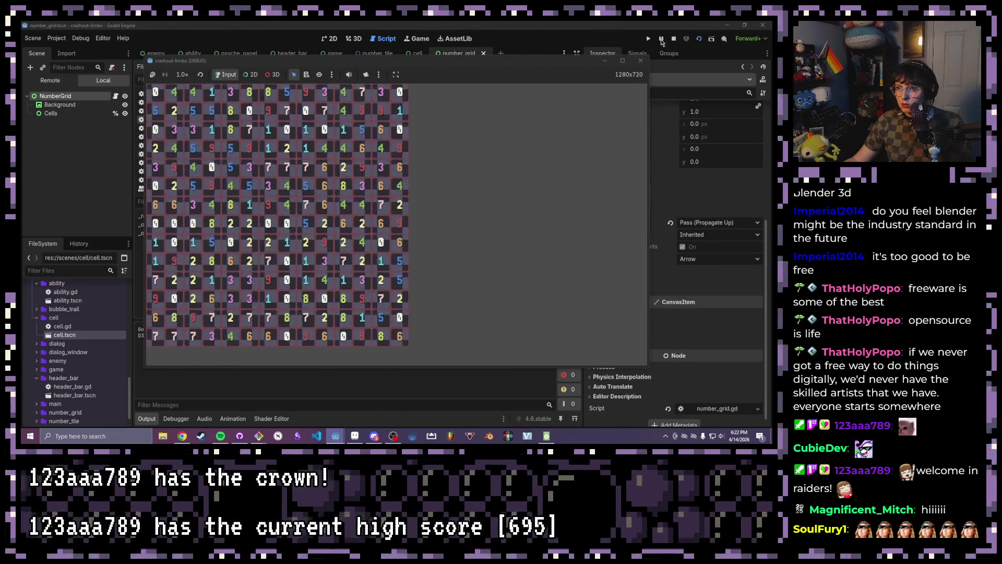
pyautogui.click(622, 61)
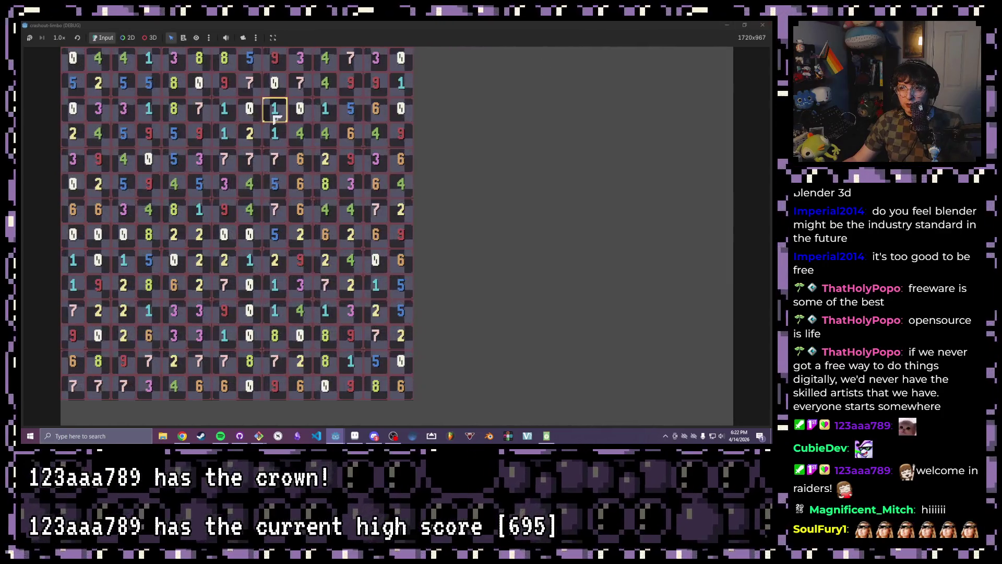
pyautogui.press('F8')
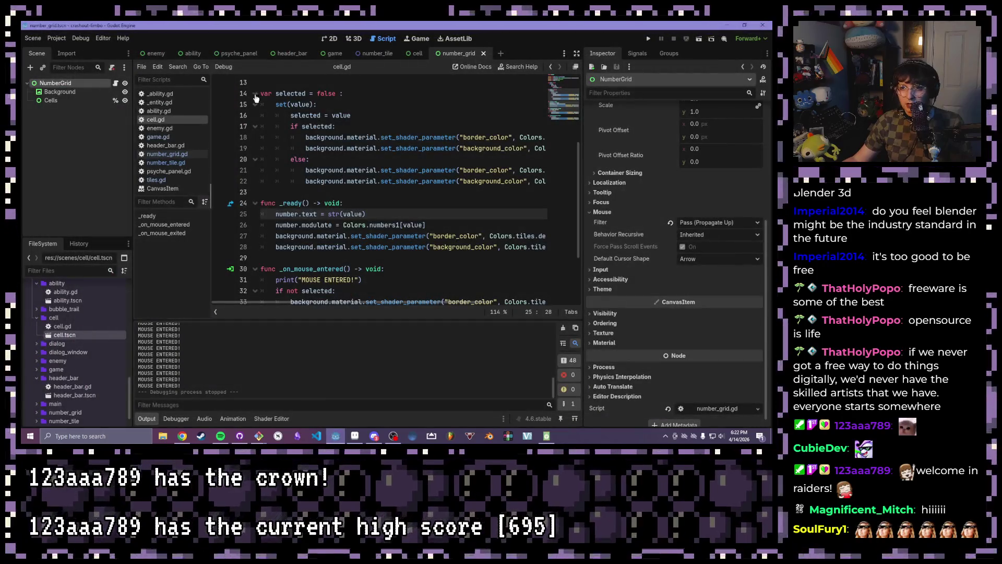
# - Assign GrapeSoda.ttf from assets/fonts as the cell Number label's Normal Font override
pyautogui.click(417, 53)
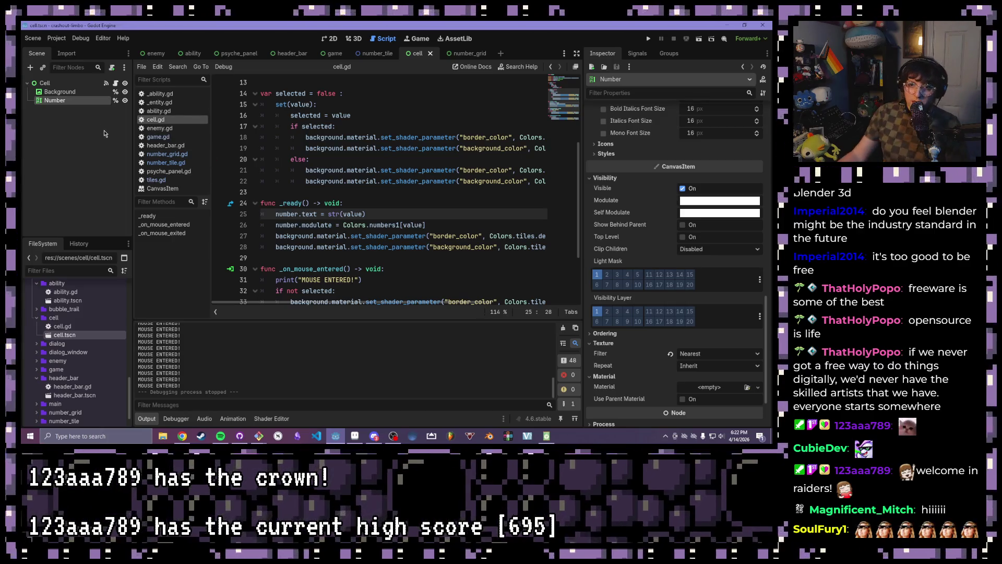
pyautogui.scroll(10, 112, 361)
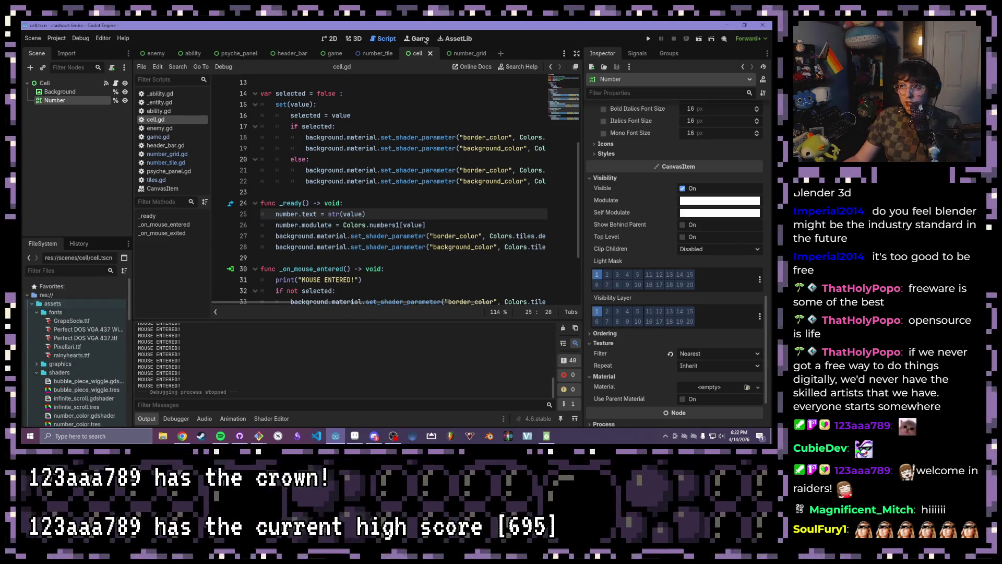
pyautogui.scroll(-3, 670, 361)
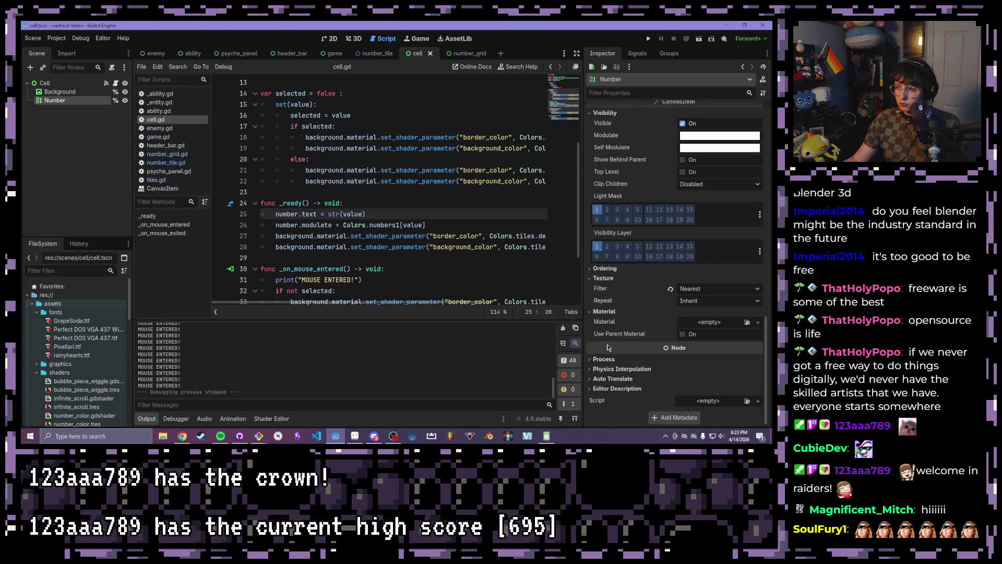
pyautogui.scroll(10, 601, 295)
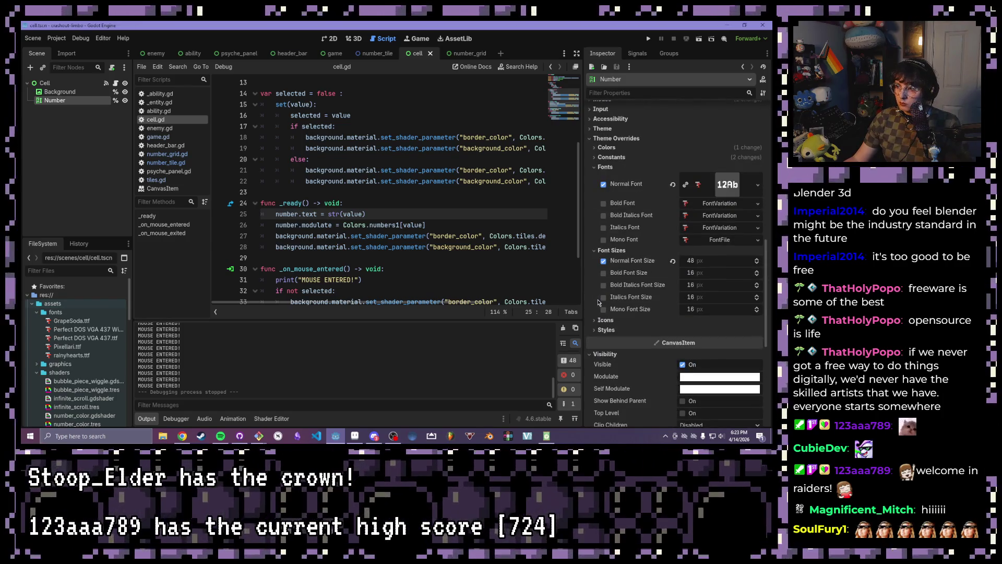
pyautogui.moveTo(71, 321)
pyautogui.mouseDown()
pyautogui.moveTo(215, 317)
pyautogui.moveTo(728, 197)
pyautogui.moveTo(727, 184)
pyautogui.mouseUp()
pyautogui.click(469, 54)
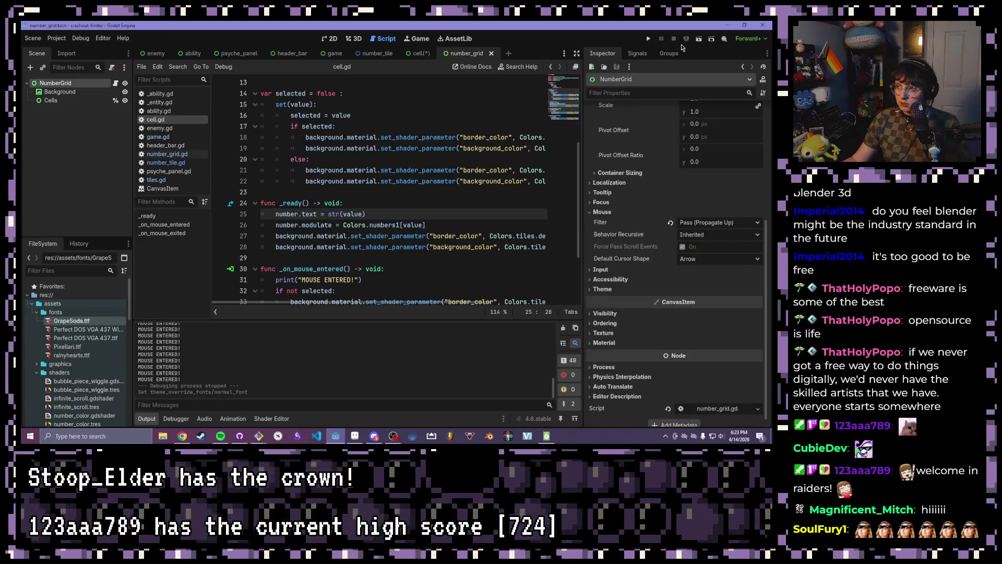
# - Run the project to view the coloured digit grid in GrapeSoda, then stop it
pyautogui.click(698, 40)
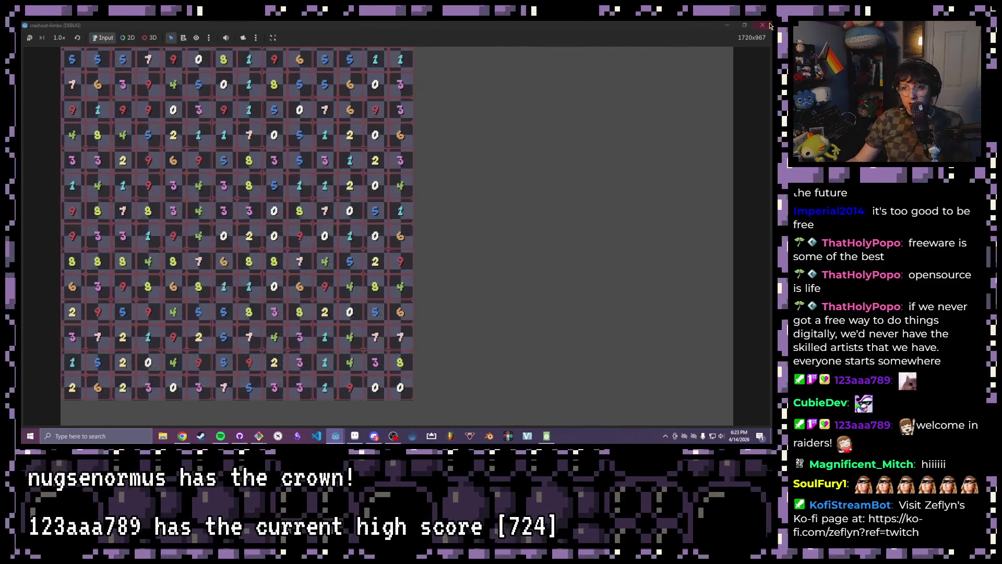
pyautogui.press('F8')
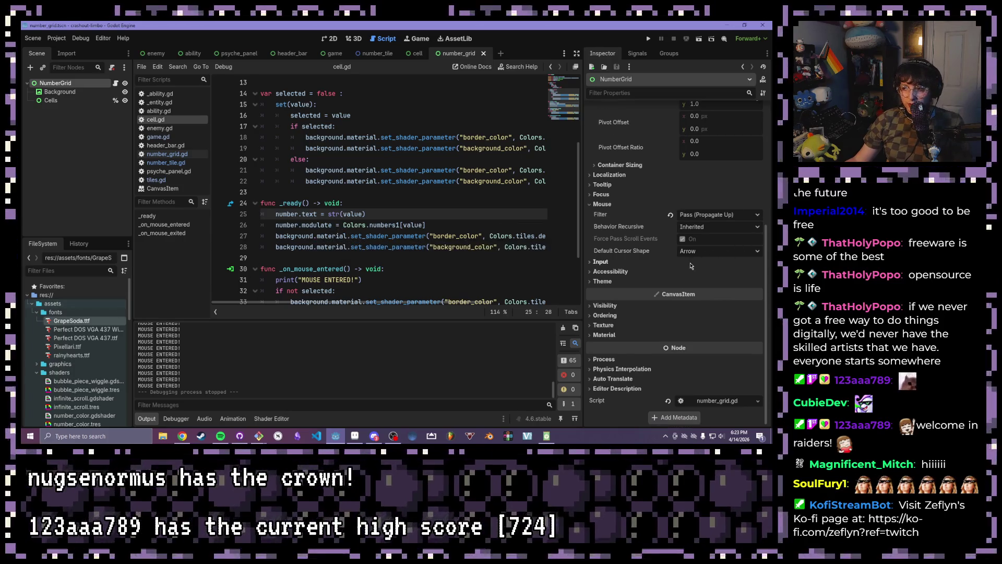
# - Collapse the Mouse and Transform sections in the Inspector
pyautogui.scroll(5, 621, 322)
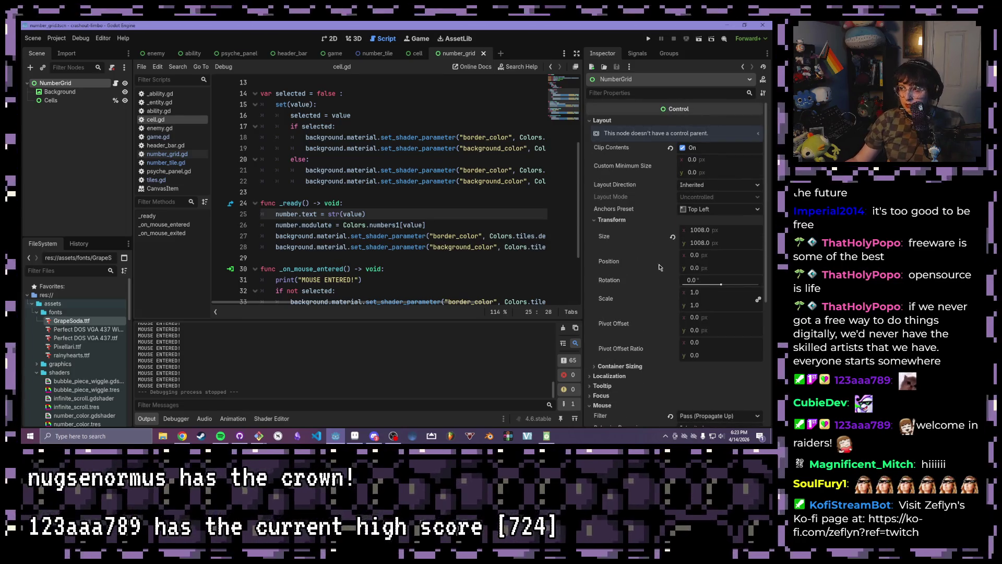
pyautogui.scroll(-5, 630, 332)
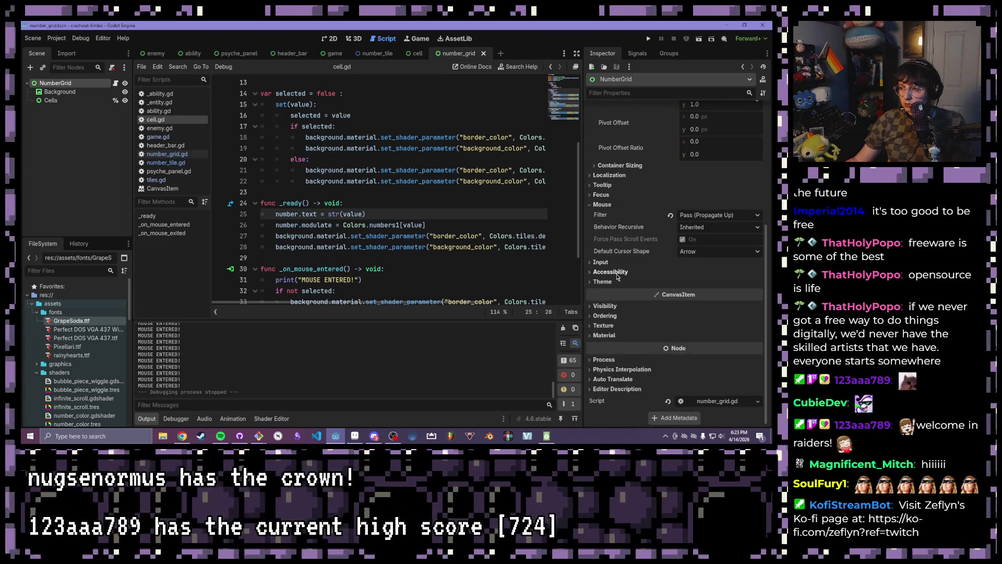
pyautogui.click(590, 206)
pyautogui.scroll(3, 600, 235)
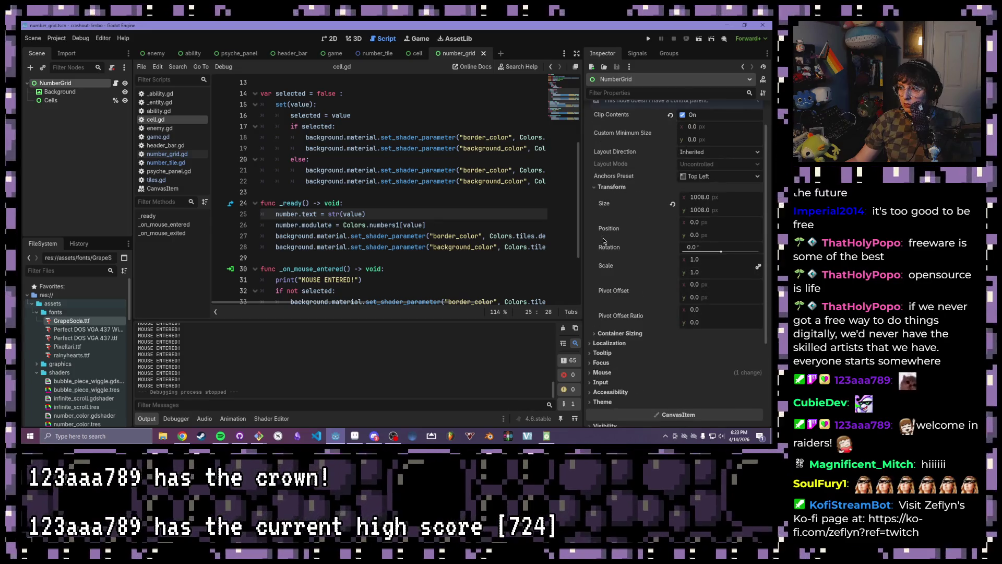
pyautogui.click(593, 187)
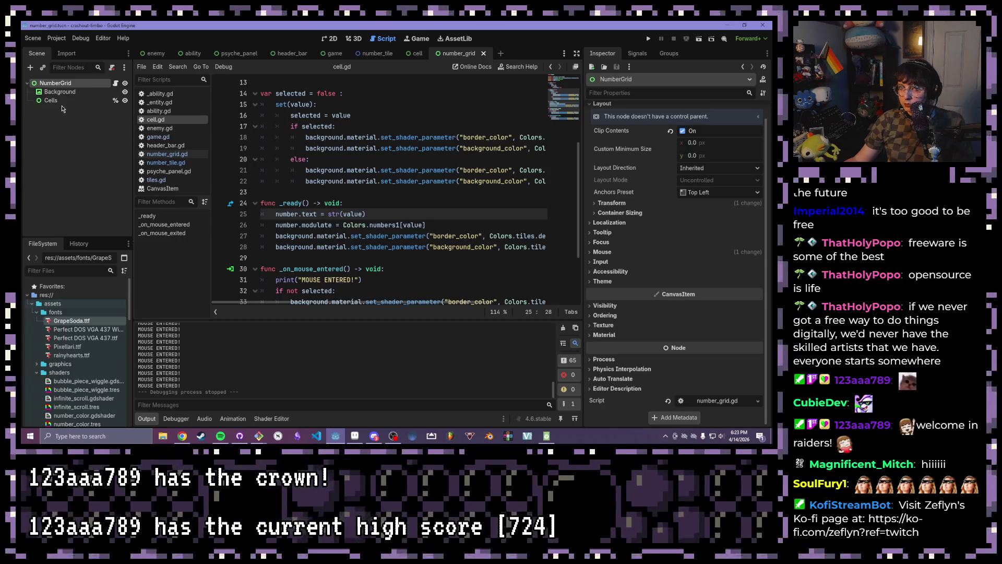
# - Set the cell Number label's Shadow Offset X and Y to 4, then run the project
pyautogui.click(425, 54)
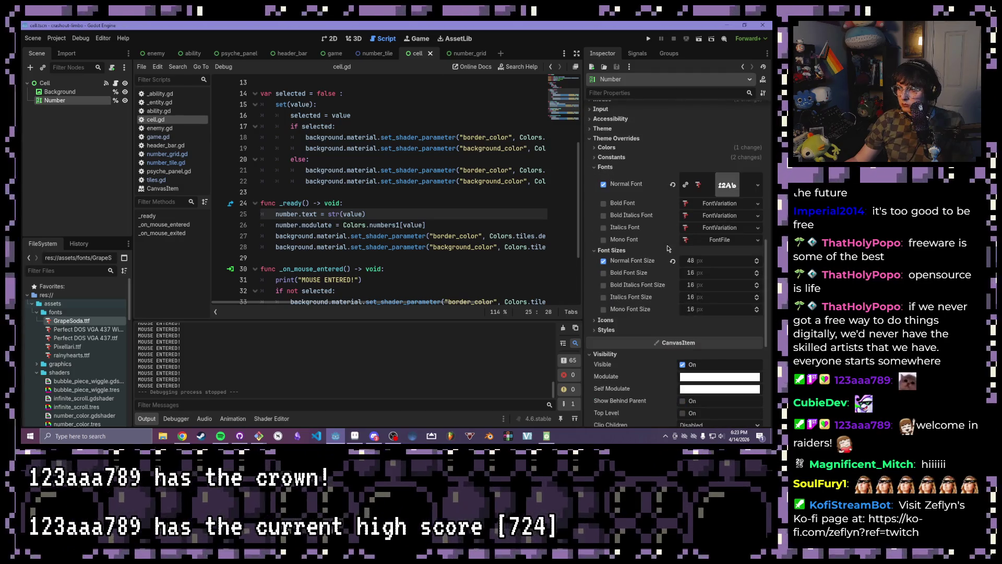
pyautogui.scroll(3, 606, 181)
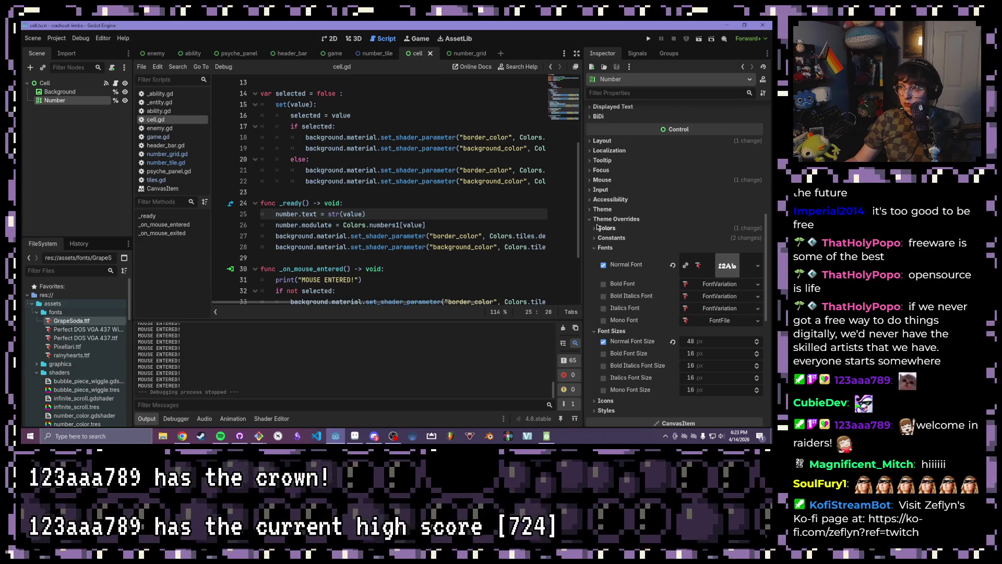
pyautogui.click(610, 238)
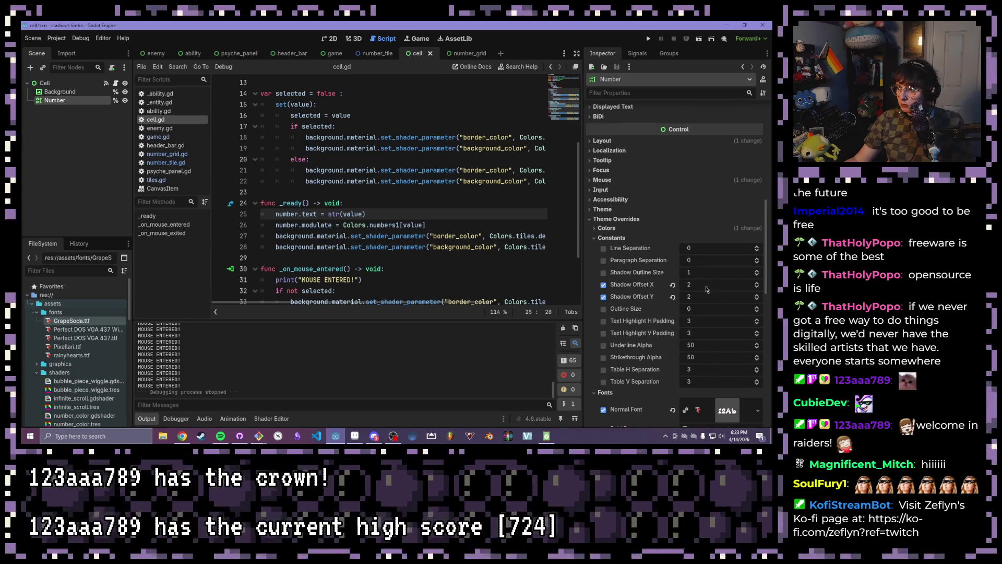
pyautogui.click(757, 283)
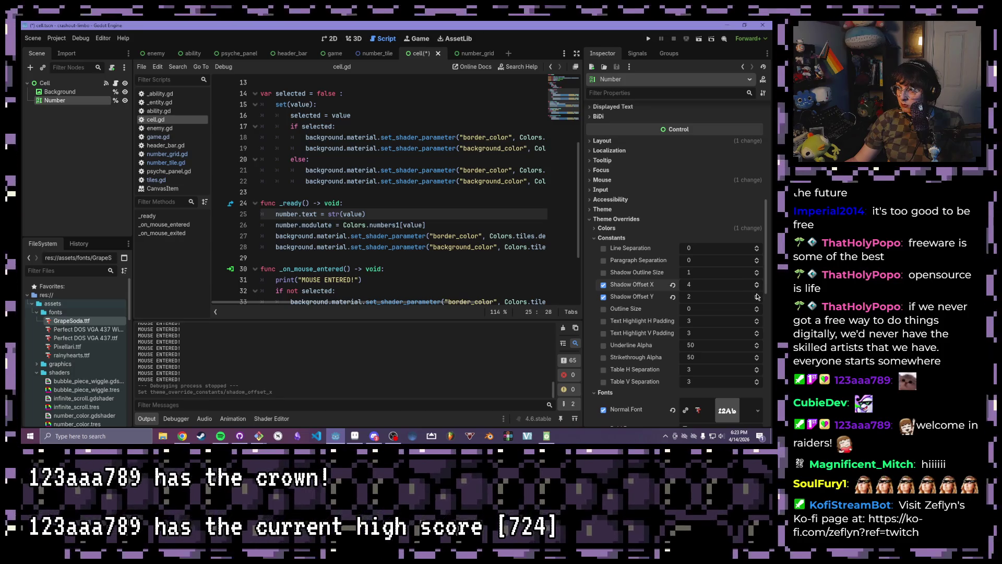
pyautogui.doubleClick(757, 295)
pyautogui.hotkey('ctrl', 'Tab')
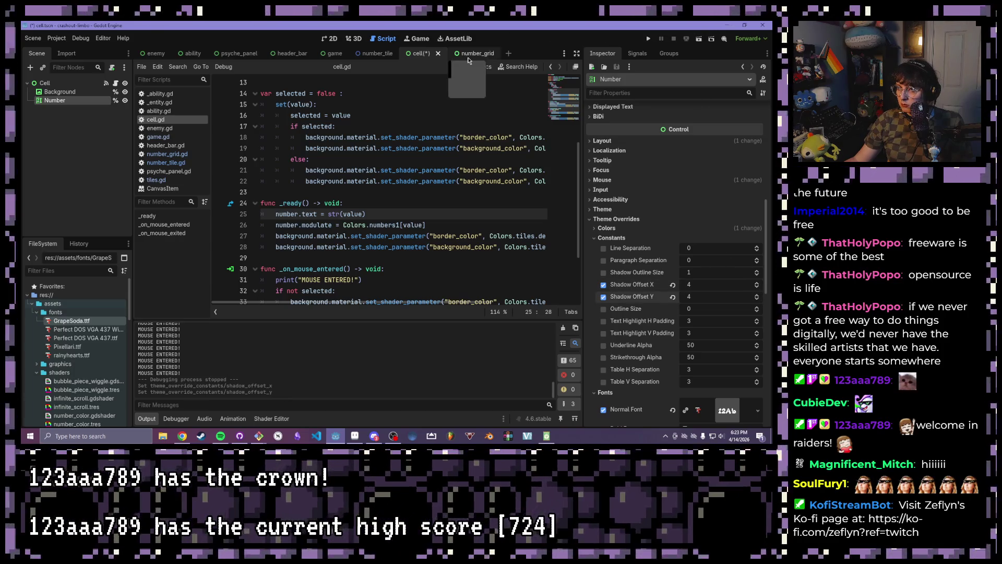
pyautogui.click(698, 40)
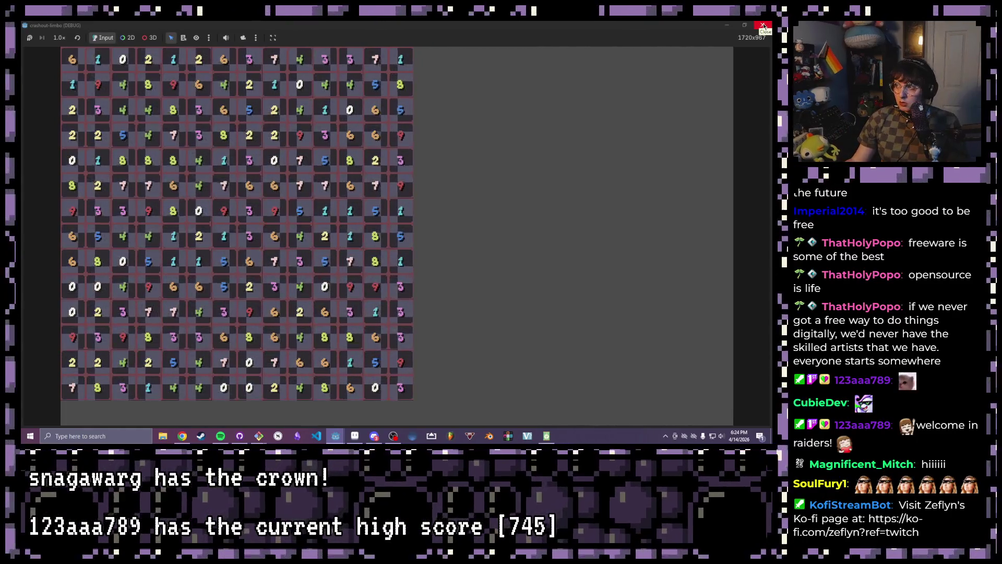
# - Close the running game after checking the deeper digit shadows
pyautogui.click(764, 26)
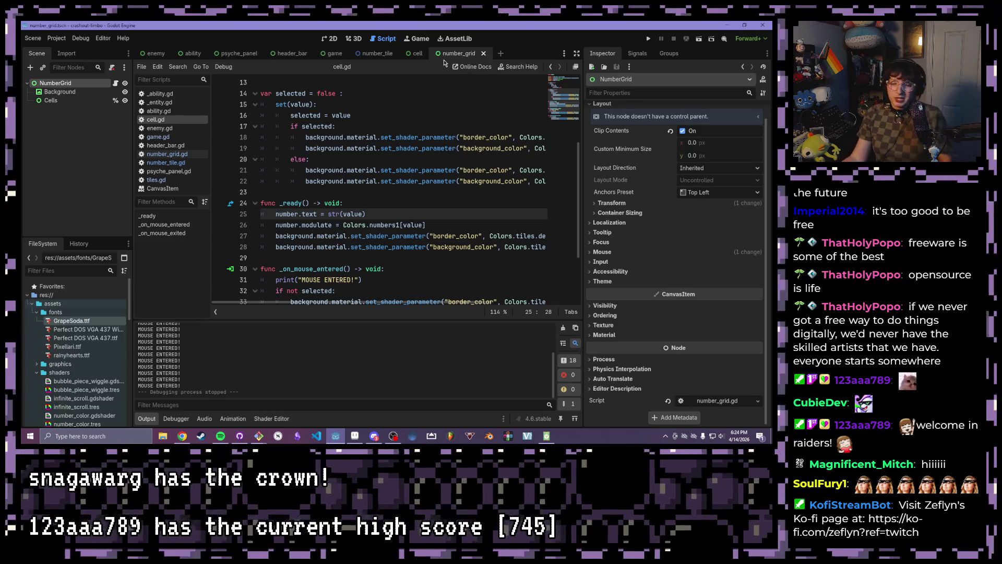
# - Select and copy the _input drag-selection function in game.gd
pyautogui.scroll(4, 412, 84)
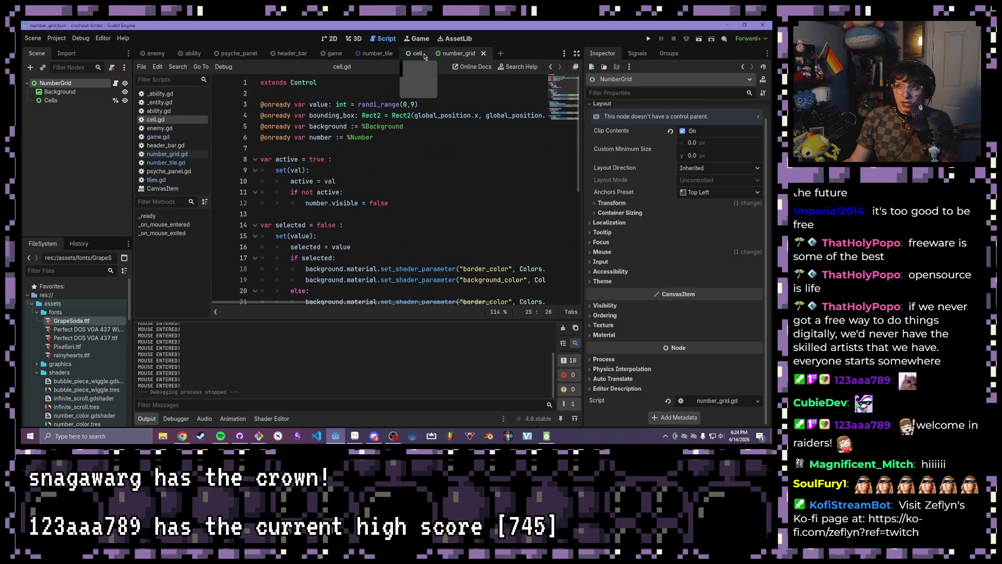
pyautogui.click(418, 53)
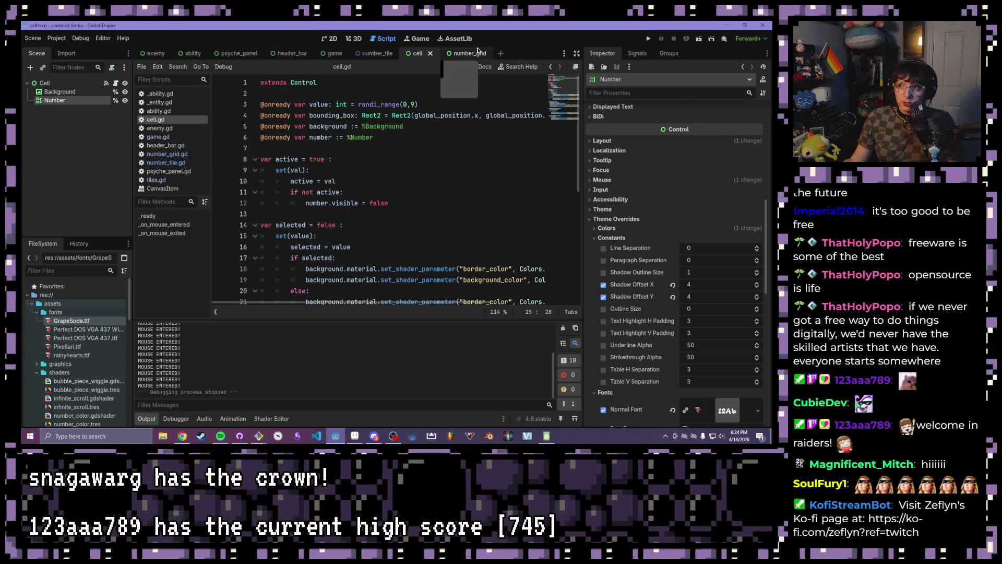
pyautogui.click(476, 53)
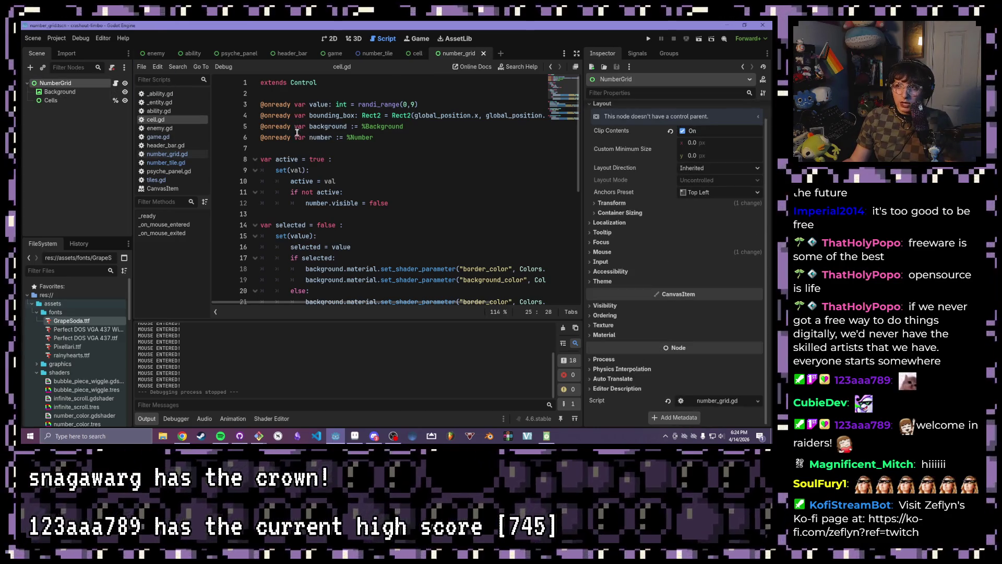
pyautogui.click(166, 163)
pyautogui.scroll(-2, 345, 151)
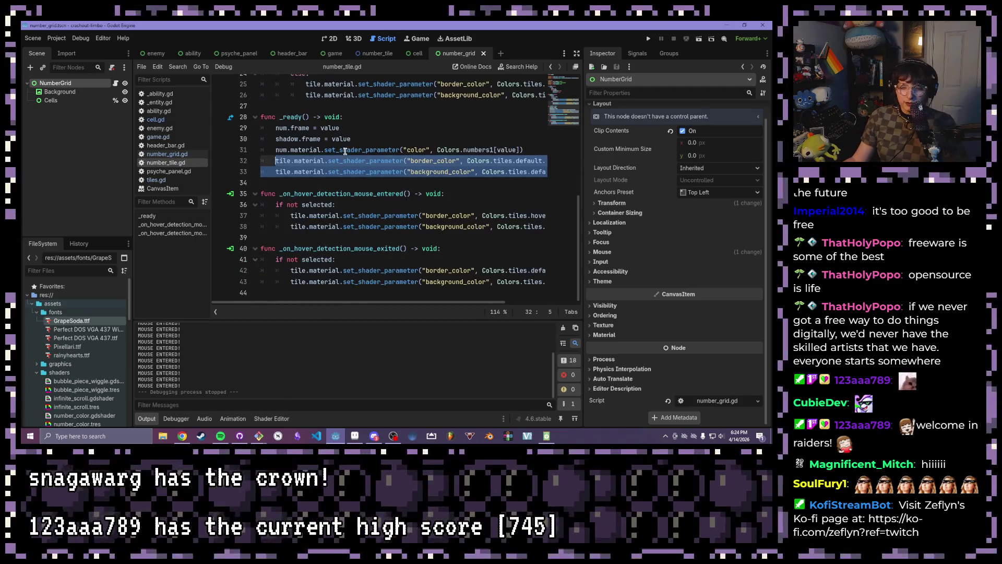
pyautogui.scroll(8, 348, 201)
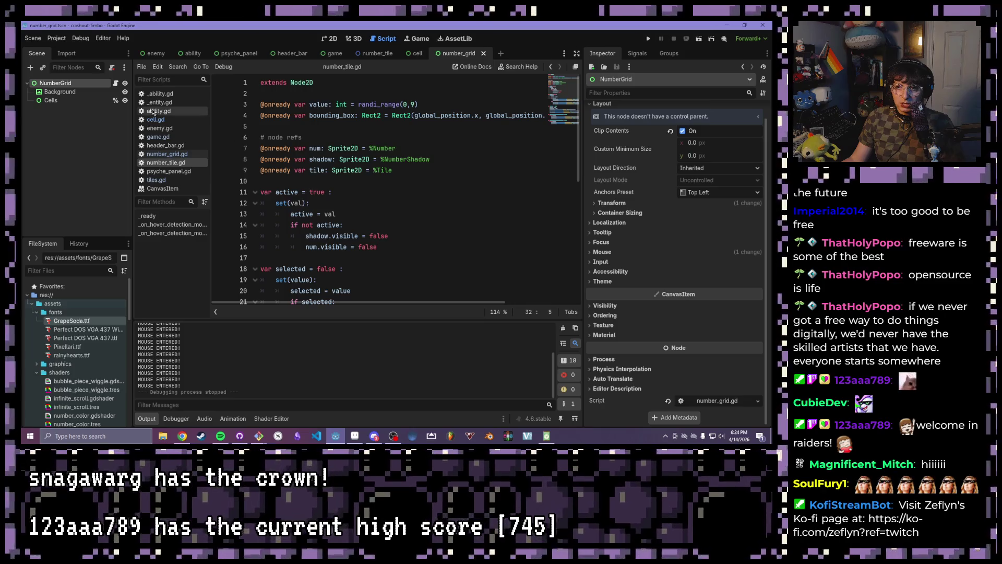
pyautogui.click(176, 138)
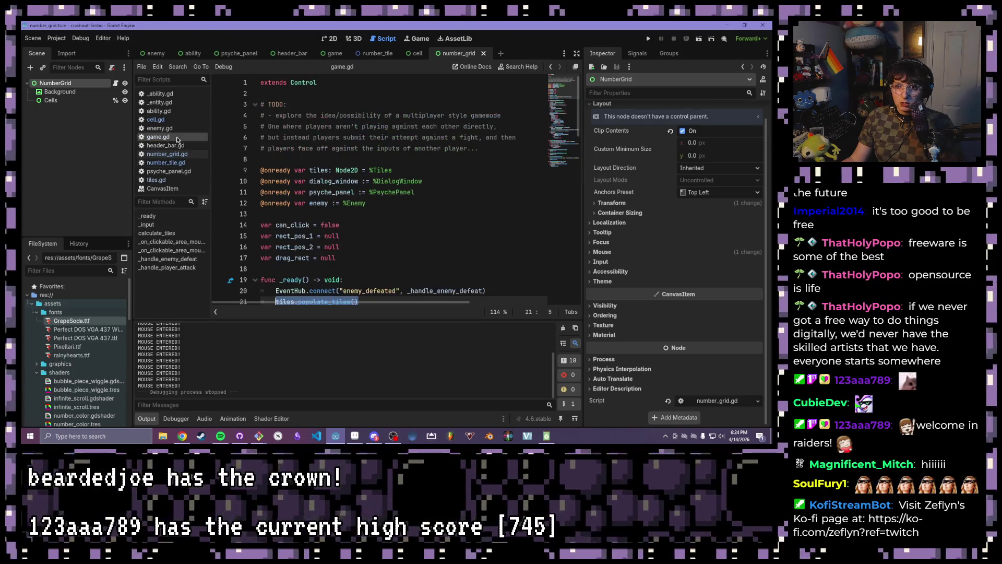
pyautogui.scroll(-4, 371, 220)
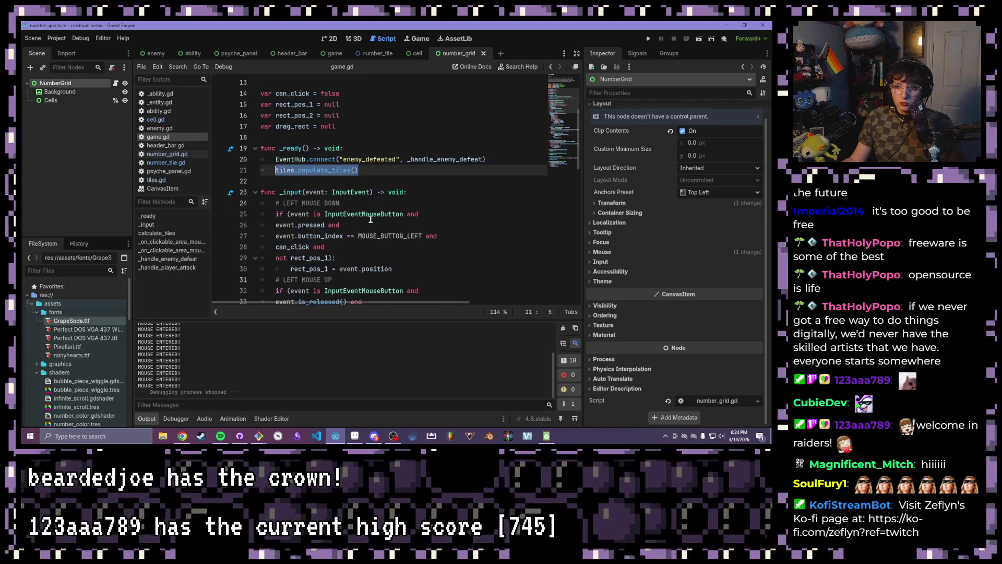
pyautogui.scroll(-2, 343, 192)
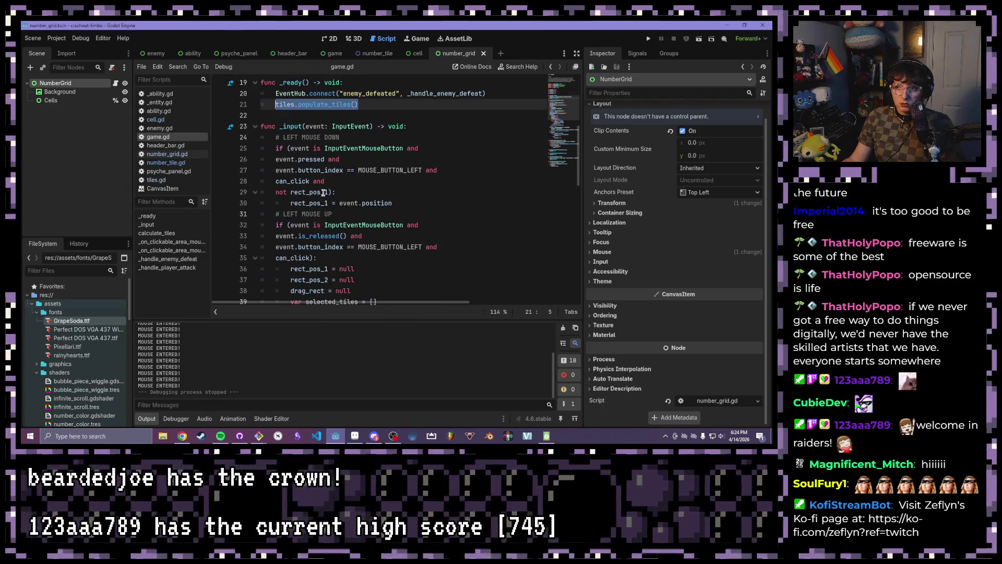
pyautogui.scroll(4, 324, 192)
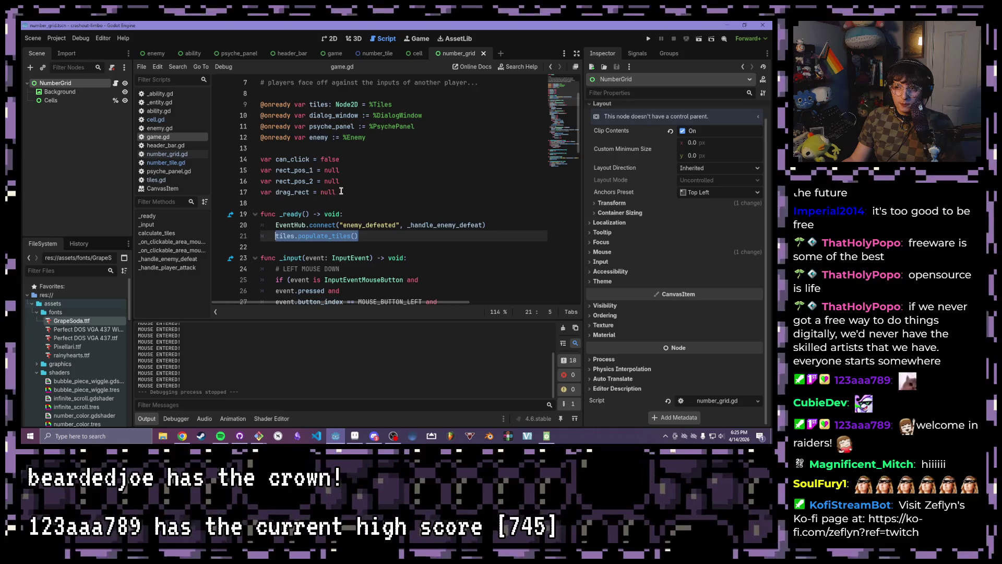
pyautogui.scroll(-3, 339, 192)
pyautogui.moveTo(260, 161)
pyautogui.mouseDown()
pyautogui.moveTo(302, 191)
pyautogui.moveTo(386, 205)
pyautogui.moveTo(410, 242)
pyautogui.mouseUp()
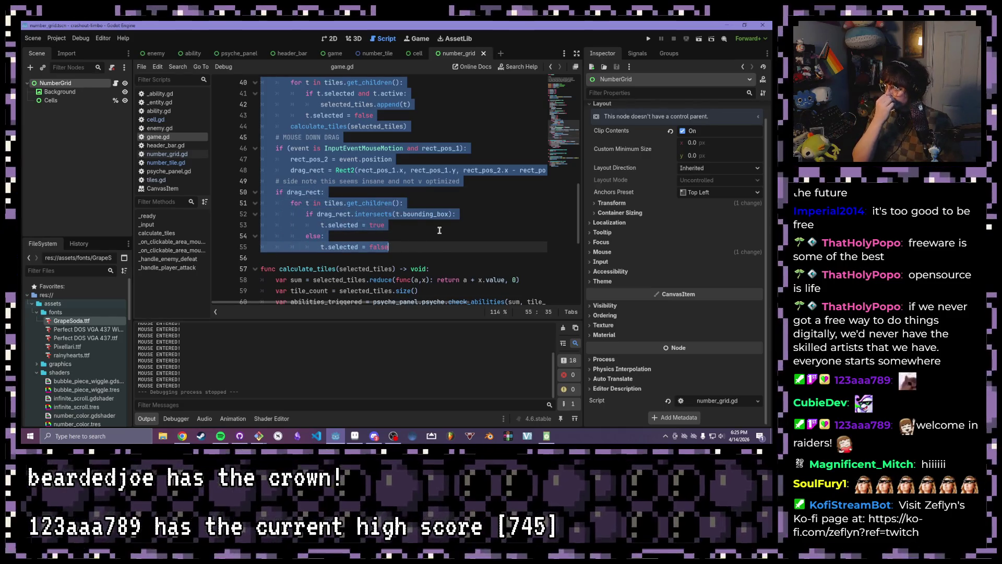
pyautogui.scroll(10, 439, 230)
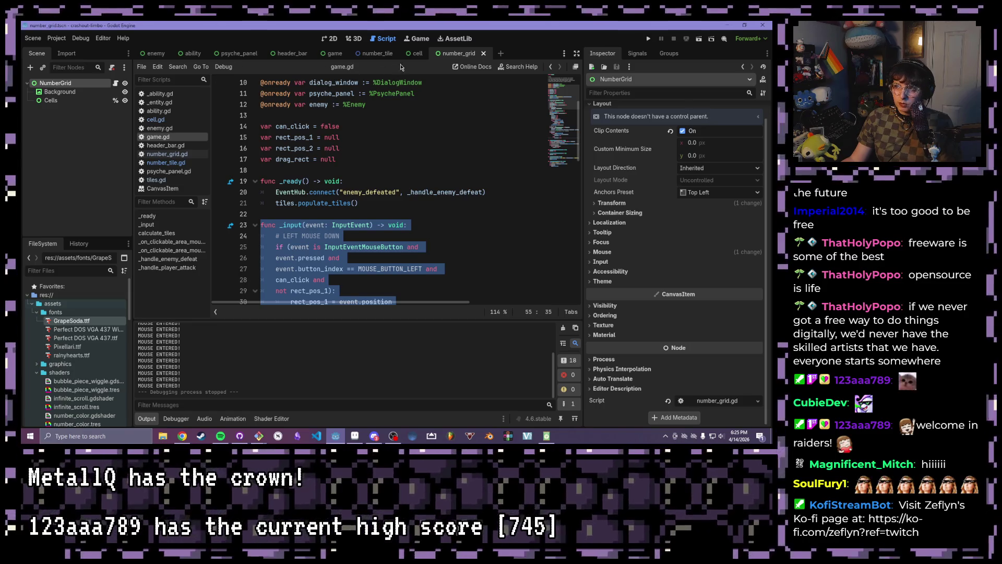
# - Paste the copied _input code into the NumberGrid node's number_grid.gd script
pyautogui.click(114, 84)
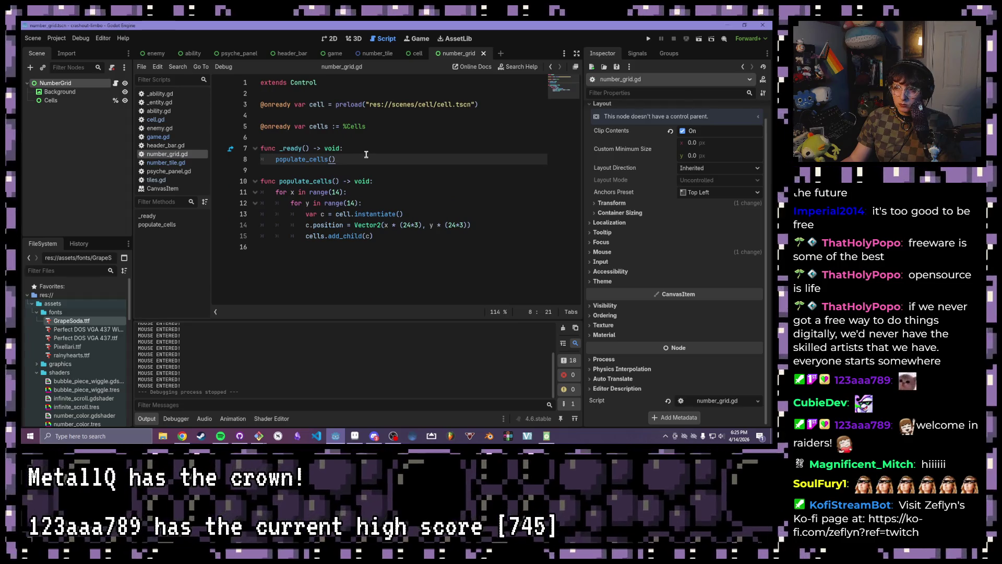
pyautogui.press('Return')
pyautogui.press('Return')
pyautogui.hotkey('ctrl', 'v')
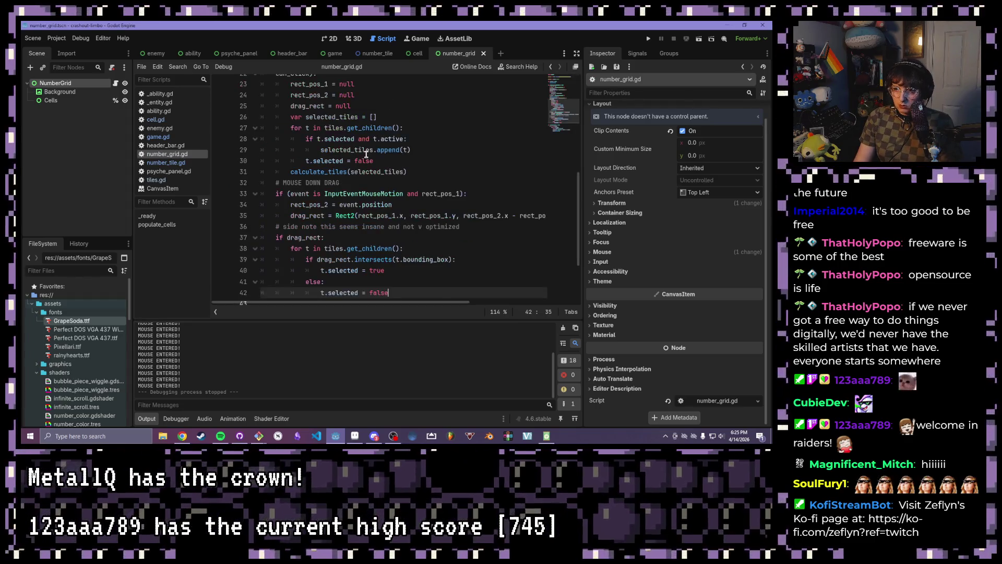
pyautogui.scroll(7, 366, 154)
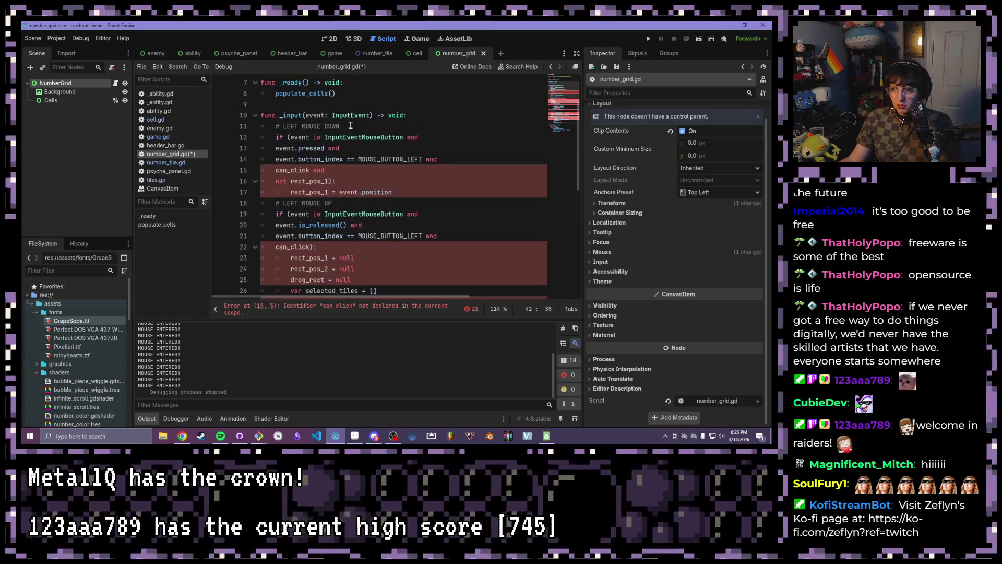
pyautogui.scroll(-2, 349, 131)
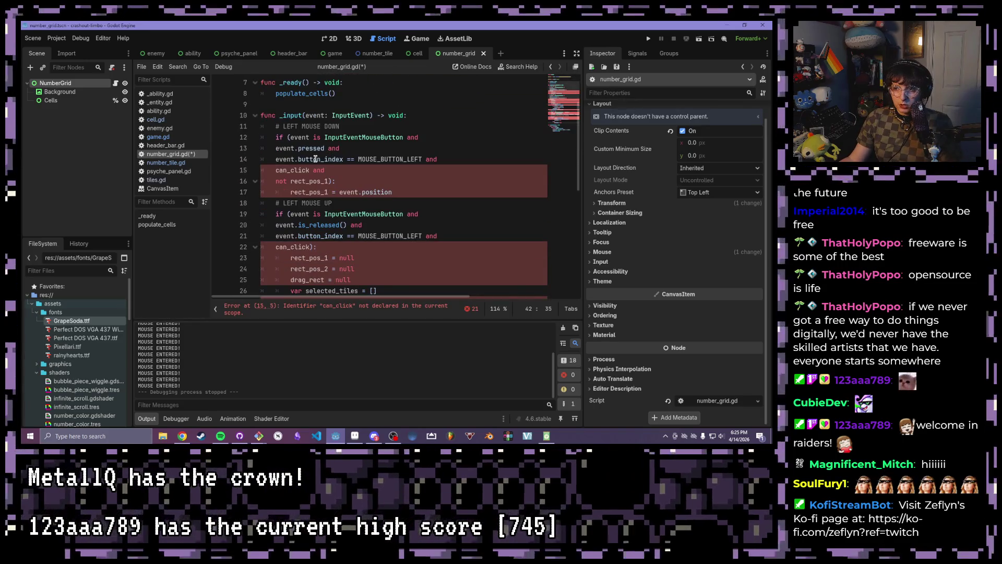